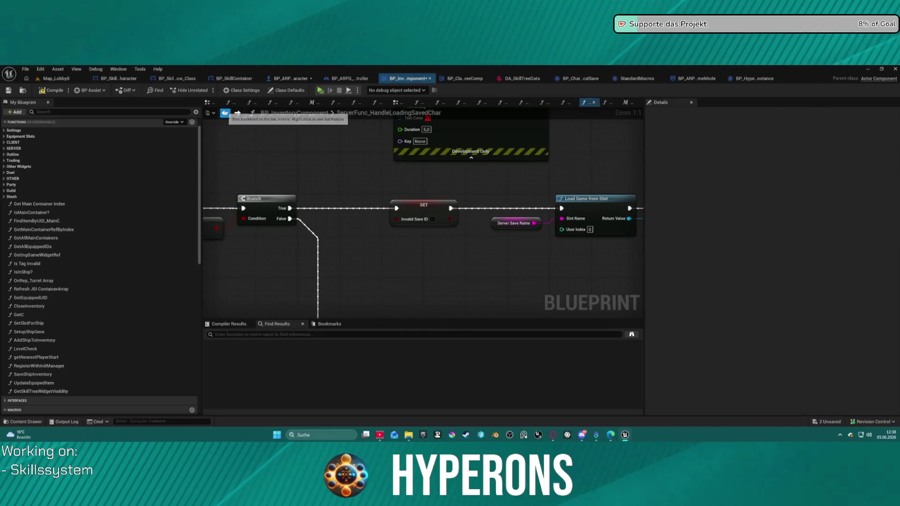
# Step back to the ServerFunc_HandleLoadingSavedChar graph, then switch to the EventGraph's OTHER EVENTS section.
pyautogui.click(224, 113)
pyautogui.click(224, 113)
pyautogui.click(225, 112)
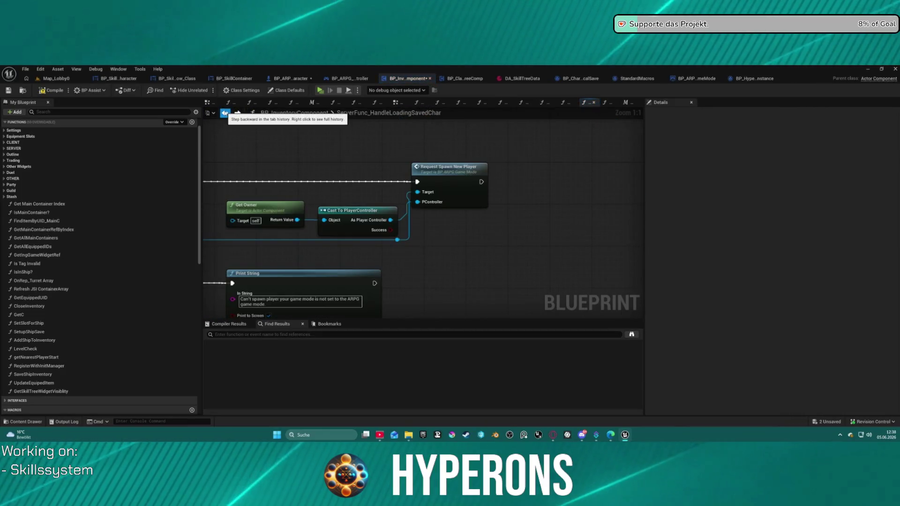
pyautogui.scroll(-6, 450, 197)
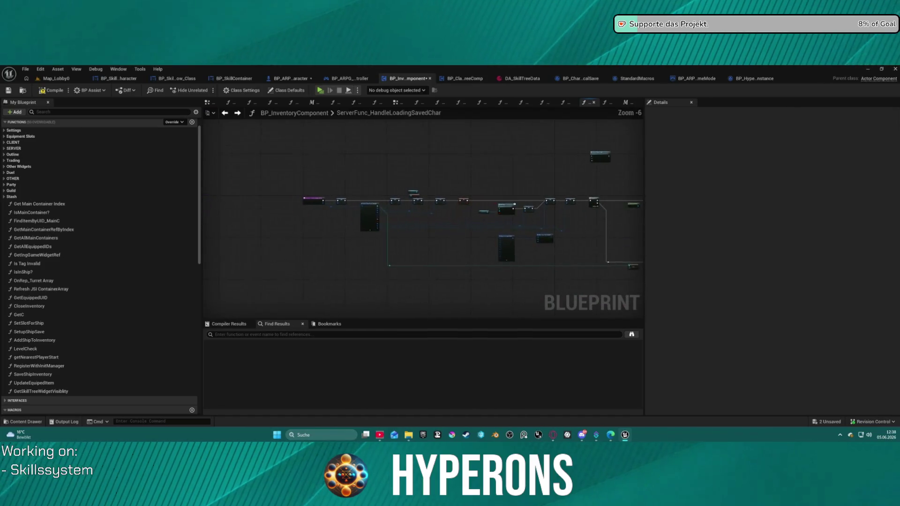
pyautogui.scroll(6, 276, 208)
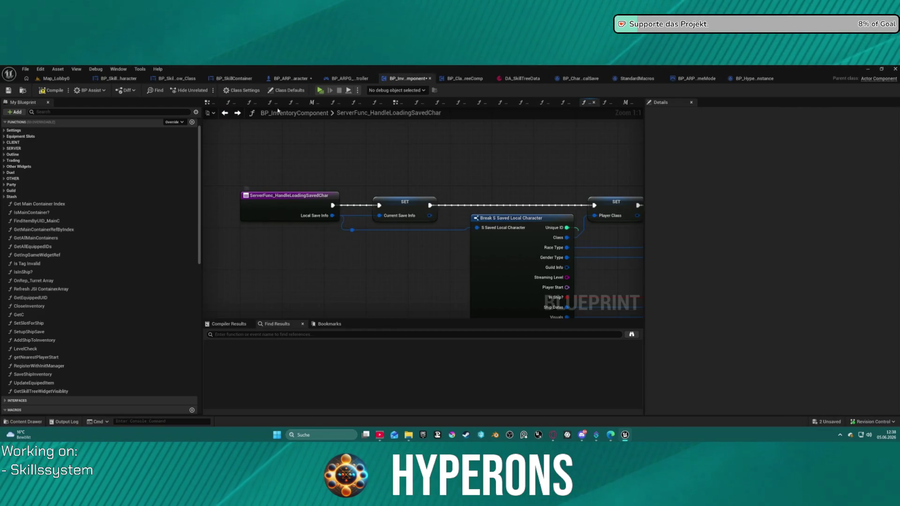
pyautogui.click(399, 104)
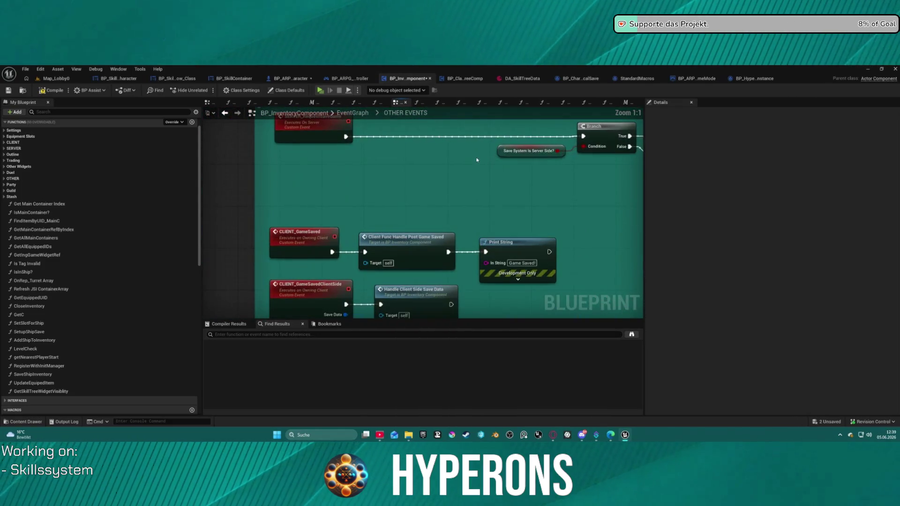
# Pan to the Is Valid check and nudge its neighbouring Delay node slightly upward.
pyautogui.scroll(2, 374, 194)
pyautogui.scroll(-5, 373, 193)
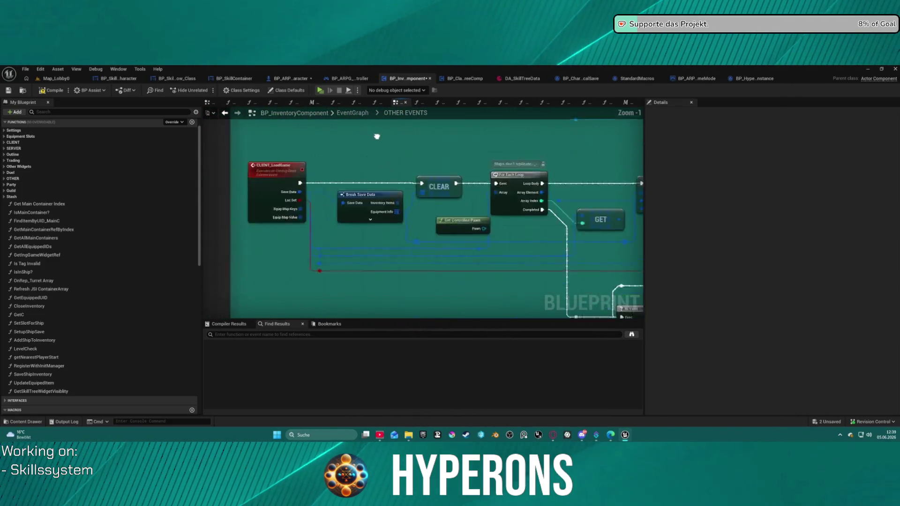
pyautogui.scroll(5, 294, 248)
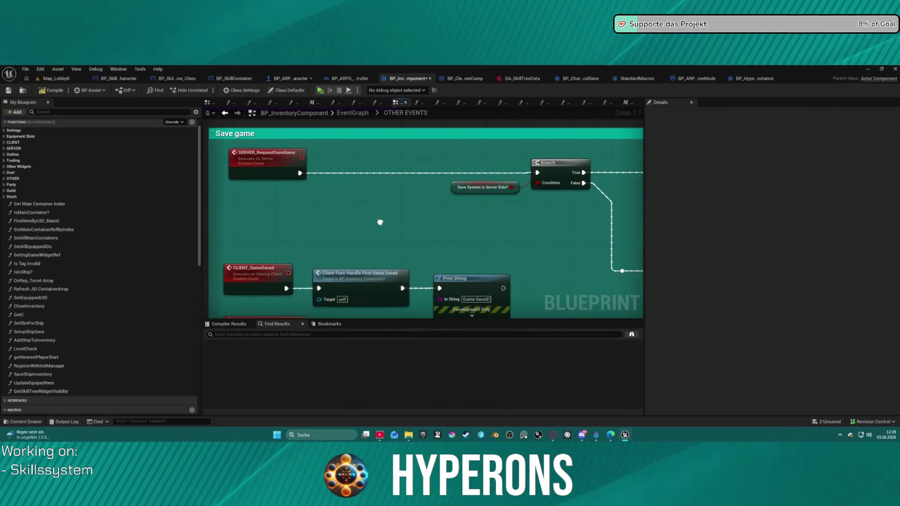
pyautogui.scroll(-3, 380, 222)
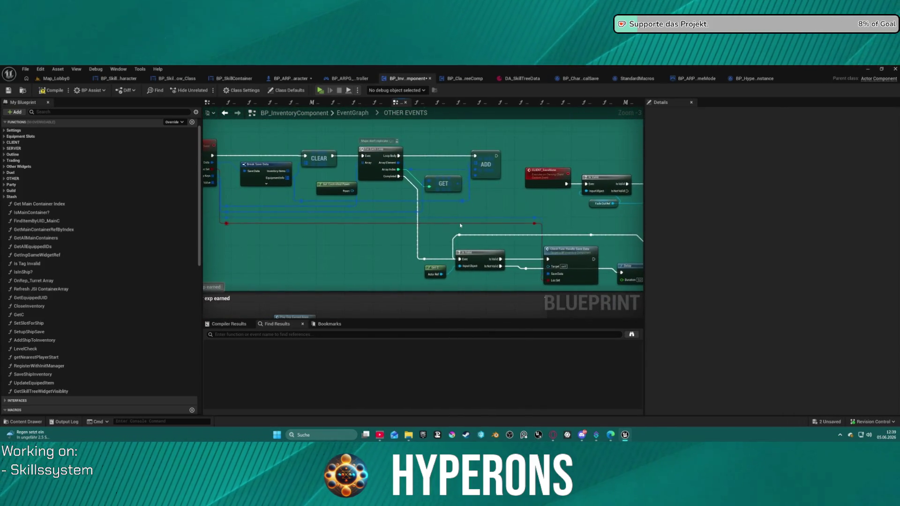
pyautogui.moveTo(461, 226); pyautogui.dragTo(289, 196)
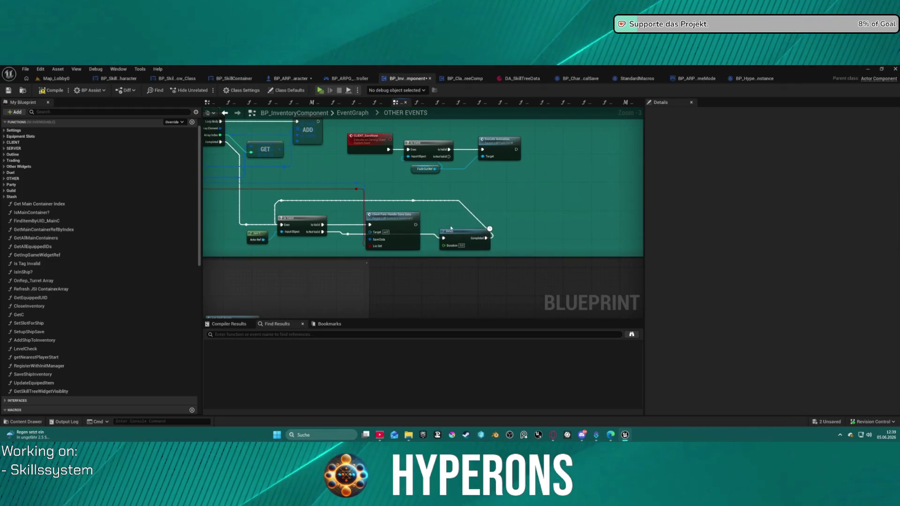
pyautogui.moveTo(477, 232); pyautogui.dragTo(478, 221)
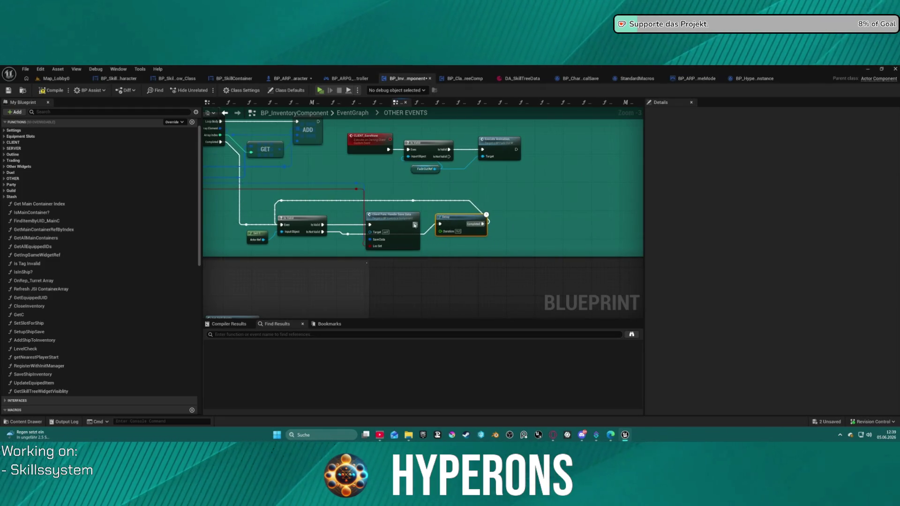
# Inspect Client Func Handle Save Data, step back to the loading function, then forward to OTHER EVENTS.
pyautogui.click(397, 223)
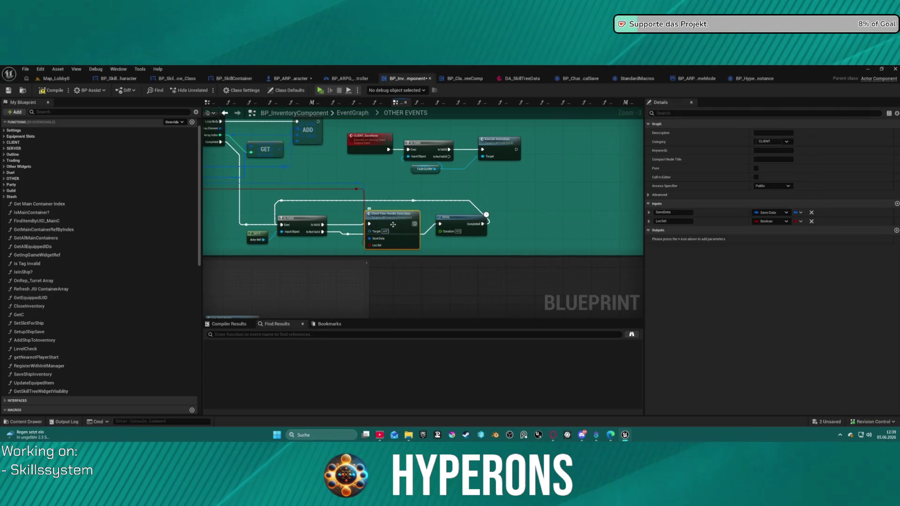
pyautogui.click(225, 113)
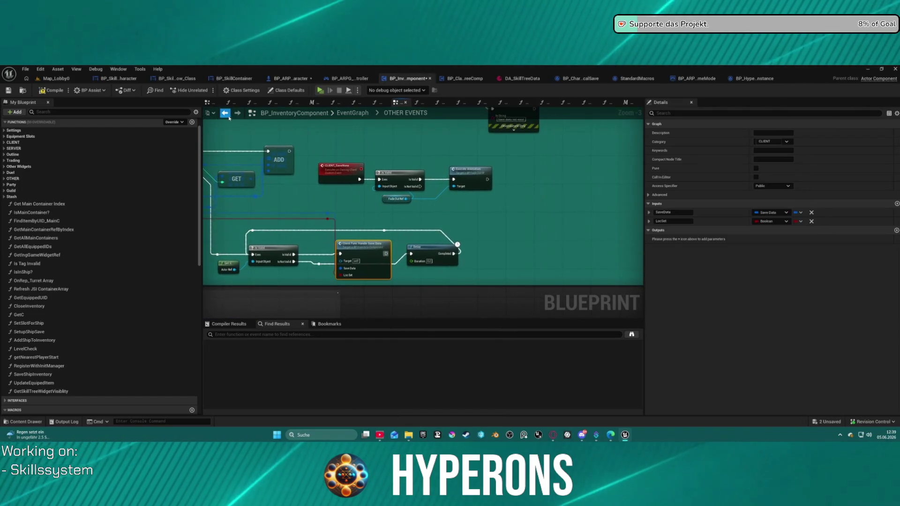
pyautogui.click(226, 115)
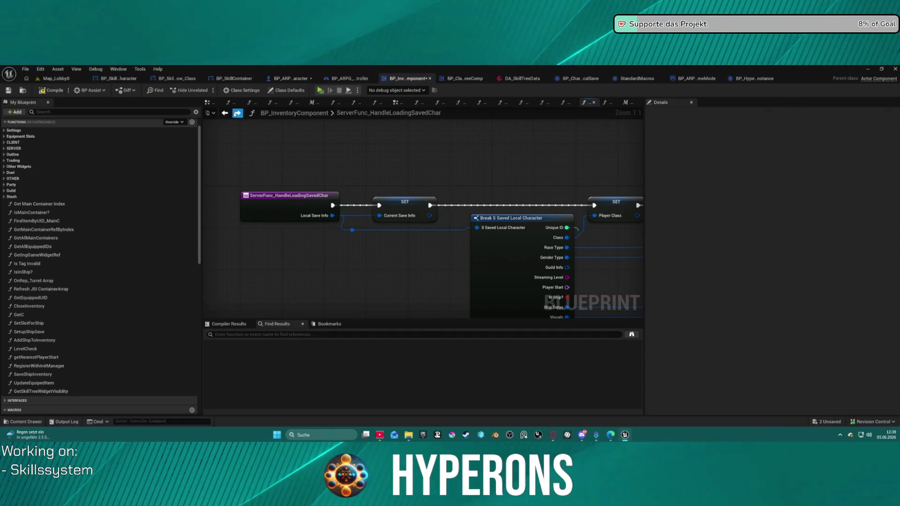
pyautogui.click(238, 114)
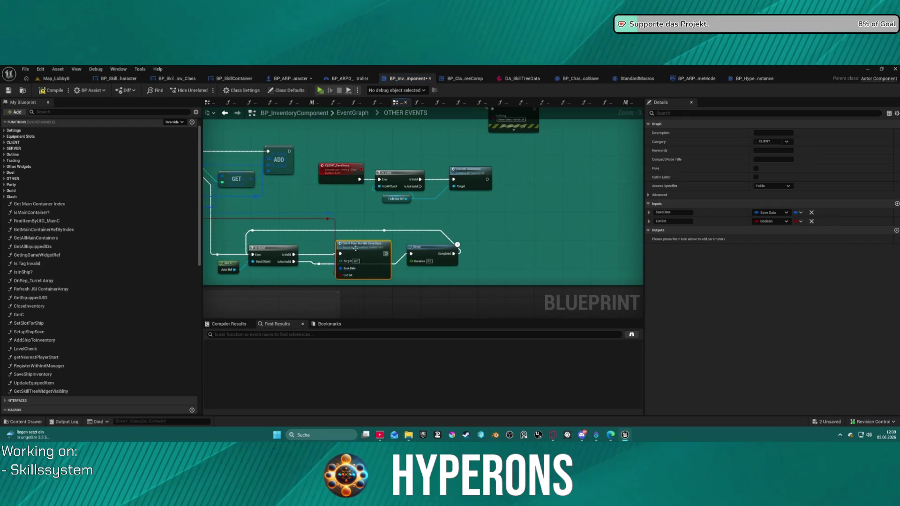
pyautogui.moveTo(327, 217)
pyautogui.mouseDown()
pyautogui.moveTo(603, 351)
pyautogui.moveTo(607, 270)
pyautogui.moveTo(399, 173)
pyautogui.moveTo(463, 126)
pyautogui.moveTo(248, 191)
pyautogui.moveTo(84, 253)
pyautogui.moveTo(11, 265)
pyautogui.moveTo(362, 213)
pyautogui.mouseUp()
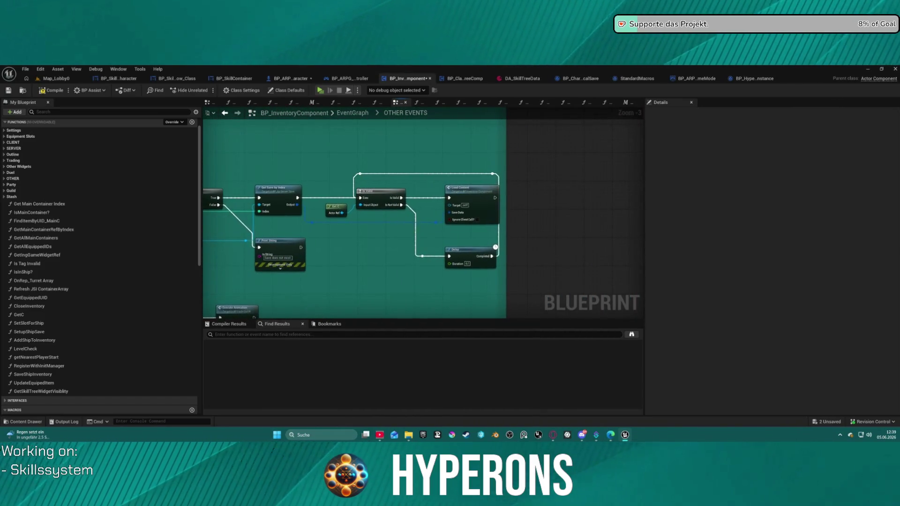
# Shift the Is Valid node up-right beside Does Save Exist, then pan to the Save game comment.
pyautogui.moveTo(304, 174); pyautogui.dragTo(413, 172)
pyautogui.moveTo(506, 188); pyautogui.dragTo(514, 183)
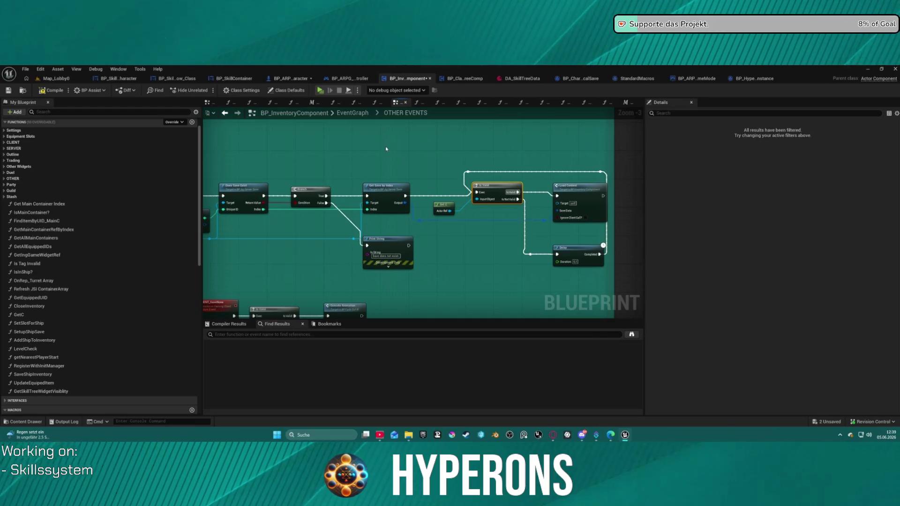
pyautogui.moveTo(385, 146)
pyautogui.mouseDown()
pyautogui.moveTo(394, 155)
pyautogui.moveTo(778, 170)
pyautogui.mouseUp()
pyautogui.moveTo(436, 211)
pyautogui.mouseDown()
pyautogui.moveTo(405, 284)
pyautogui.moveTo(424, 286)
pyautogui.mouseUp()
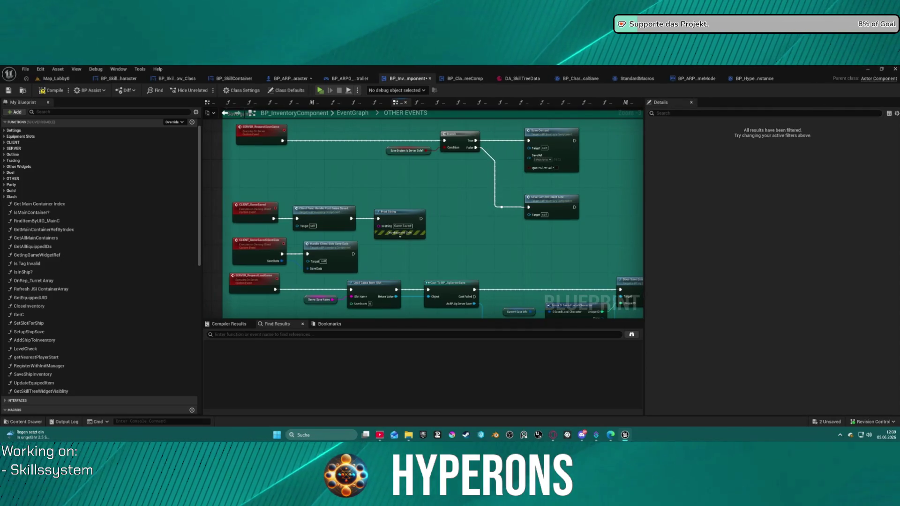
pyautogui.moveTo(411, 179); pyautogui.dragTo(442, 229)
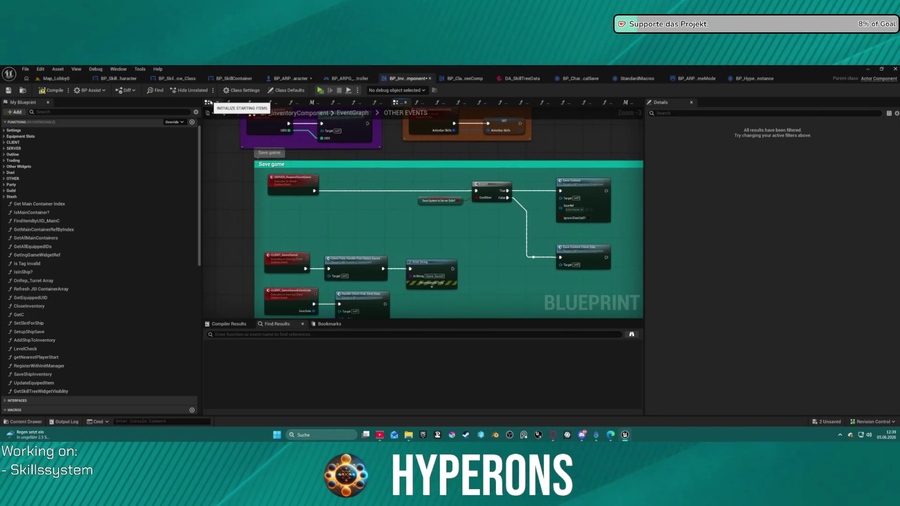
# View the INITIALIZE STARTING ITEMS section's nodes up close.
pyautogui.click(208, 103)
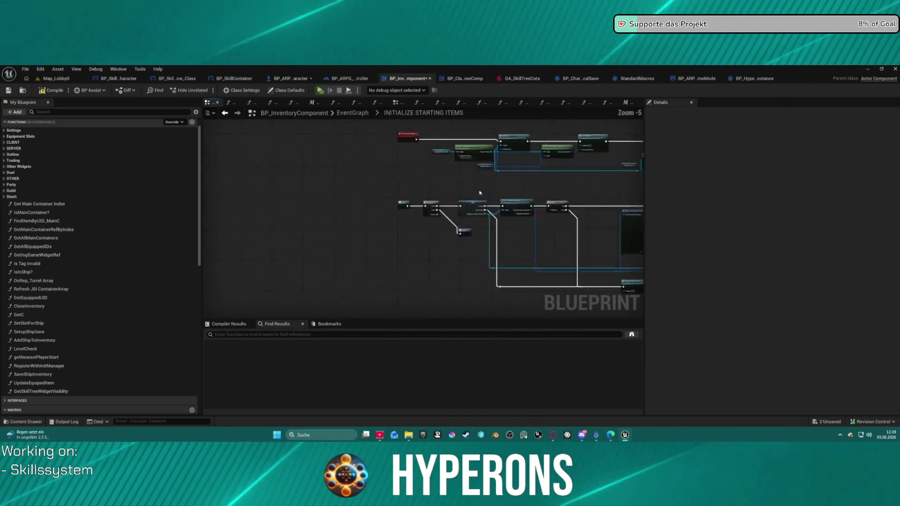
pyautogui.scroll(1, 479, 192)
pyautogui.moveTo(446, 316); pyautogui.dragTo(413, 256)
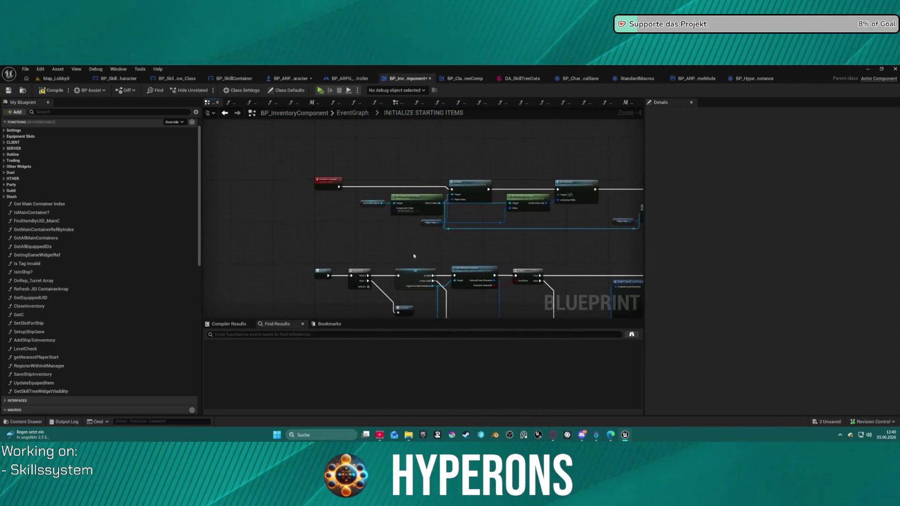
# Move Event Begin Play into the BEGIN PLAY comment, compile, and launch Standalone play.
pyautogui.click(365, 114)
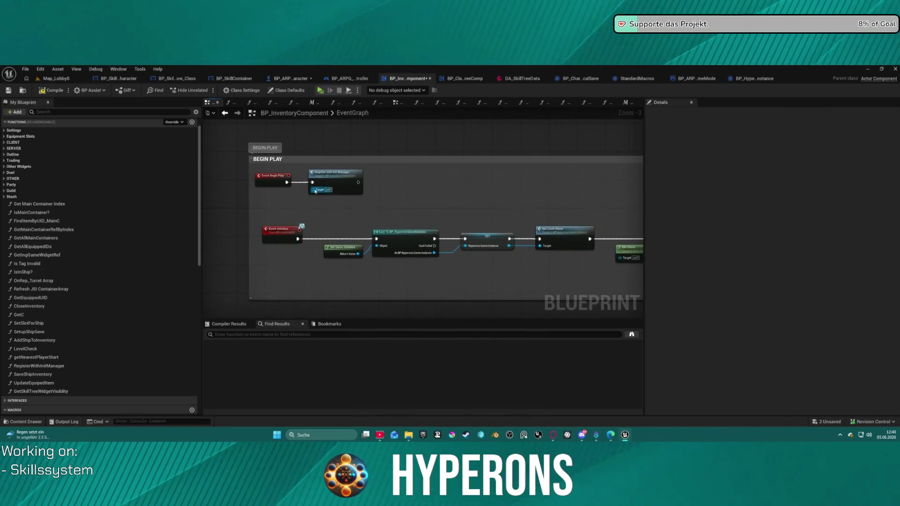
pyautogui.moveTo(289, 182)
pyautogui.mouseDown()
pyautogui.moveTo(247, 185)
pyautogui.moveTo(480, 222)
pyautogui.moveTo(270, 205)
pyautogui.mouseUp()
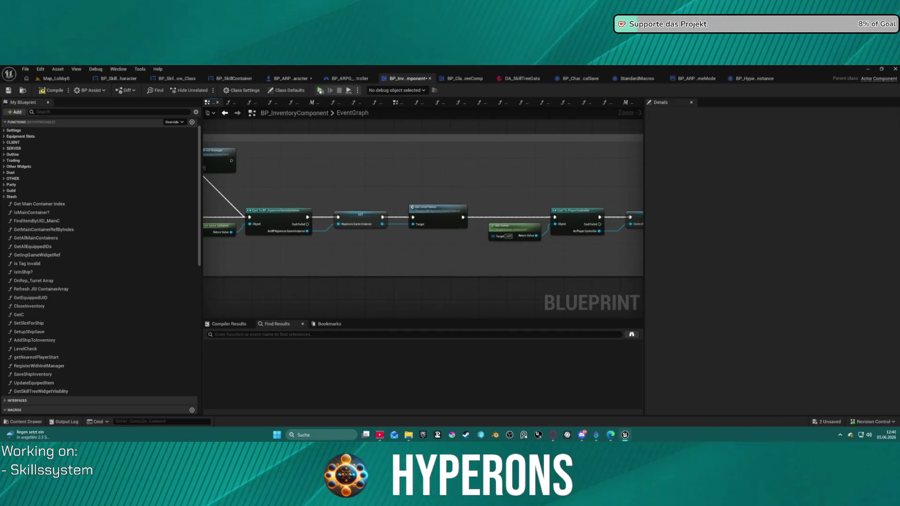
pyautogui.press('F7')
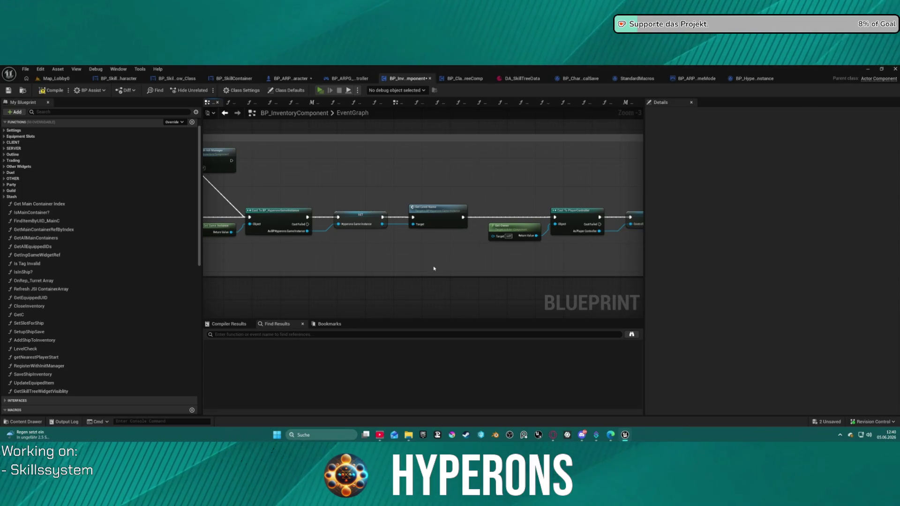
pyautogui.hotkey('alt', 'p')
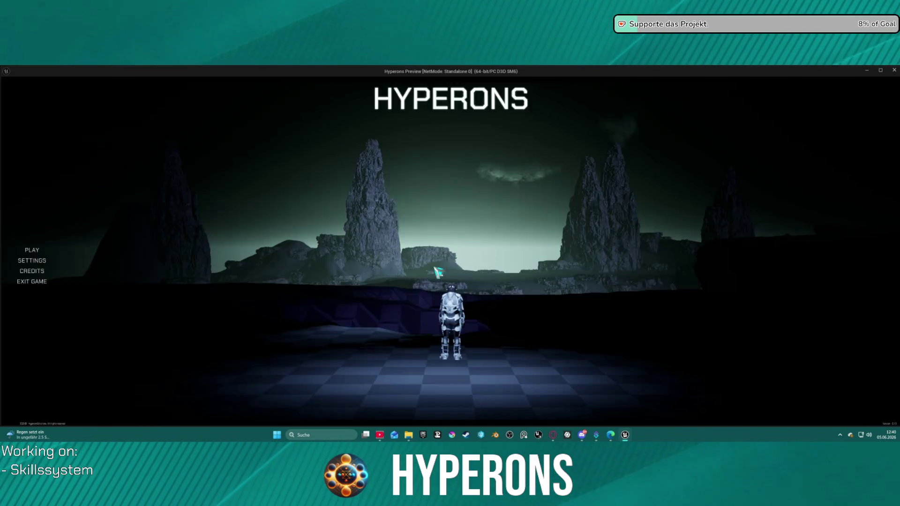
# Select the third saved character in Inv 2 and start the game.
pyautogui.click(61, 248)
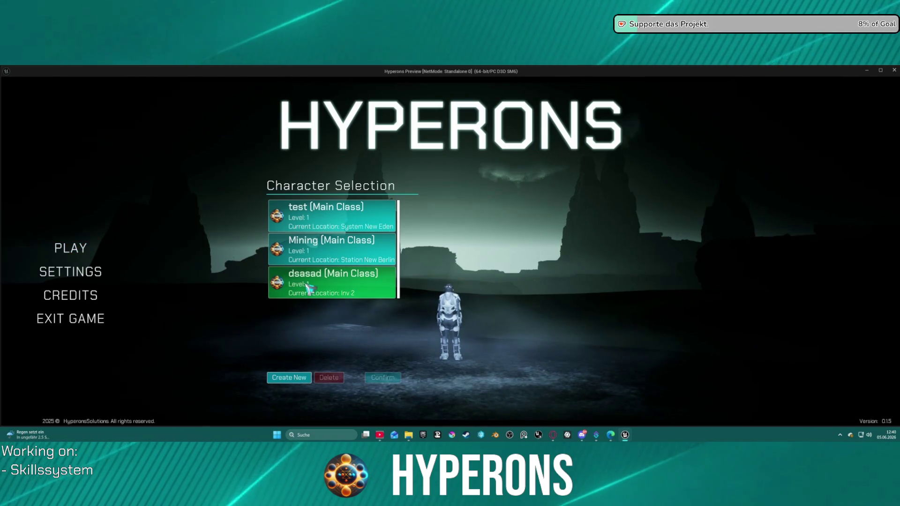
pyautogui.click(307, 286)
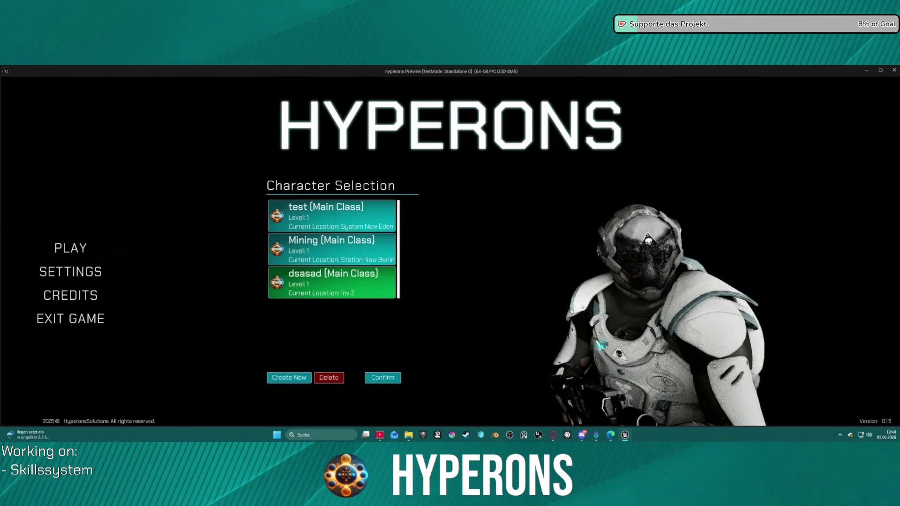
pyautogui.press('Return')
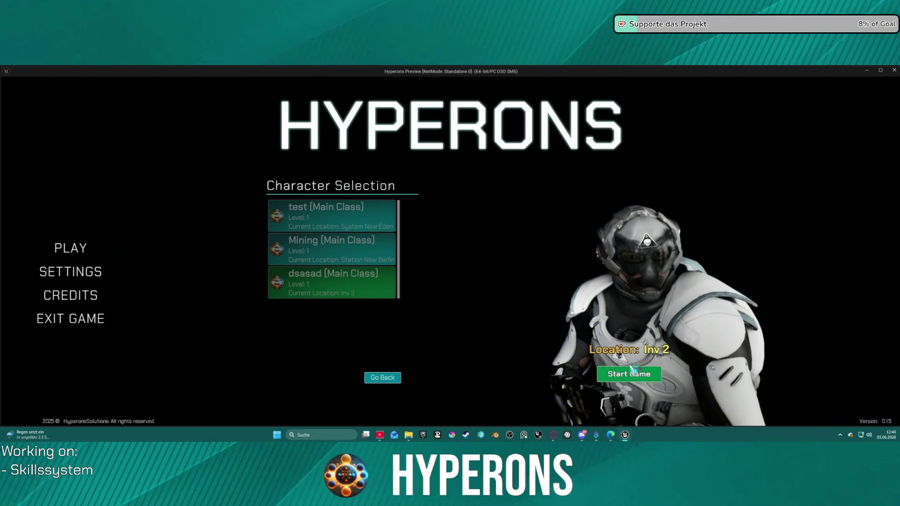
pyautogui.click(628, 375)
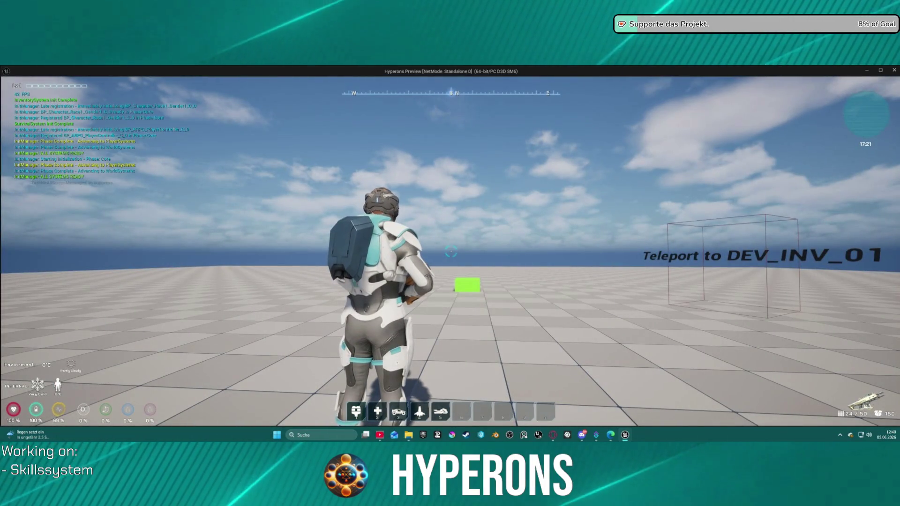
# Check the loaded inventory, character equipment and attribute stats, then close the character panel.
pyautogui.press('w')
pyautogui.press('i')
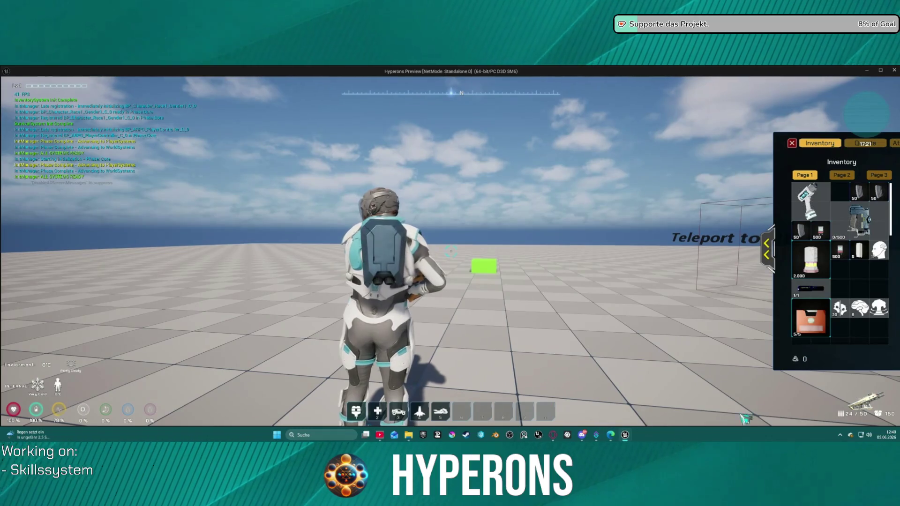
pyautogui.click(773, 257)
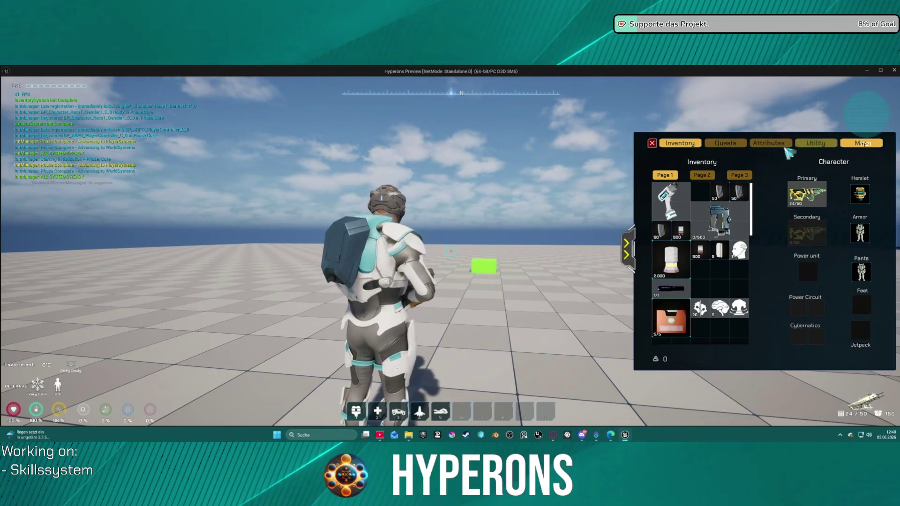
pyautogui.click(789, 153)
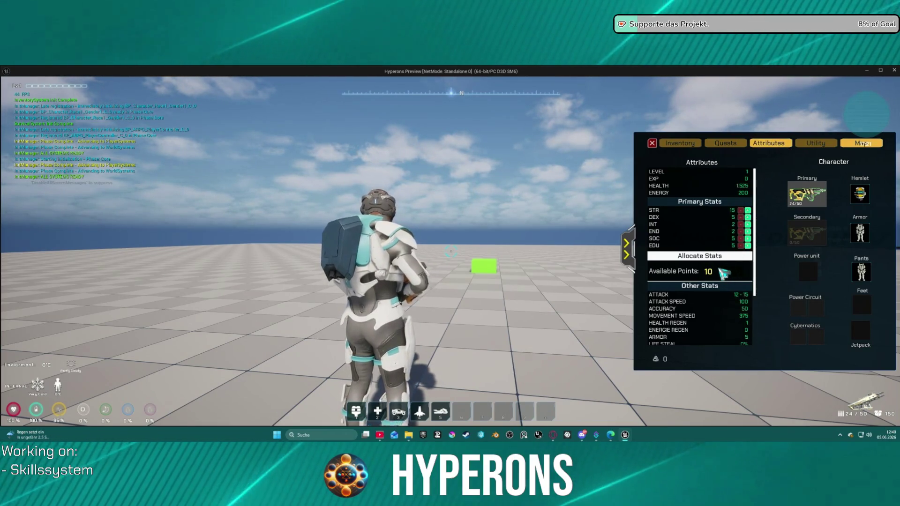
pyautogui.click(651, 143)
# Head toward the DEV_INV_01 teleport, resume past the breakpoint, recheck attributes, and stop the game.
pyautogui.press('w')
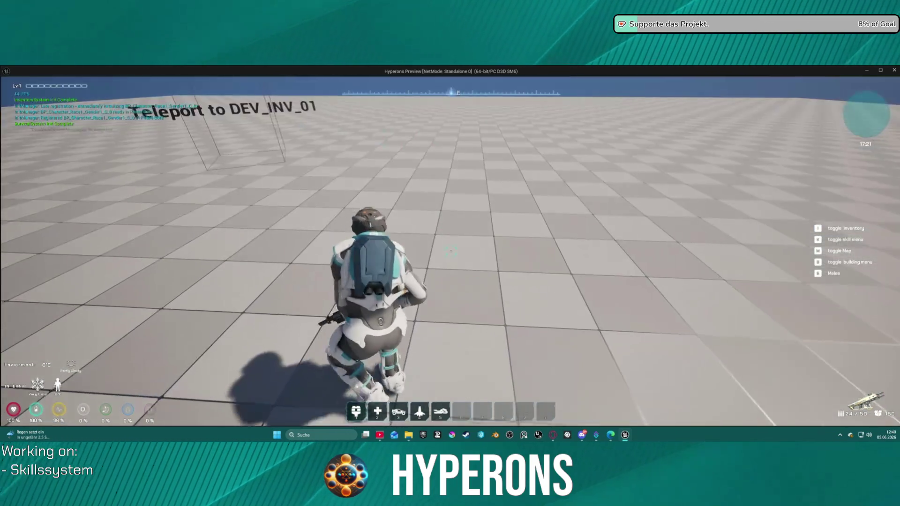
pyautogui.press('c')
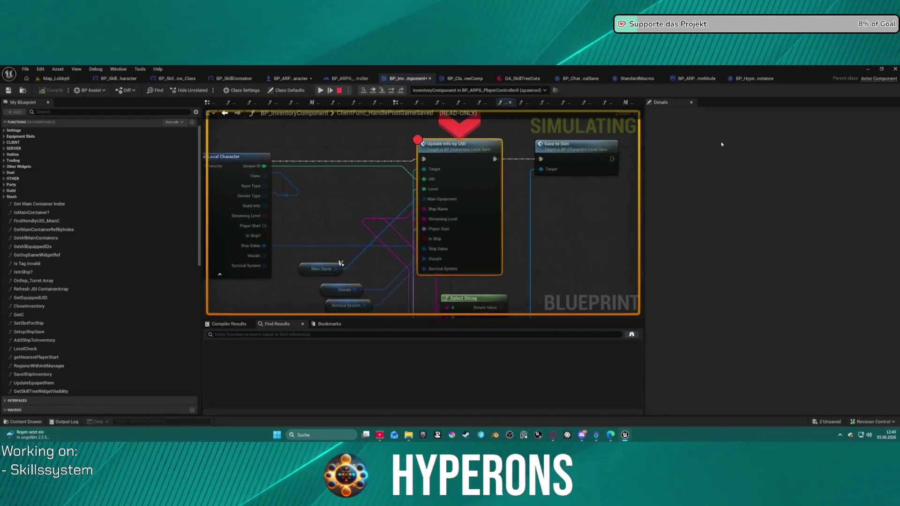
pyautogui.press('F8')
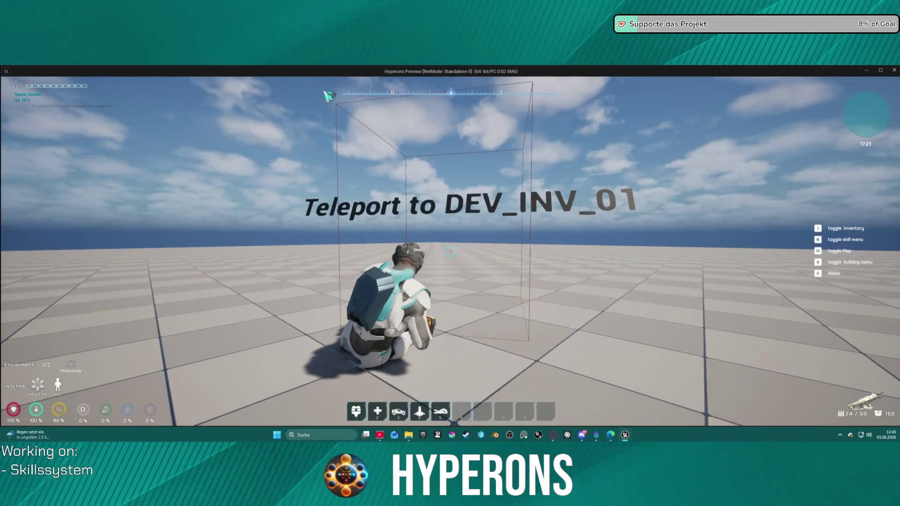
pyautogui.press('i')
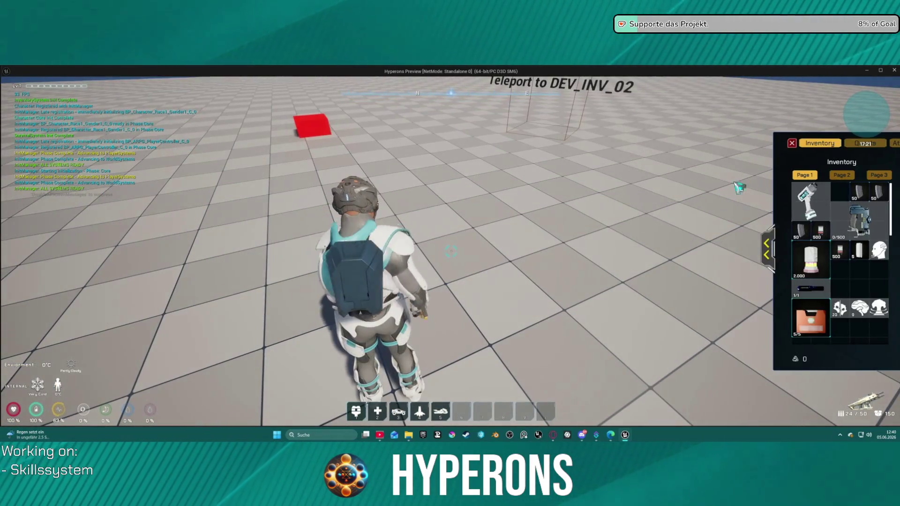
pyautogui.click(771, 143)
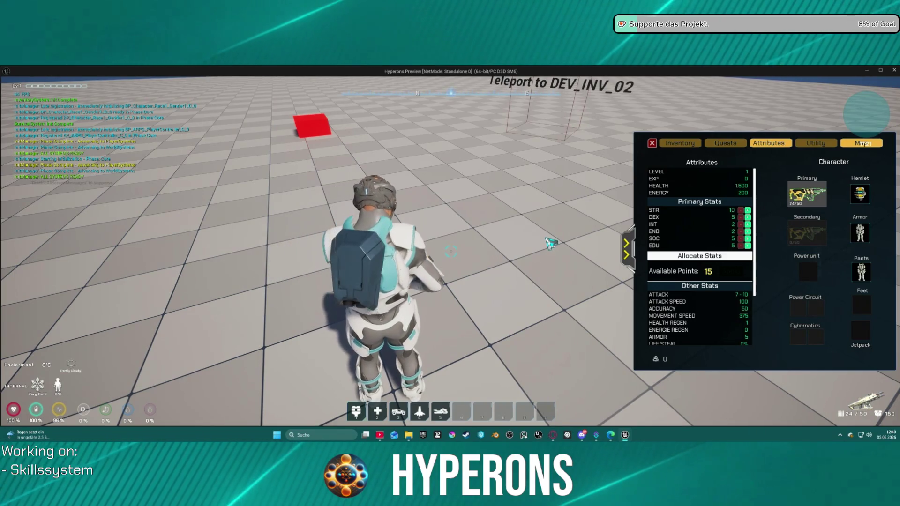
pyautogui.press('Escape')
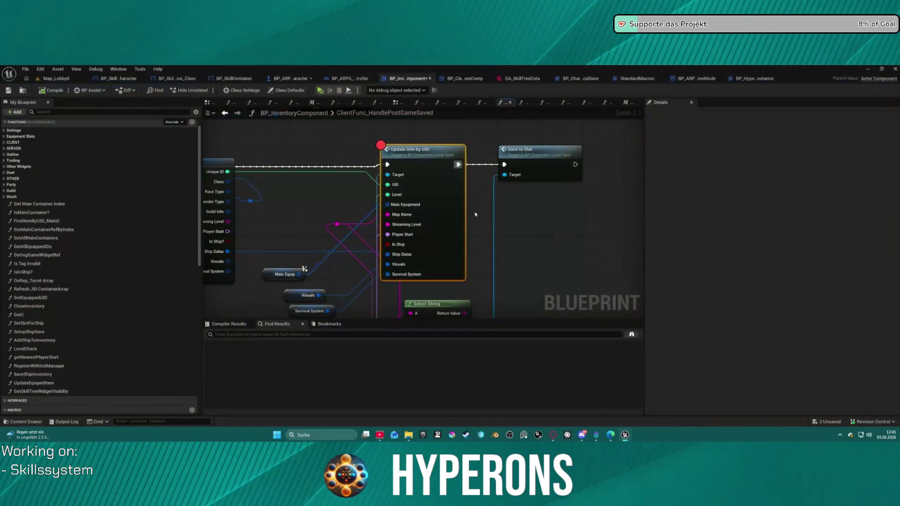
# Return to the EventGraph and shift Event Initialize lower-left inside the BEGIN PLAY comment.
pyautogui.scroll(-5, 260, 171)
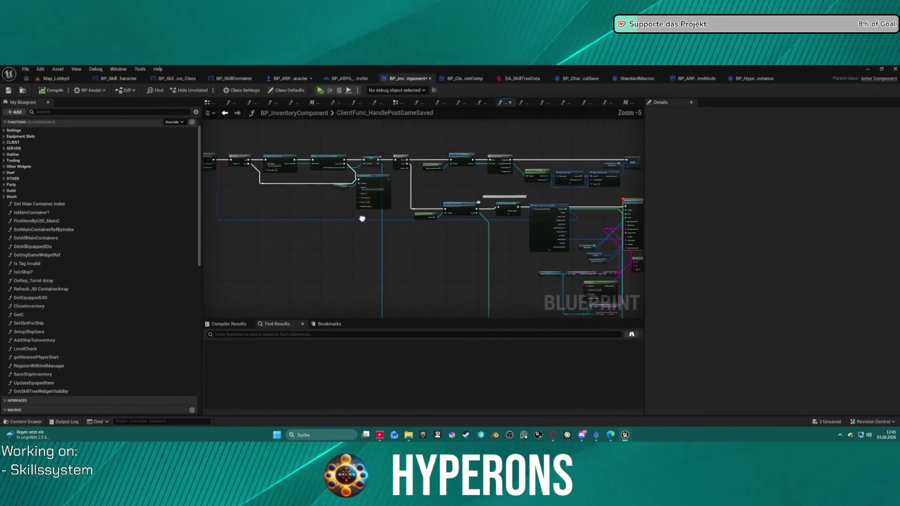
pyautogui.click(225, 113)
pyautogui.moveTo(300, 149); pyautogui.dragTo(611, 153)
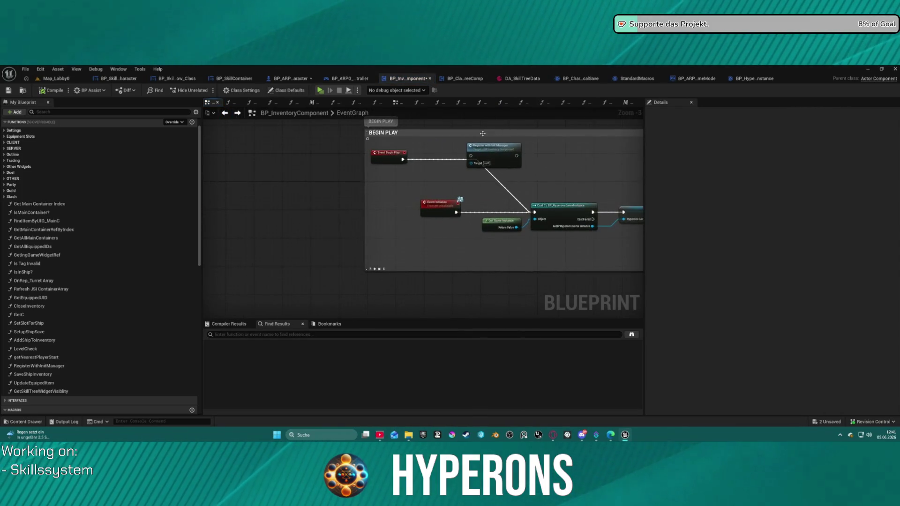
pyautogui.click(404, 158)
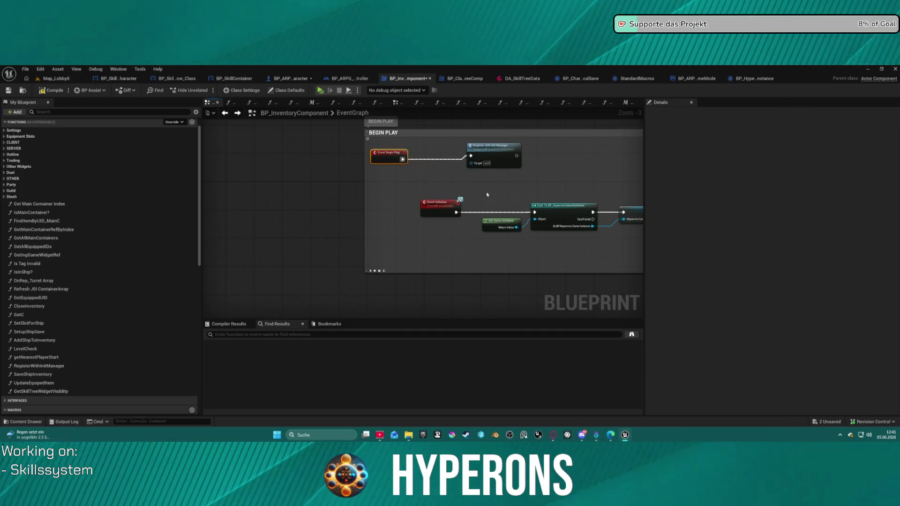
pyautogui.moveTo(441, 207)
pyautogui.mouseDown()
pyautogui.moveTo(392, 214)
pyautogui.moveTo(395, 206)
pyautogui.mouseUp()
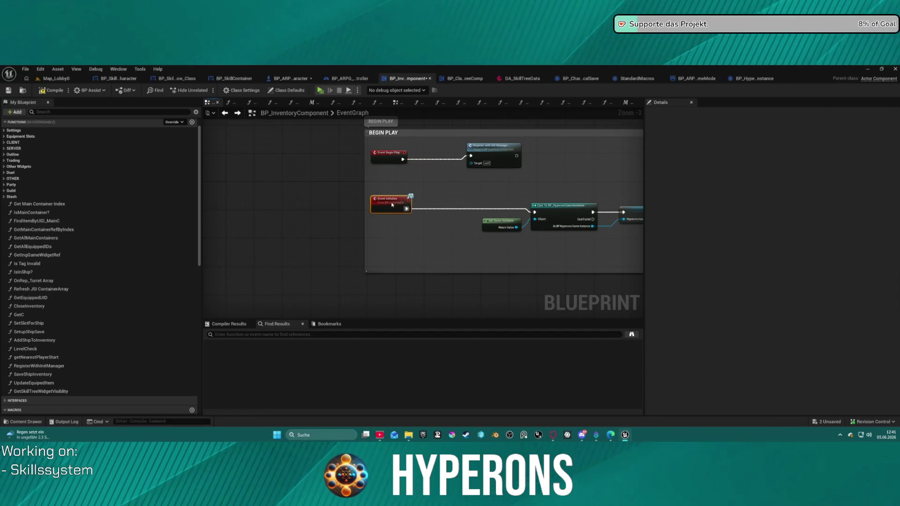
# Pan right to view the nodes further along the Event Initialize chain.
pyautogui.rightClick(391, 202)
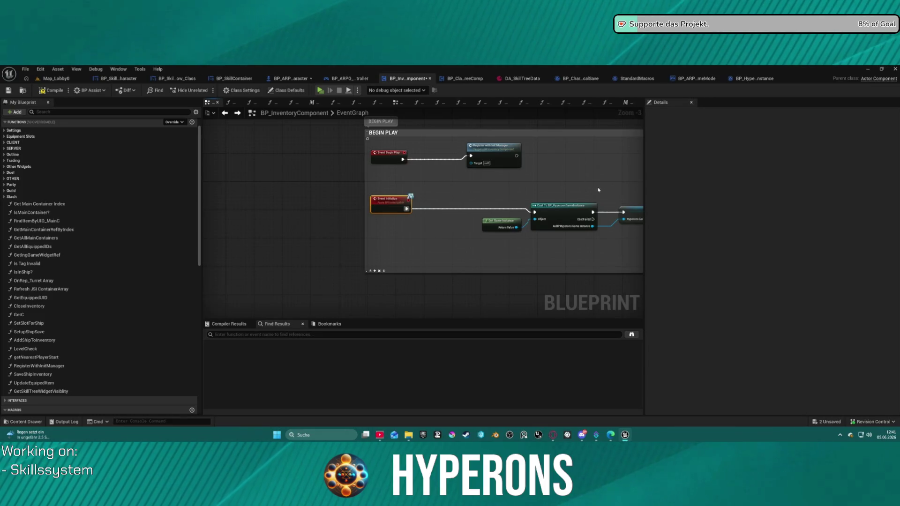
pyautogui.scroll(-1, 597, 189)
pyautogui.moveTo(598, 190); pyautogui.dragTo(190, 187)
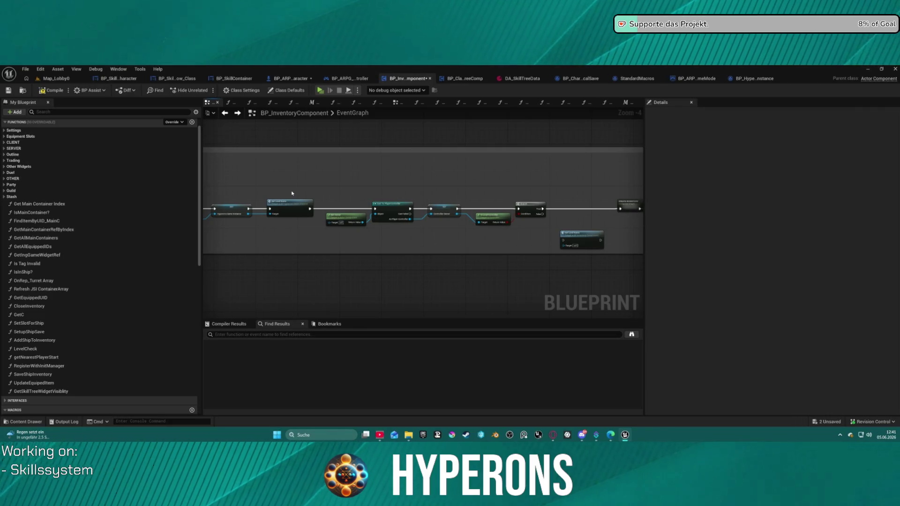
pyautogui.scroll(-4, 361, 158)
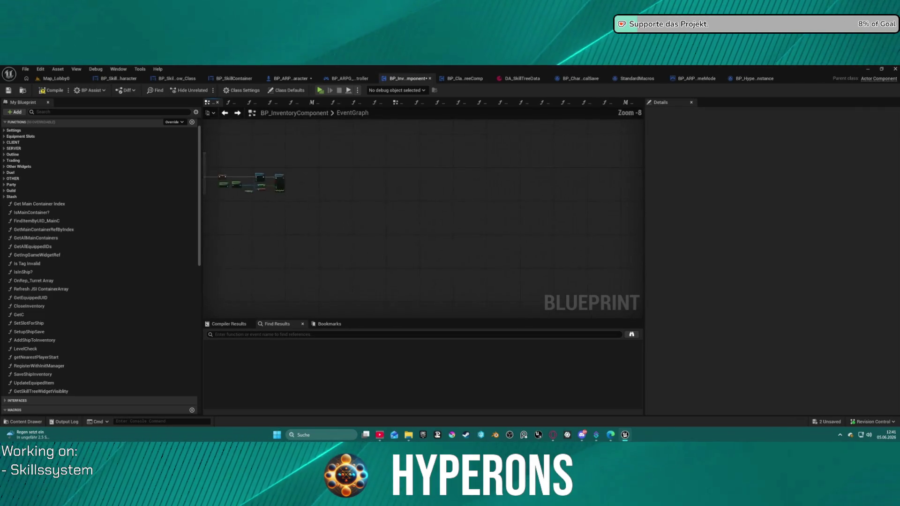
pyautogui.scroll(6, 421, 175)
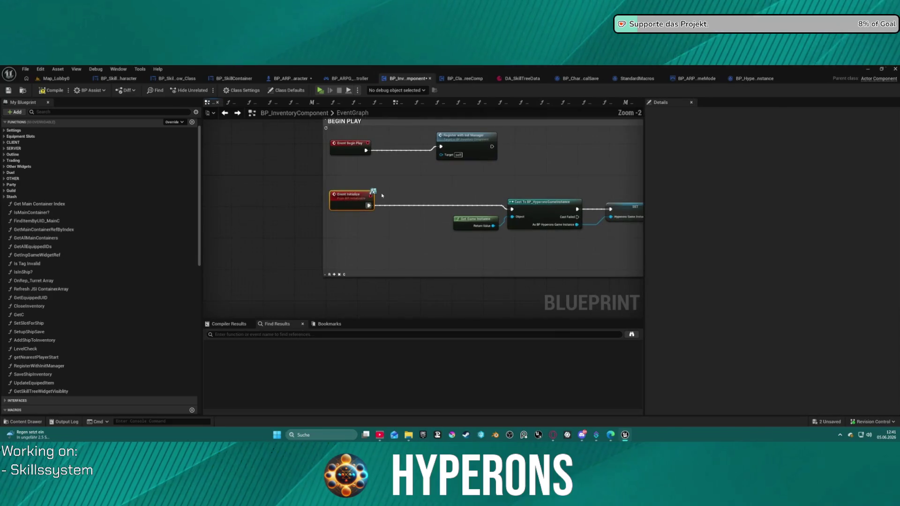
pyautogui.scroll(-3, 373, 204)
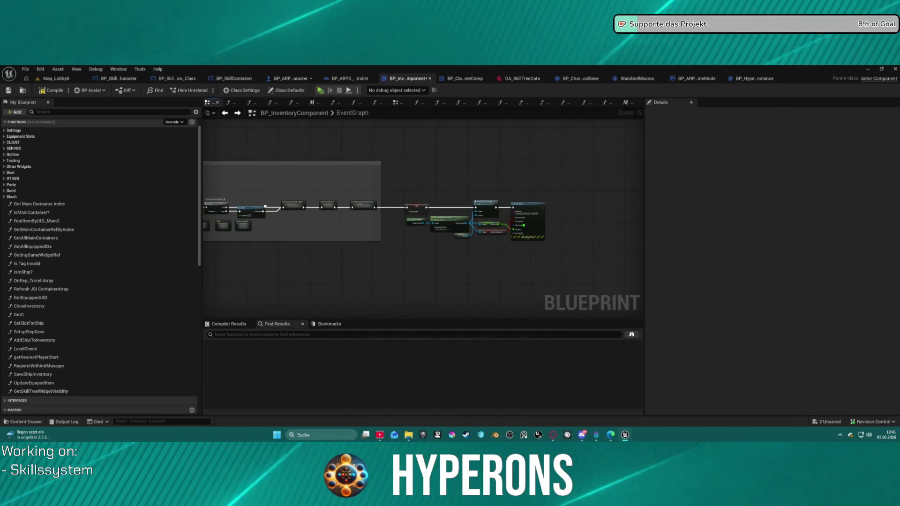
# Add a Delay of 0.5 after Event Initialize before the Cast To node, compile, and launch standalone play.
pyautogui.scroll(3, 456, 211)
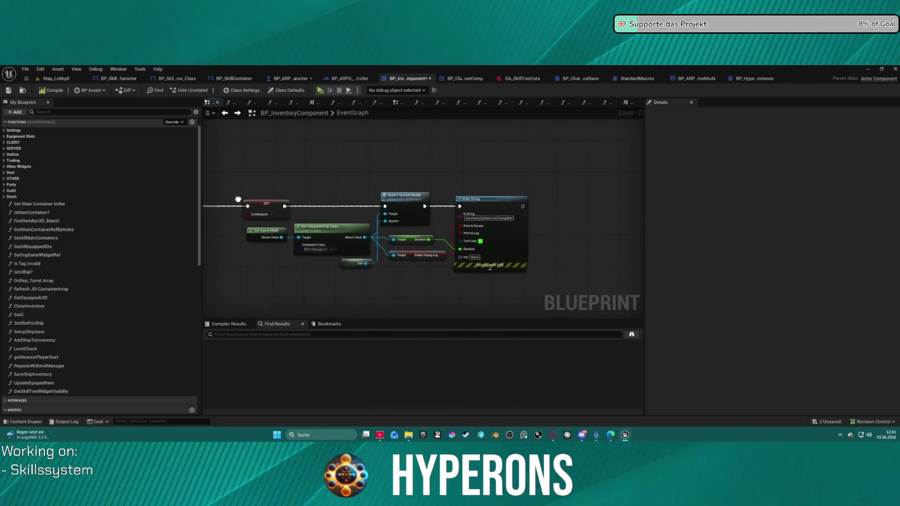
pyautogui.scroll(-3, 454, 211)
pyautogui.scroll(3, 569, 172)
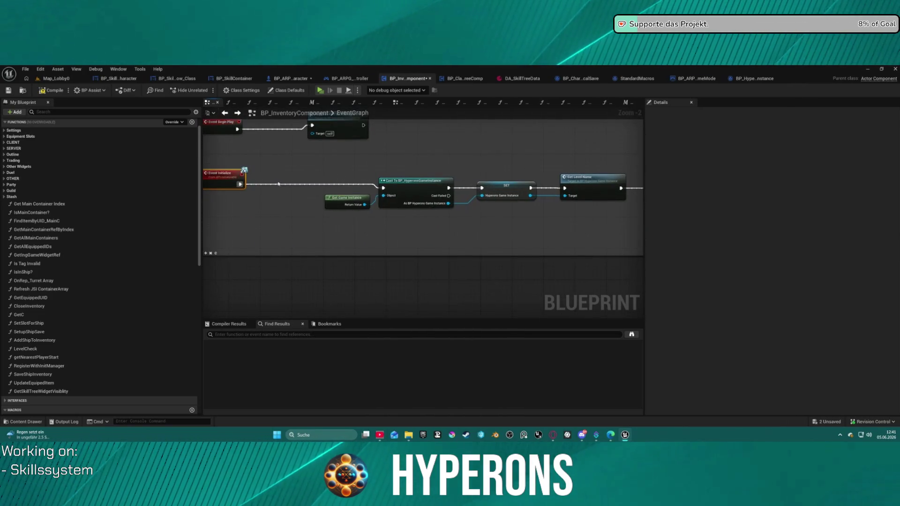
pyautogui.moveTo(240, 185); pyautogui.dragTo(319, 187)
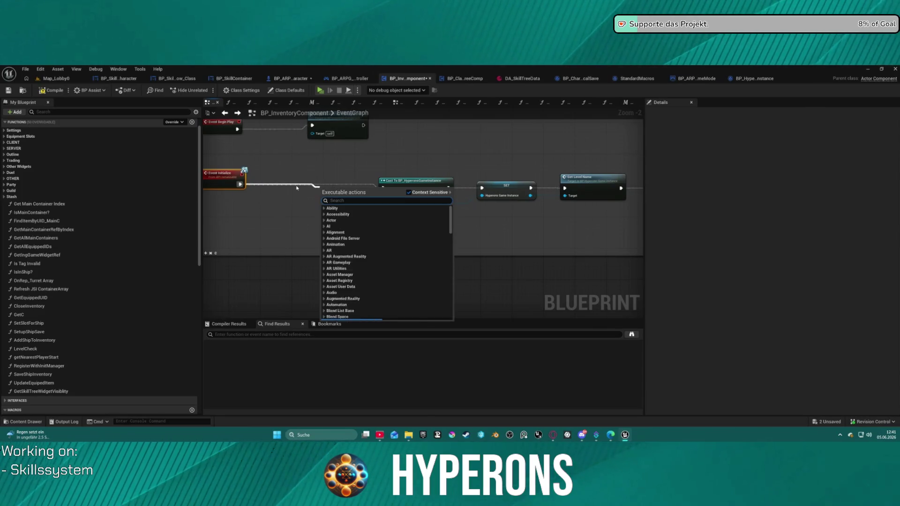
pyautogui.write('dela')
pyautogui.press('Return')
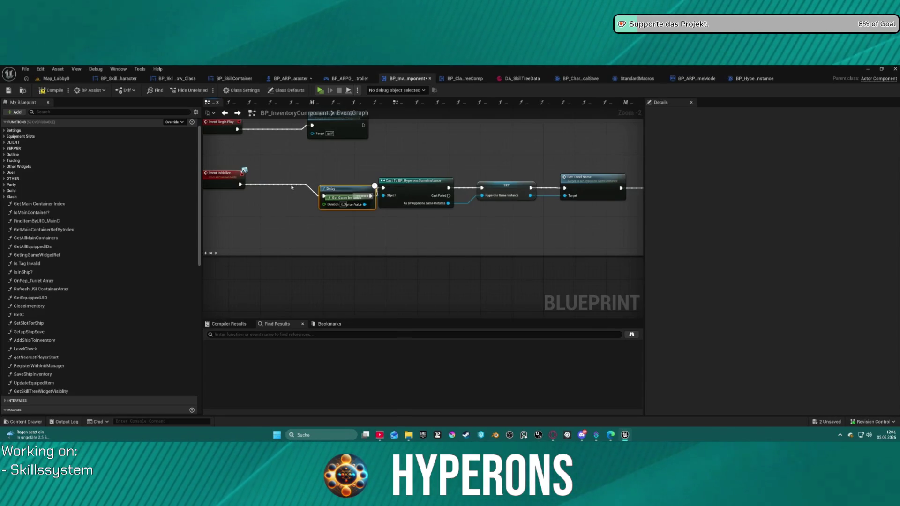
pyautogui.moveTo(293, 185); pyautogui.dragTo(277, 183)
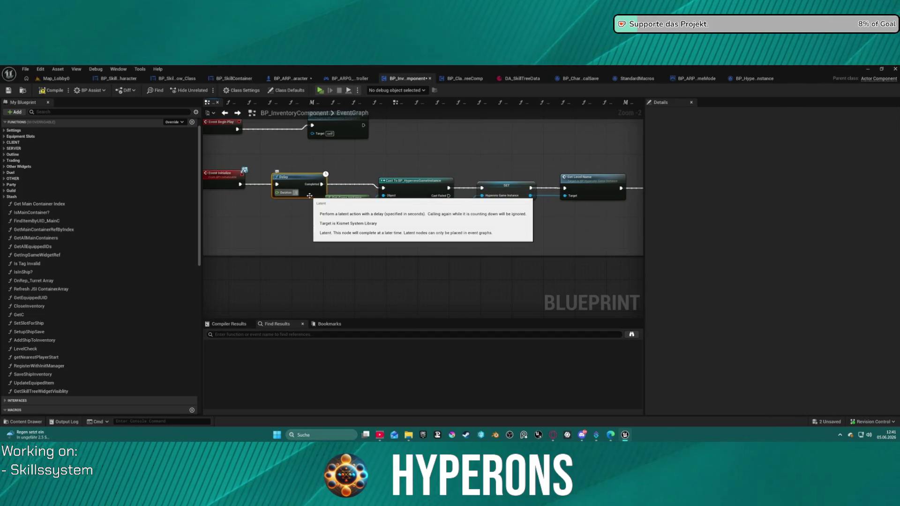
pyautogui.write('0.5')
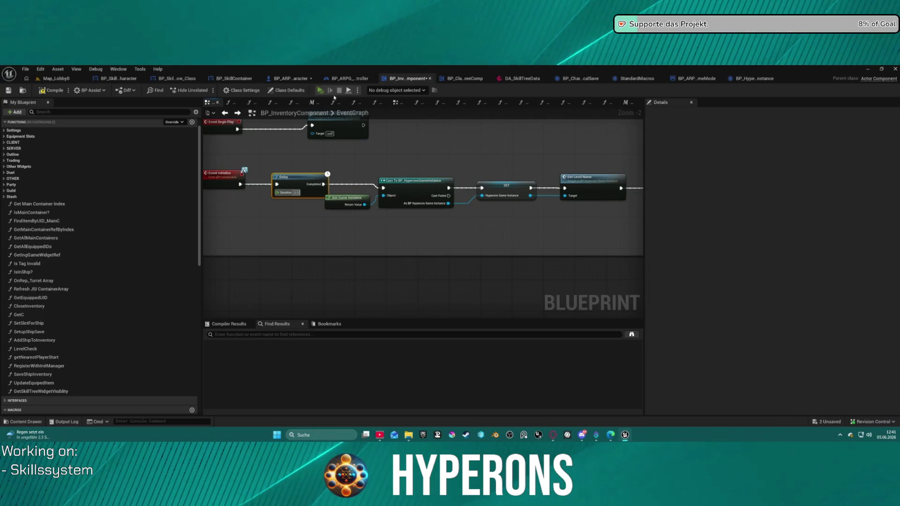
pyautogui.press('F7')
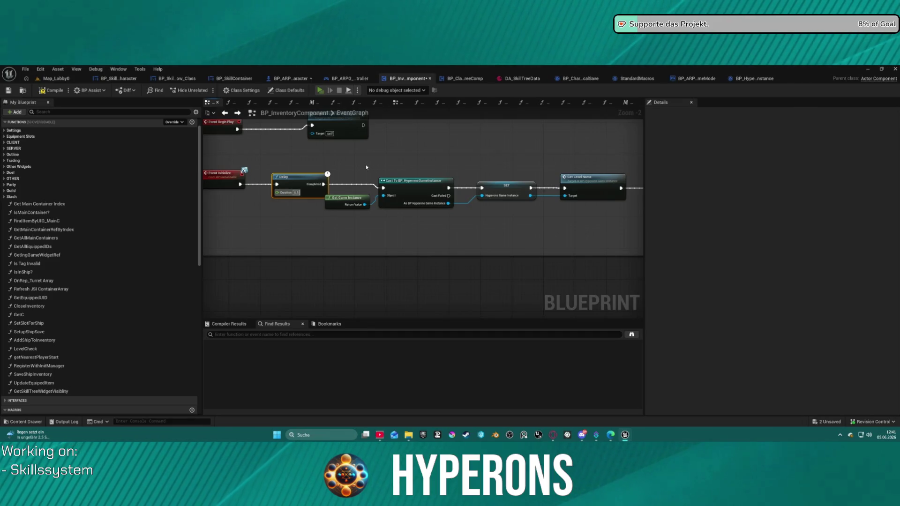
pyautogui.hotkey('alt', 'p')
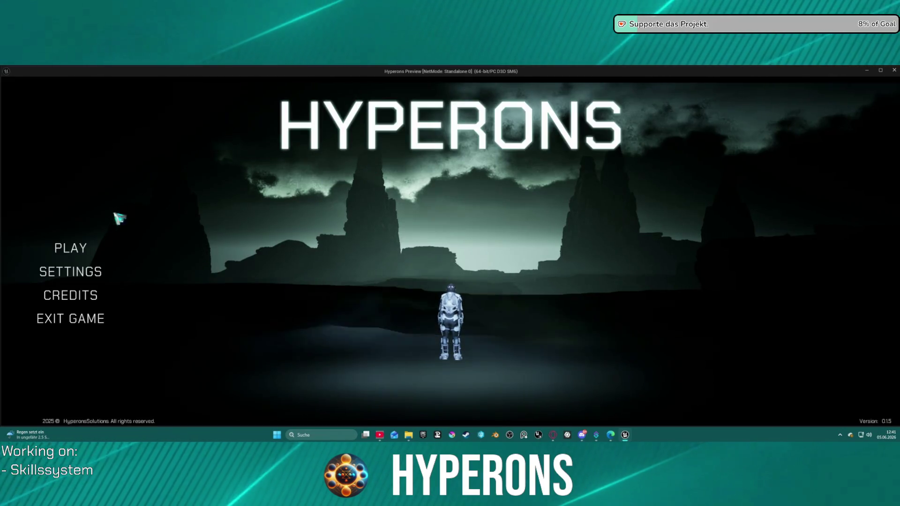
# Pick the saved character in Inv 1 and start the game.
pyautogui.click(71, 251)
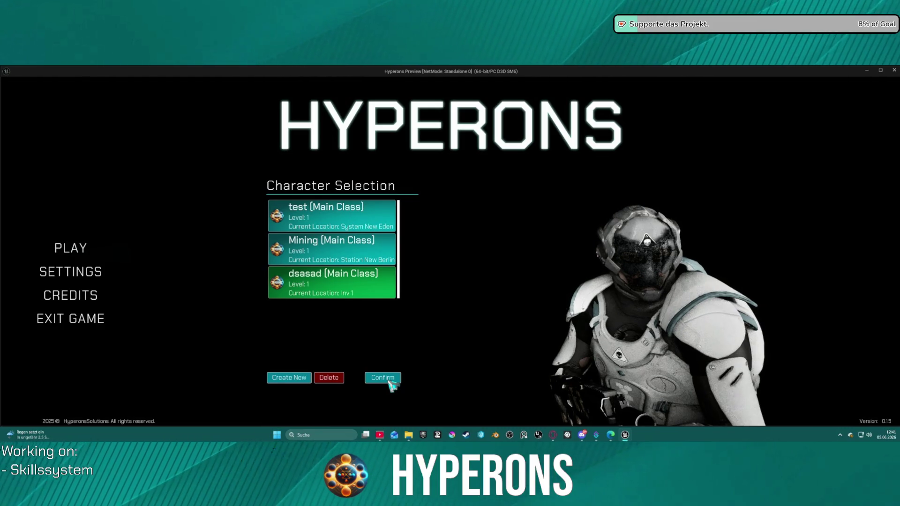
pyautogui.click(389, 381)
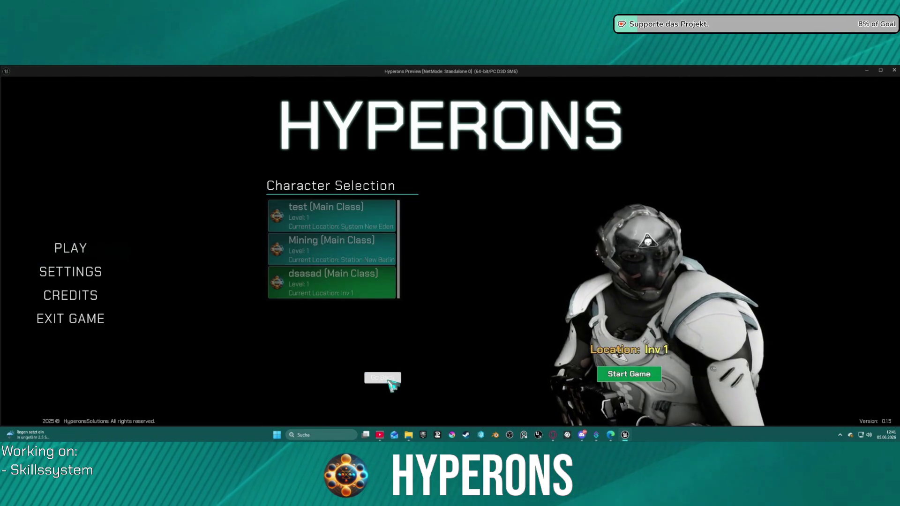
pyautogui.click(652, 384)
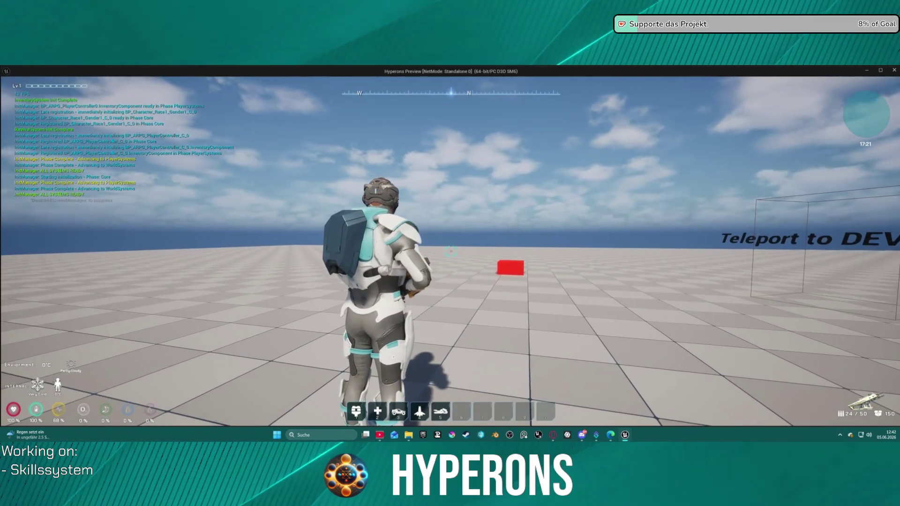
# Check the loaded inventory, then end the play session and close the message log.
pyautogui.press('i')
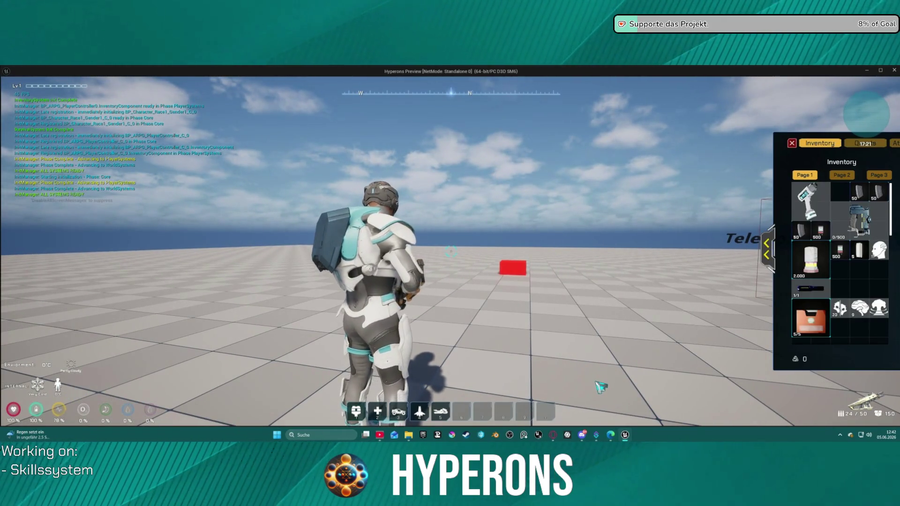
pyautogui.press('i')
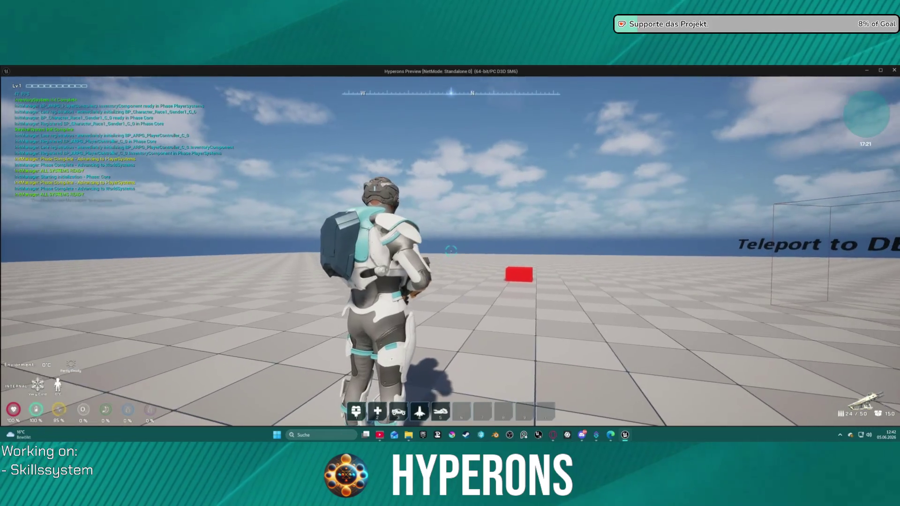
pyautogui.press('Escape')
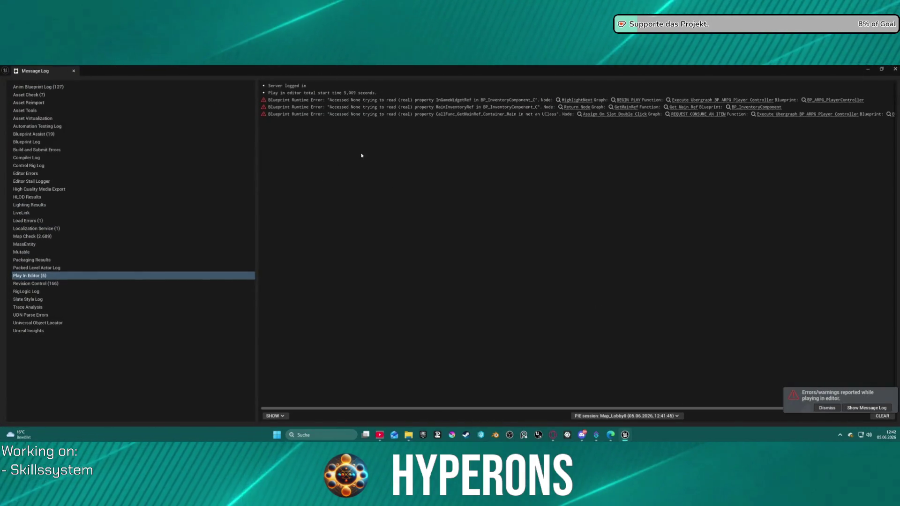
pyautogui.click(893, 69)
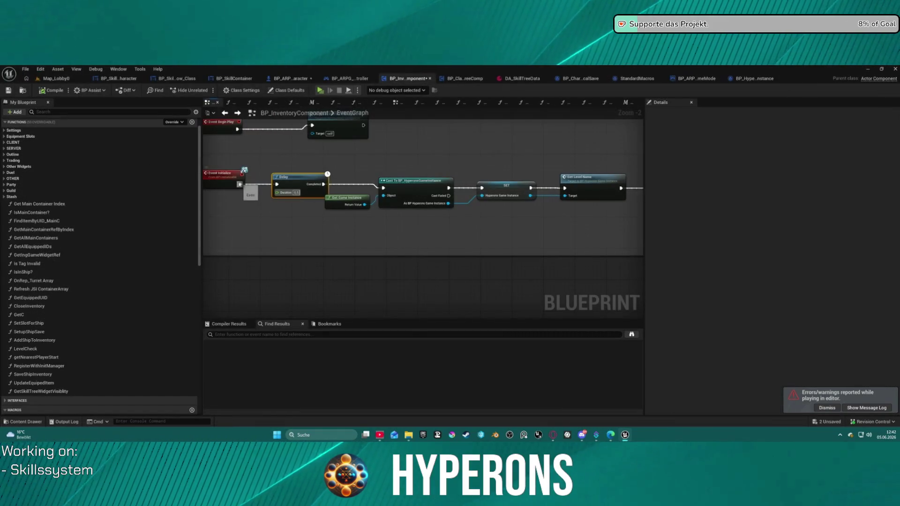
# Pan the EventGraph past the Create Inventory chain to Initialize Starting Items and Update Stats UI.
pyautogui.moveTo(239, 184)
pyautogui.mouseDown()
pyautogui.moveTo(407, 188)
pyautogui.moveTo(384, 189)
pyautogui.mouseUp()
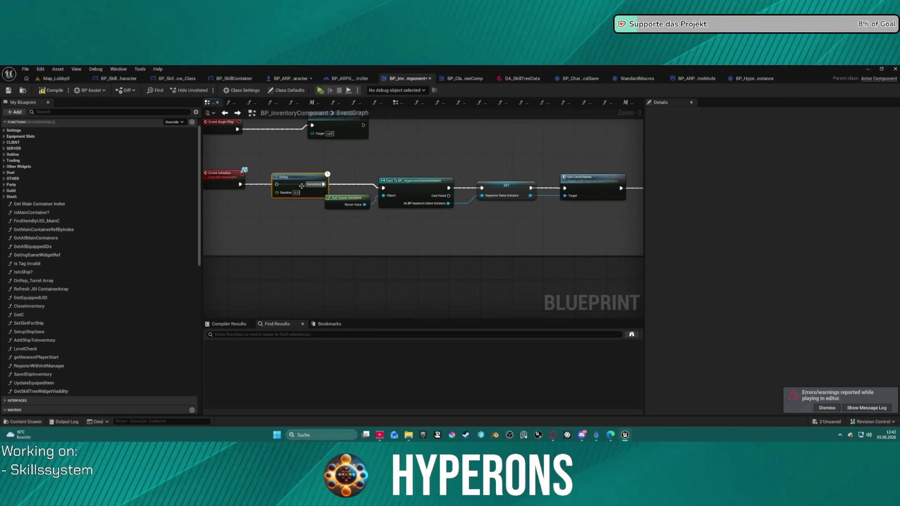
pyautogui.moveTo(558, 153)
pyautogui.mouseDown()
pyautogui.moveTo(227, 194)
pyautogui.moveTo(215, 212)
pyautogui.mouseUp()
pyautogui.scroll(-1, 227, 195)
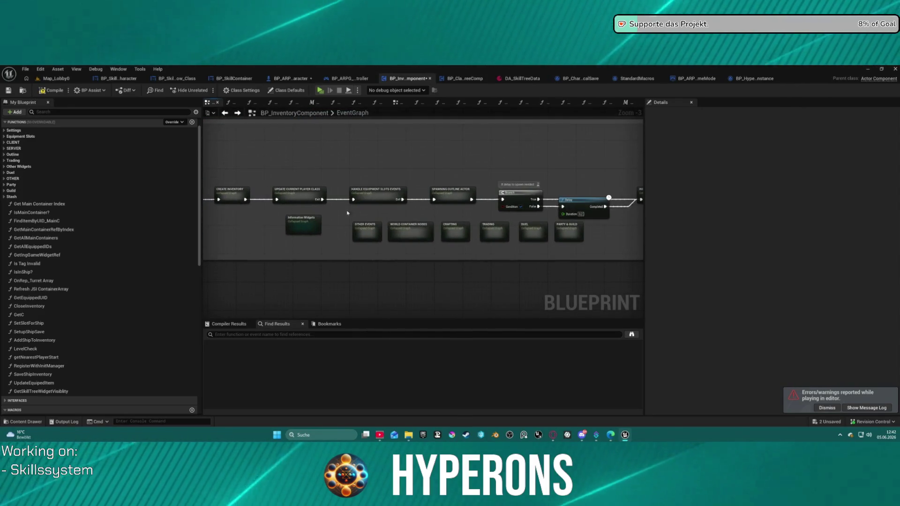
pyautogui.moveTo(367, 195)
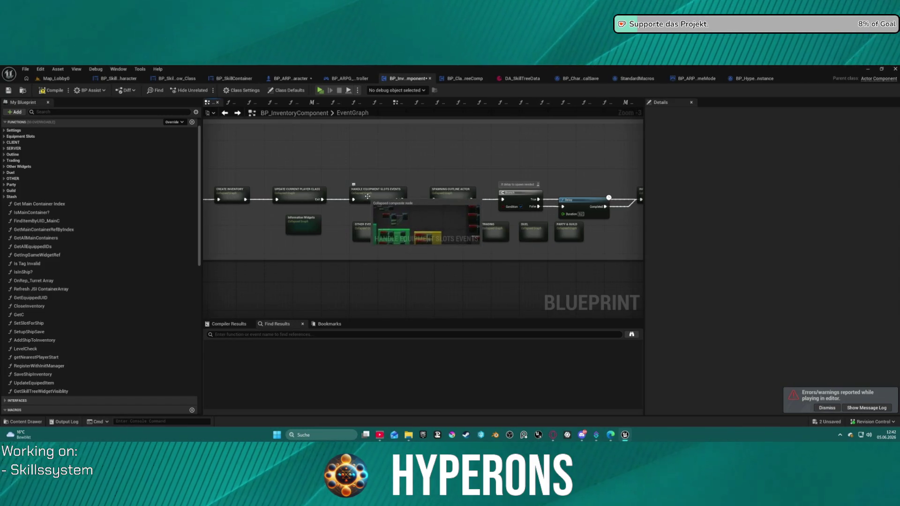
pyautogui.moveTo(562, 187)
pyautogui.mouseDown()
pyautogui.moveTo(307, 171)
pyautogui.moveTo(262, 182)
pyautogui.mouseUp()
pyautogui.moveTo(360, 194)
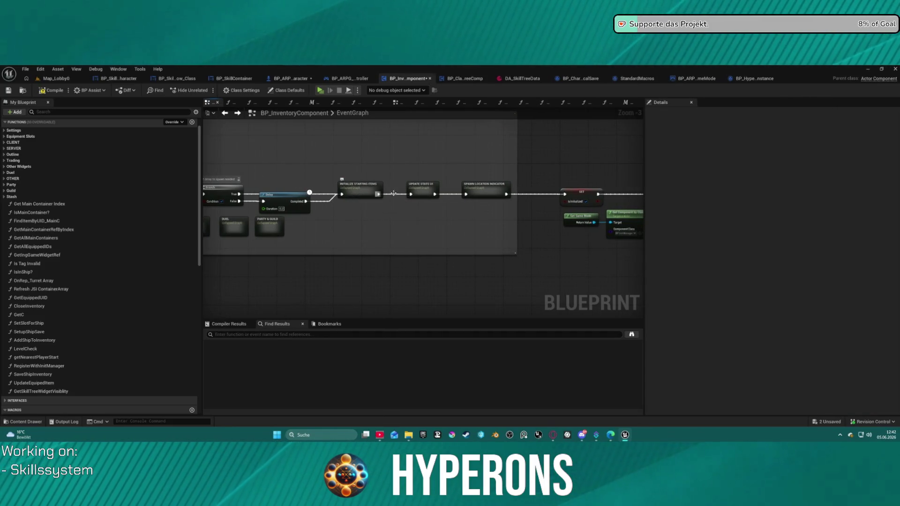
# Inspect the Update Stats UI collapsed graph's 0.2-second Delay loop, then return to EventGraph.
pyautogui.click(411, 195)
pyautogui.doubleClick(432, 189)
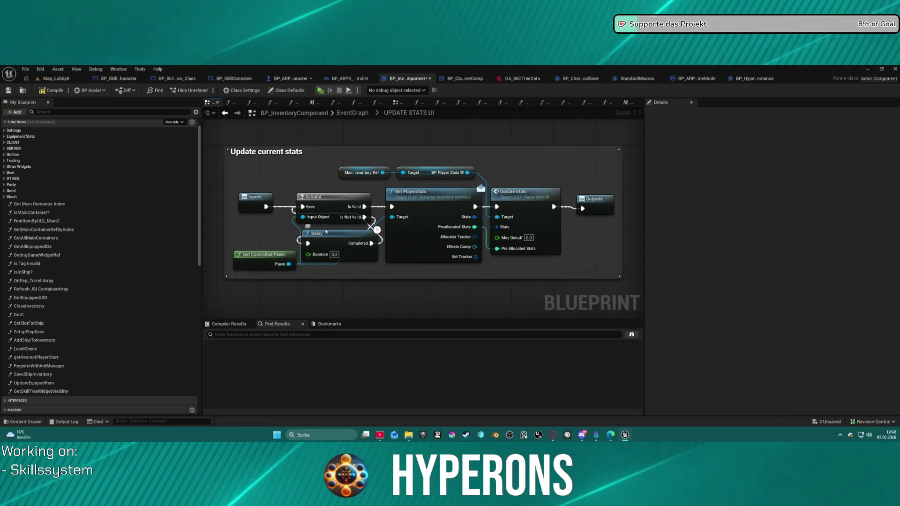
pyautogui.click(351, 113)
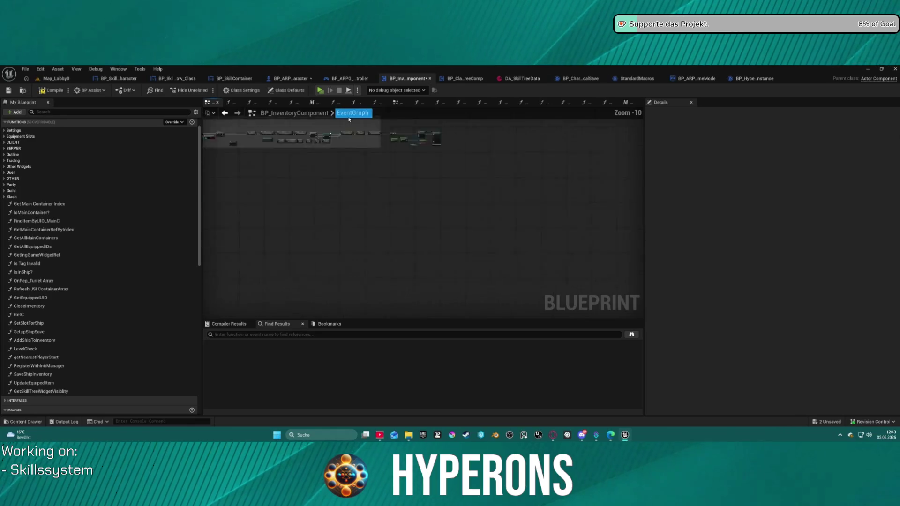
# Open the Initialize Starting Items collapsed graph and pan through its Branch and Break Save Data nodes.
pyautogui.scroll(5, 558, 206)
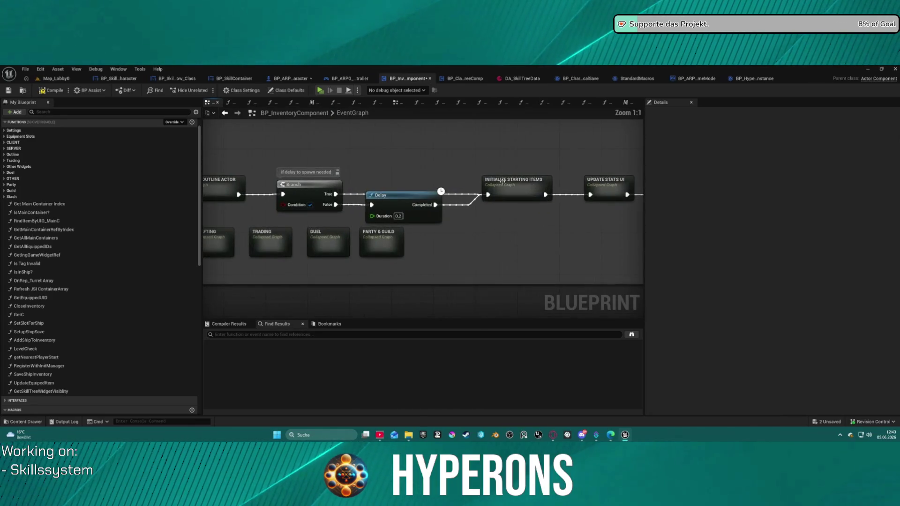
pyautogui.doubleClick(512, 189)
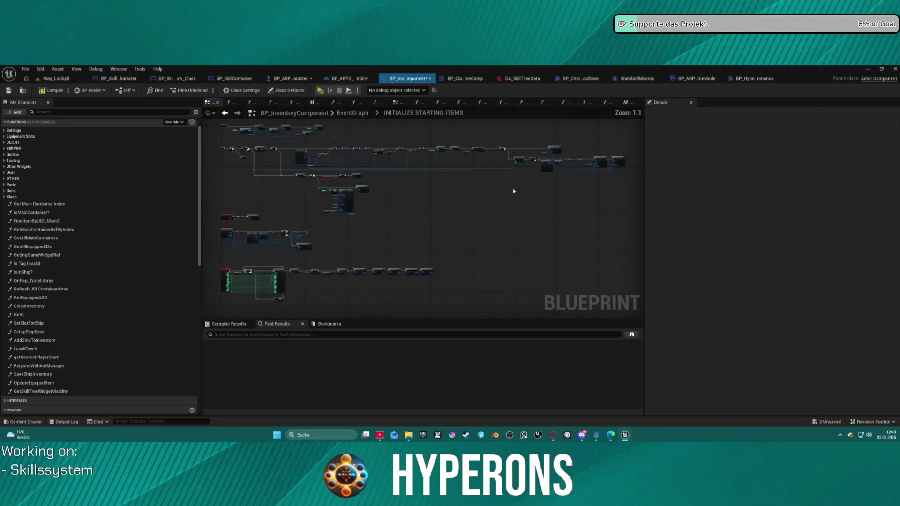
pyautogui.scroll(2, 592, 153)
pyautogui.scroll(3, 592, 153)
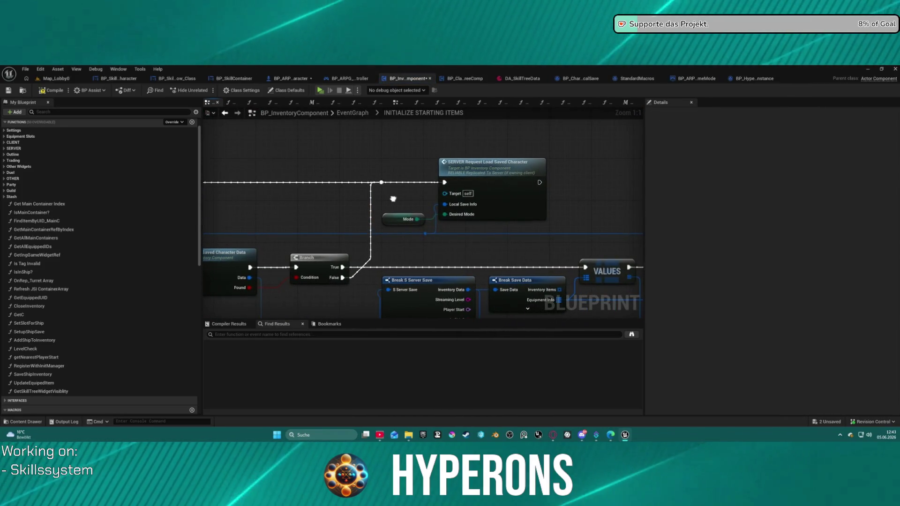
pyautogui.moveTo(393, 198)
pyautogui.mouseDown()
pyautogui.moveTo(693, 230)
pyautogui.moveTo(597, 227)
pyautogui.moveTo(561, 215)
pyautogui.mouseUp()
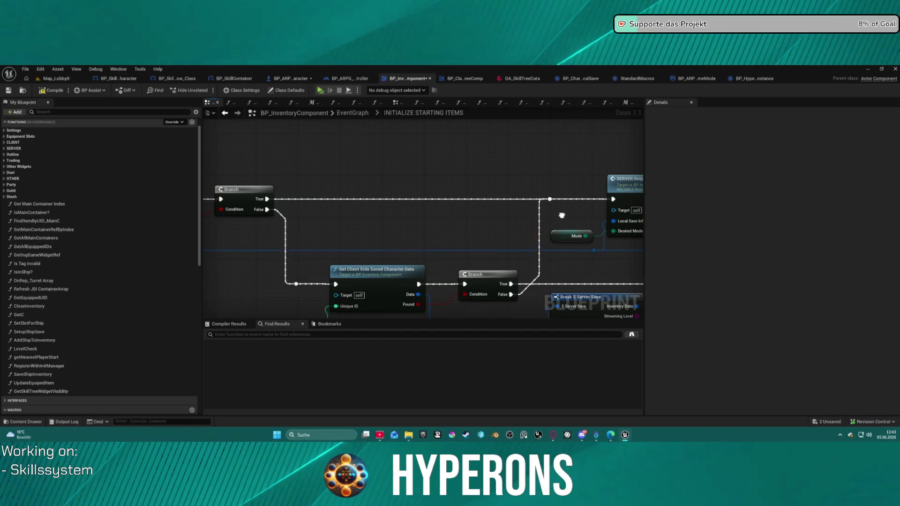
pyautogui.moveTo(562, 215)
pyautogui.mouseDown()
pyautogui.moveTo(566, 244)
pyautogui.moveTo(309, 165)
pyautogui.moveTo(221, 149)
pyautogui.moveTo(186, 161)
pyautogui.mouseUp()
# Jump from the SERVER Request Load Saved Character call to its event definition.
pyautogui.click(313, 156)
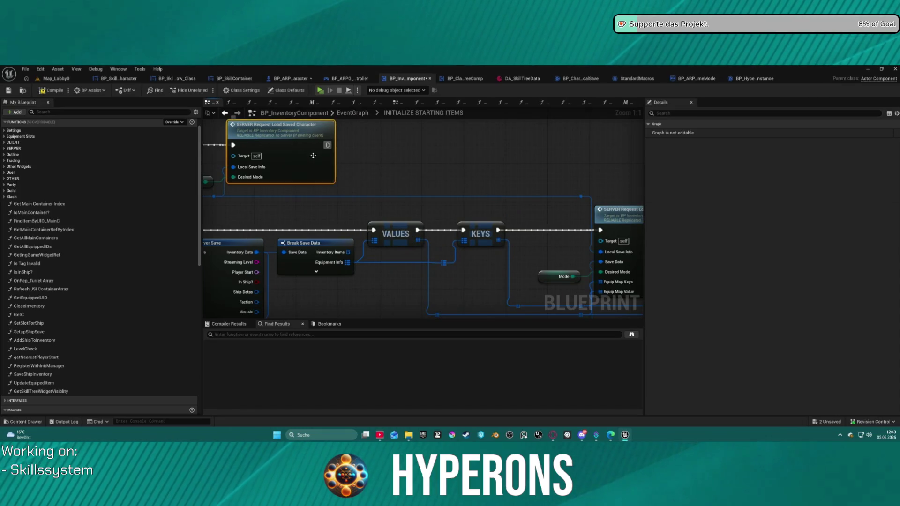
pyautogui.moveTo(374, 165); pyautogui.dragTo(629, 183)
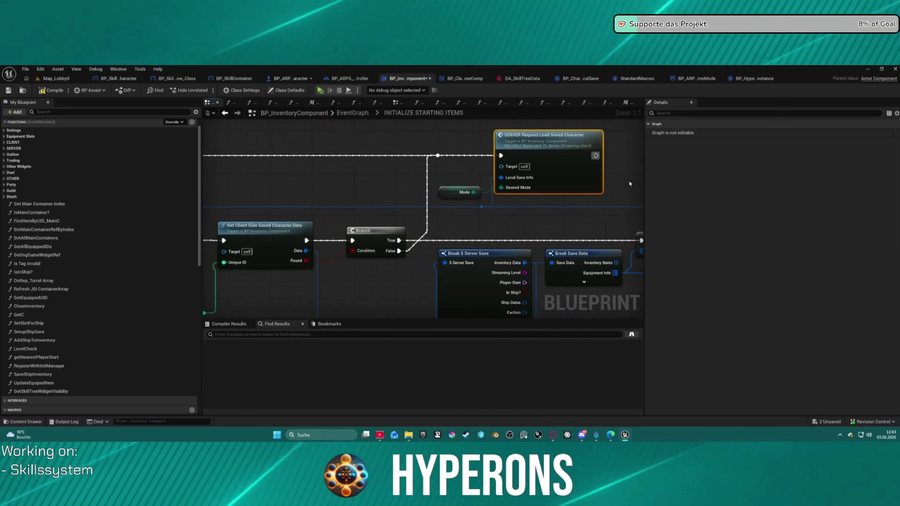
pyautogui.doubleClick(583, 188)
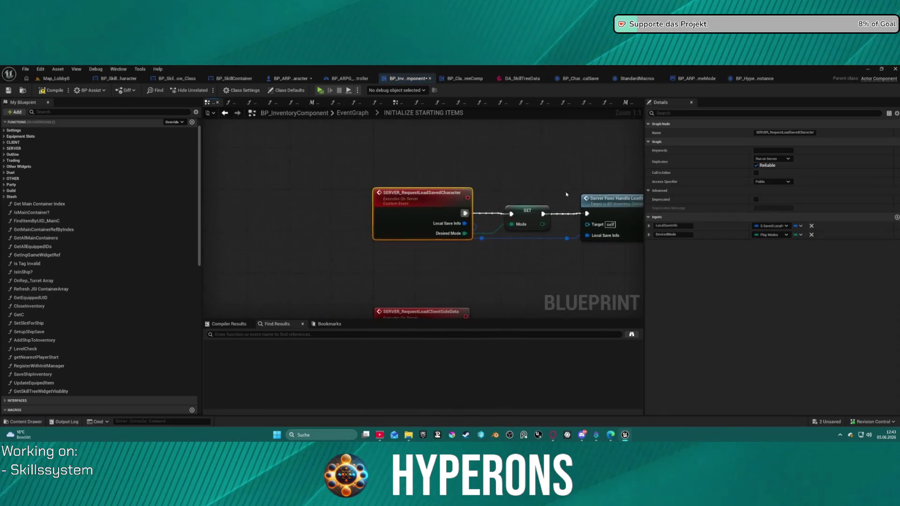
pyautogui.moveTo(566, 194); pyautogui.dragTo(402, 189)
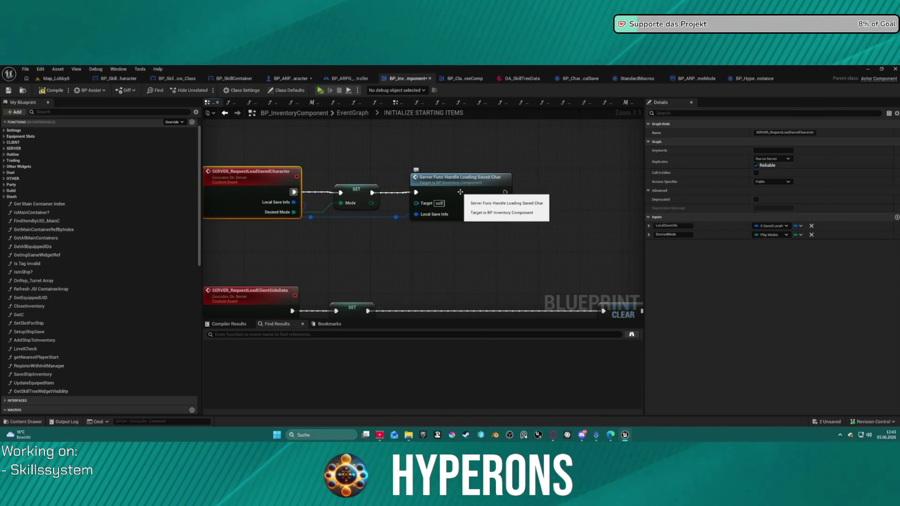
# Open the ServerFunc_HandleLoadingSavedChar function and look over its SET nodes and Save Char Visuals.
pyautogui.doubleClick(461, 192)
pyautogui.scroll(-2, 521, 193)
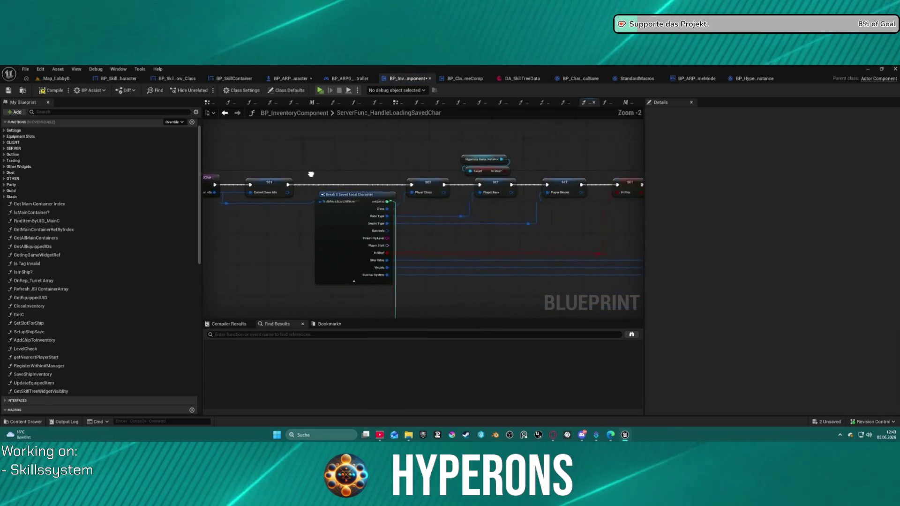
pyautogui.scroll(-1, 422, 216)
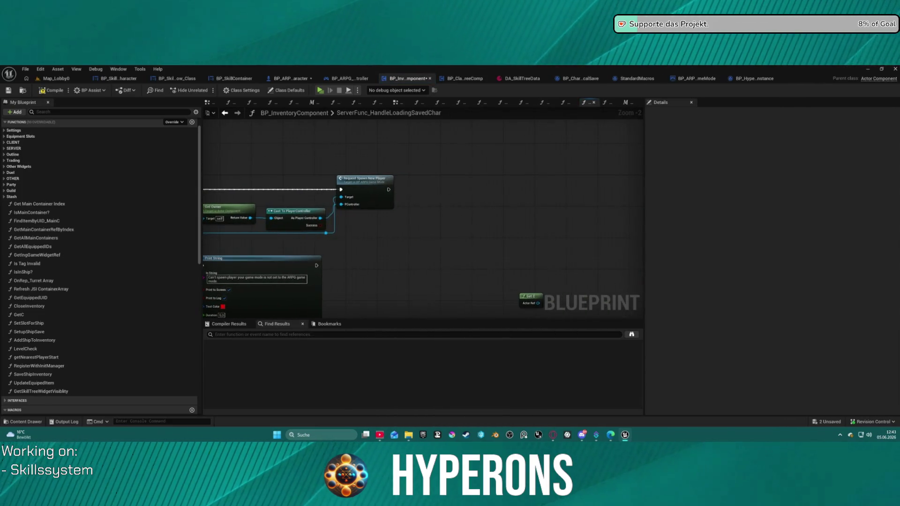
pyautogui.scroll(1, 422, 216)
pyautogui.moveTo(396, 226)
pyautogui.mouseDown()
pyautogui.moveTo(536, 226)
pyautogui.moveTo(358, 197)
pyautogui.moveTo(338, 190)
pyautogui.moveTo(345, 166)
pyautogui.moveTo(268, 165)
pyautogui.moveTo(225, 146)
pyautogui.moveTo(155, 134)
pyautogui.mouseUp()
# Review Make S AI Assign Groom, Break S Saved Local Character, Load Game from Slot and the game mode cast.
pyautogui.moveTo(421, 276)
pyautogui.mouseDown()
pyautogui.moveTo(419, 268)
pyautogui.moveTo(509, 178)
pyautogui.moveTo(477, 205)
pyautogui.mouseUp()
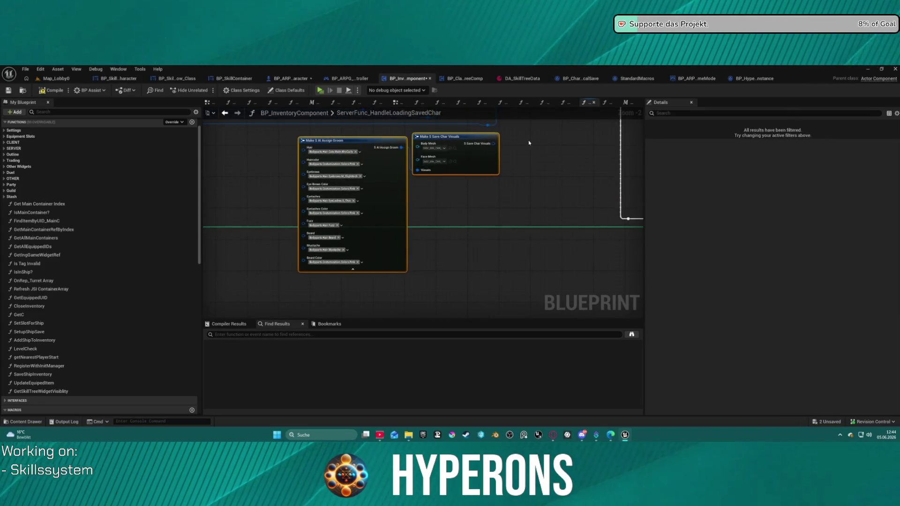
pyautogui.moveTo(530, 141); pyautogui.dragTo(554, 255)
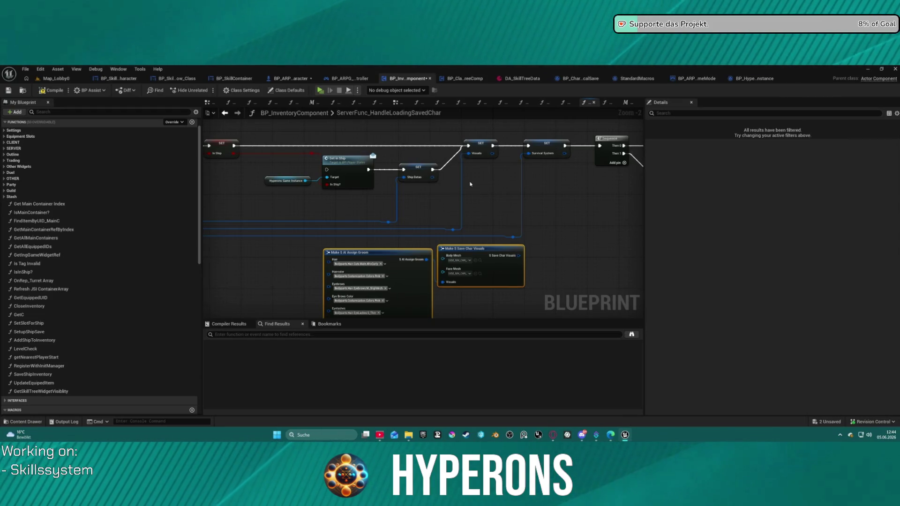
pyautogui.moveTo(470, 184); pyautogui.dragTo(801, 171)
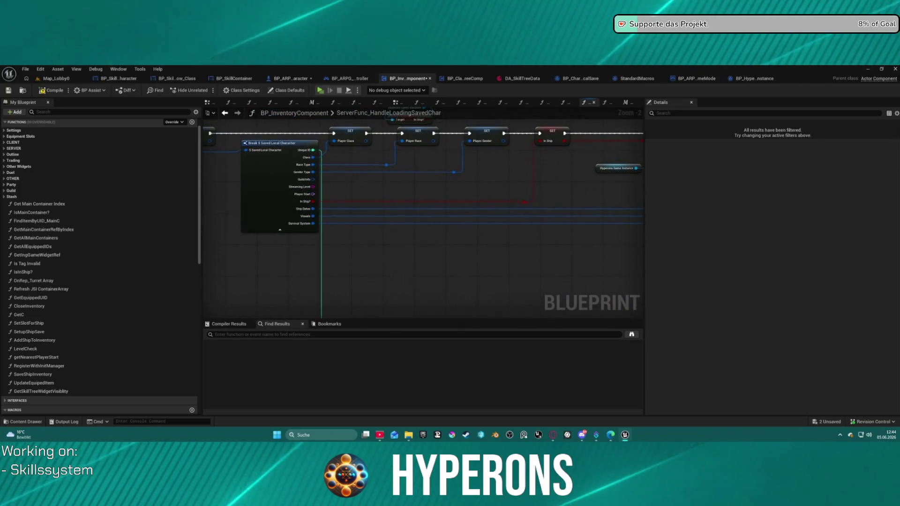
pyautogui.moveTo(422, 210)
pyautogui.mouseDown()
pyautogui.moveTo(562, 205)
pyautogui.moveTo(511, 208)
pyautogui.moveTo(266, 118)
pyautogui.mouseUp()
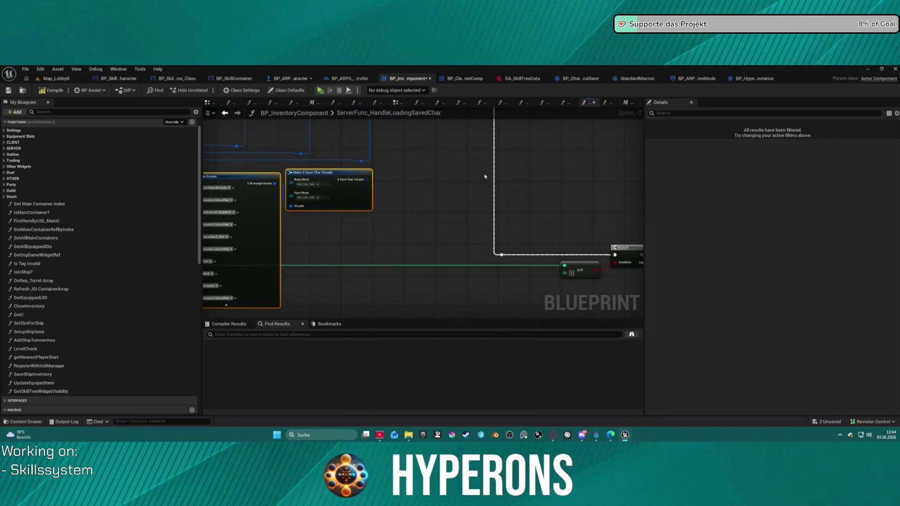
pyautogui.moveTo(484, 177)
pyautogui.mouseDown()
pyautogui.moveTo(438, 154)
pyautogui.moveTo(328, 157)
pyautogui.moveTo(421, 235)
pyautogui.moveTo(397, 247)
pyautogui.moveTo(242, 243)
pyautogui.moveTo(311, 239)
pyautogui.moveTo(301, 225)
pyautogui.moveTo(309, 219)
pyautogui.mouseUp()
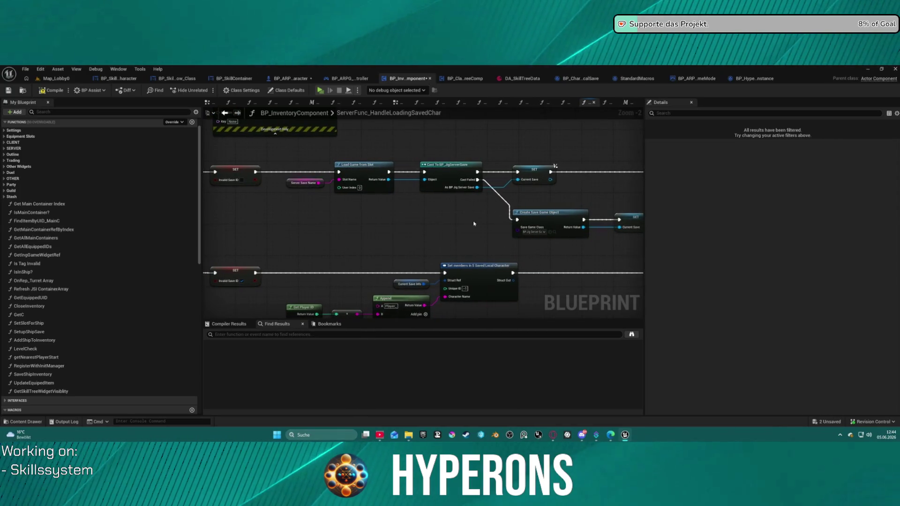
pyautogui.moveTo(465, 228)
pyautogui.mouseDown()
pyautogui.moveTo(609, 206)
pyautogui.moveTo(630, 219)
pyautogui.moveTo(627, 229)
pyautogui.moveTo(700, 233)
pyautogui.moveTo(712, 293)
pyautogui.moveTo(824, 296)
pyautogui.mouseUp()
pyautogui.moveTo(422, 164)
pyautogui.mouseDown()
pyautogui.moveTo(392, 164)
pyautogui.moveTo(371, 310)
pyautogui.mouseUp()
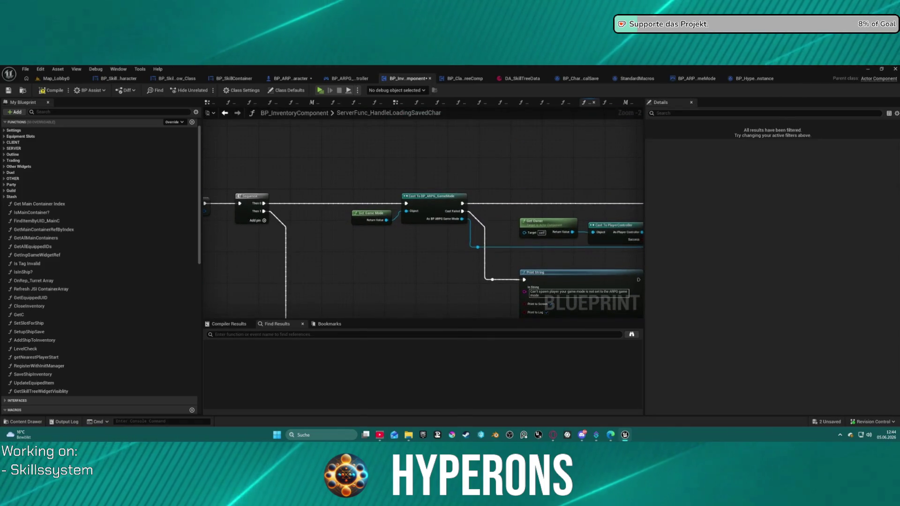
# Jump from the Request Spawn New Player call to its event in BP_ARPG_GameMode's EventGraph.
pyautogui.moveTo(638, 196); pyautogui.dragTo(617, 178)
pyautogui.click(591, 184)
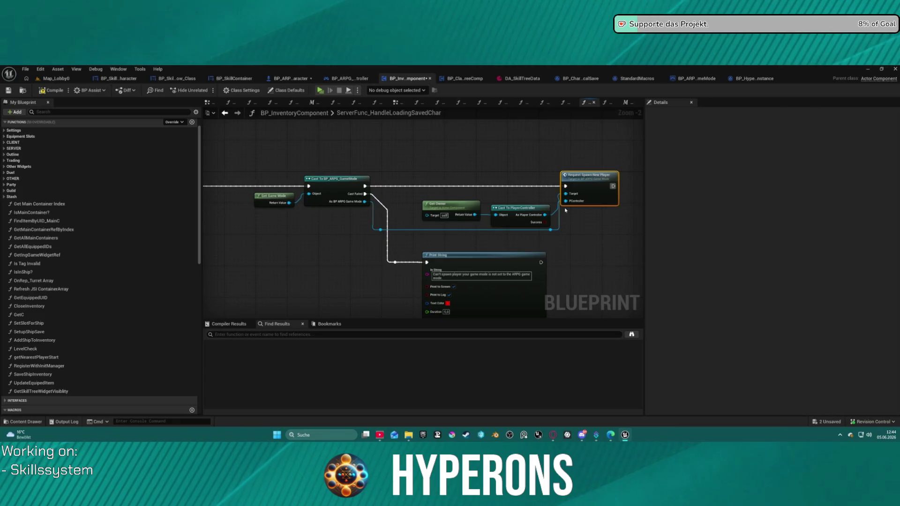
pyautogui.moveTo(564, 208); pyautogui.dragTo(605, 70)
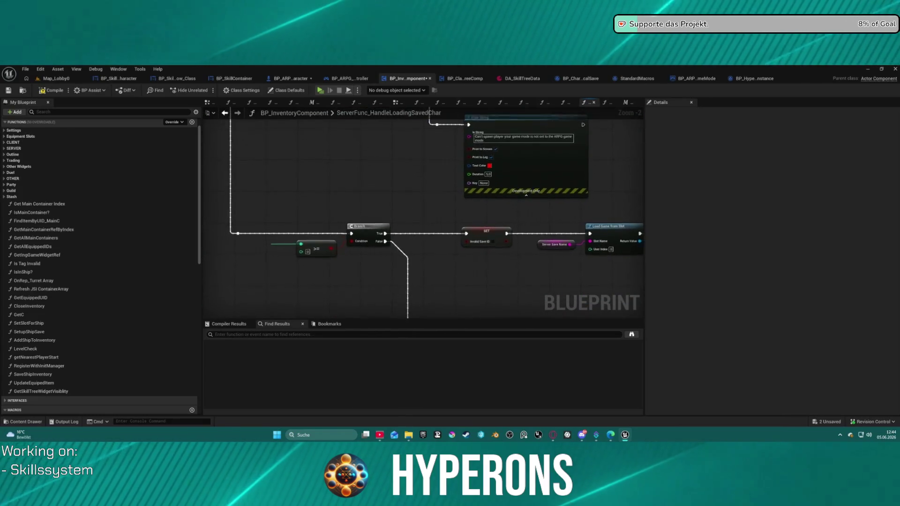
pyautogui.moveTo(401, 105)
pyautogui.mouseDown()
pyautogui.moveTo(308, 138)
pyautogui.moveTo(204, 198)
pyautogui.moveTo(266, 202)
pyautogui.mouseUp()
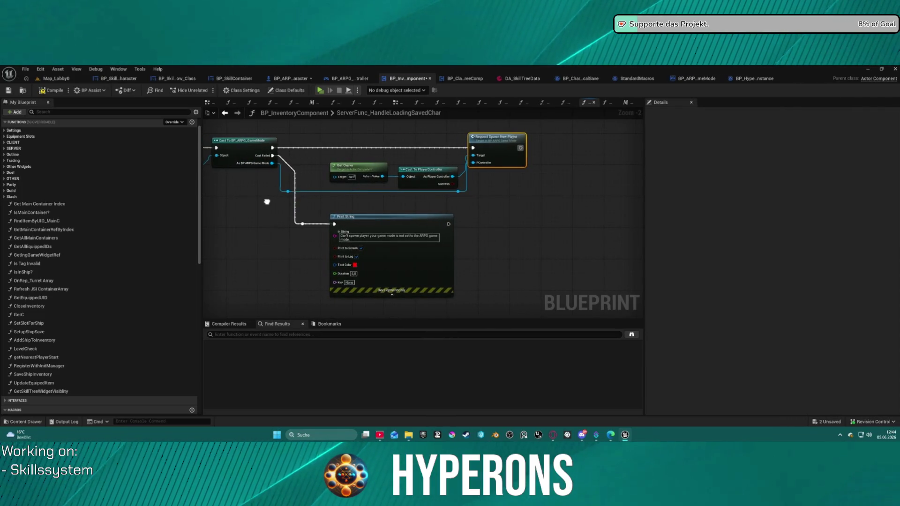
pyautogui.doubleClick(507, 147)
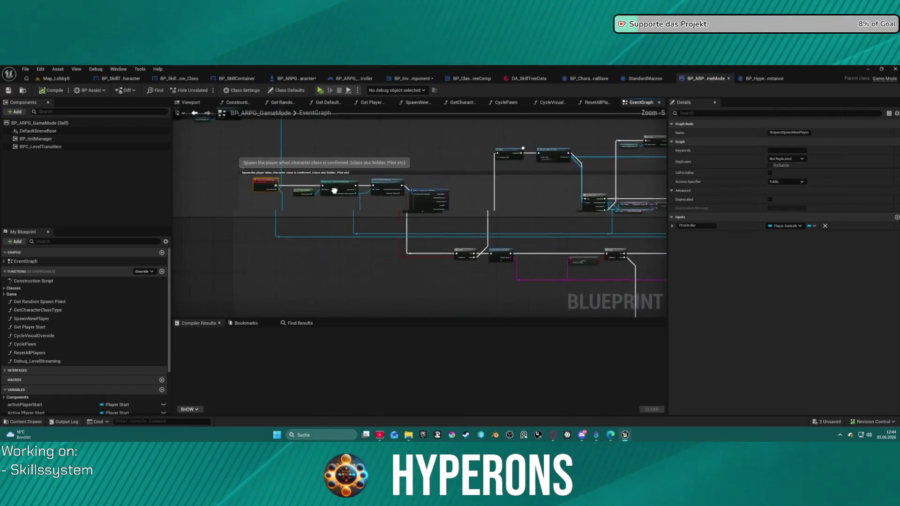
# Wire the Branch True output into the Delay and place the Delay beside the Branch.
pyautogui.scroll(3, 447, 224)
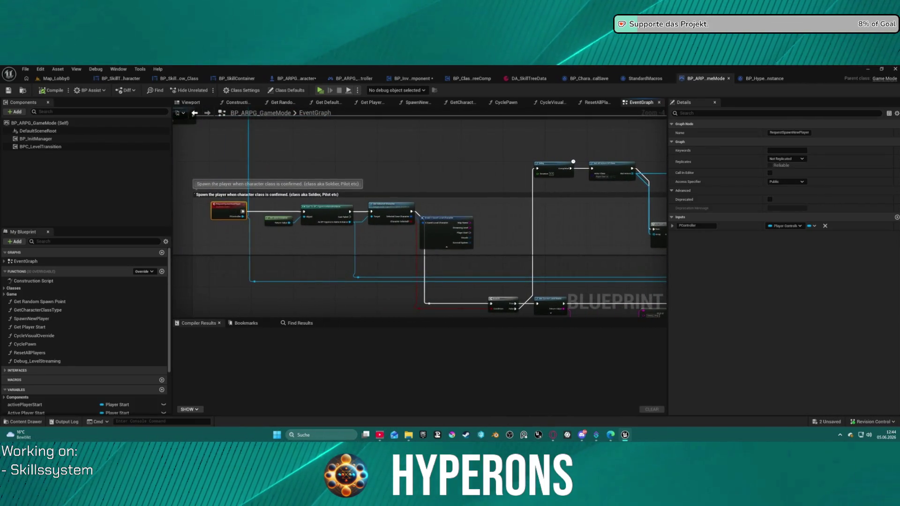
pyautogui.scroll(1, 623, 282)
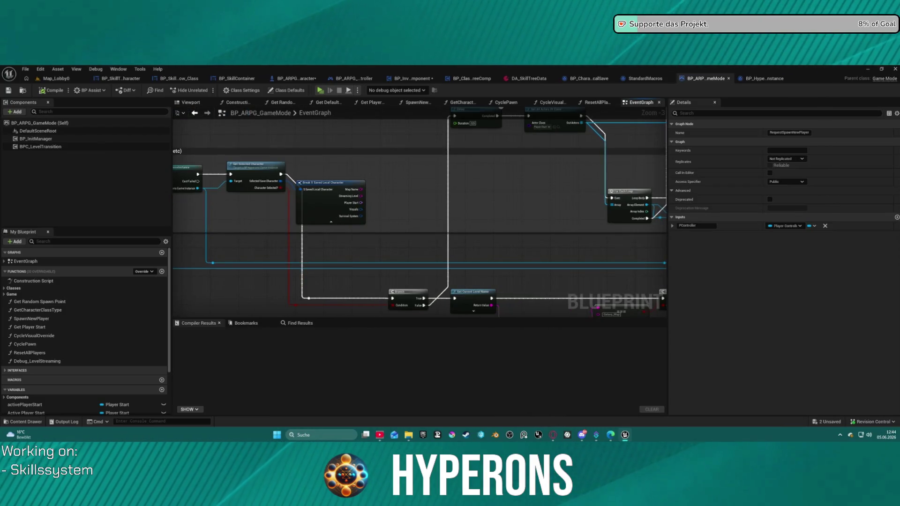
pyautogui.moveTo(656, 291)
pyautogui.mouseDown()
pyautogui.moveTo(599, 309)
pyautogui.moveTo(581, 291)
pyautogui.moveTo(586, 220)
pyautogui.moveTo(334, 227)
pyautogui.mouseUp()
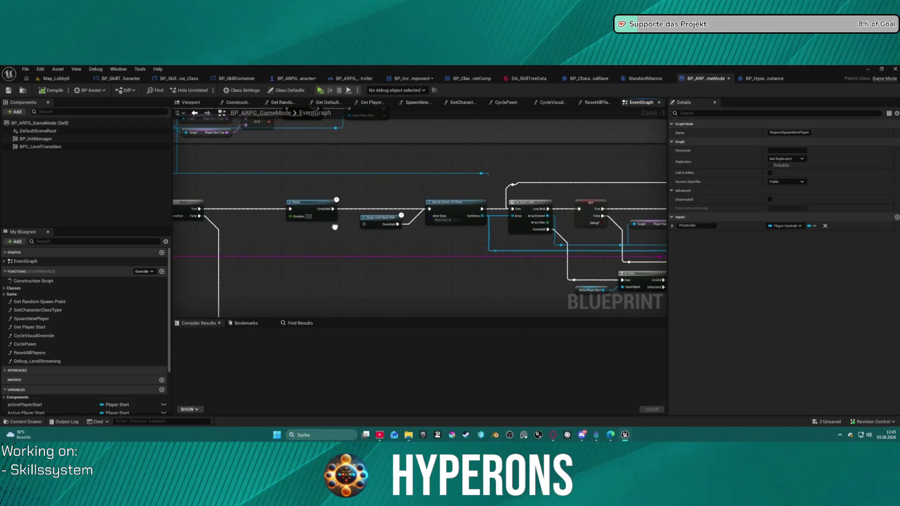
pyautogui.click(190, 205)
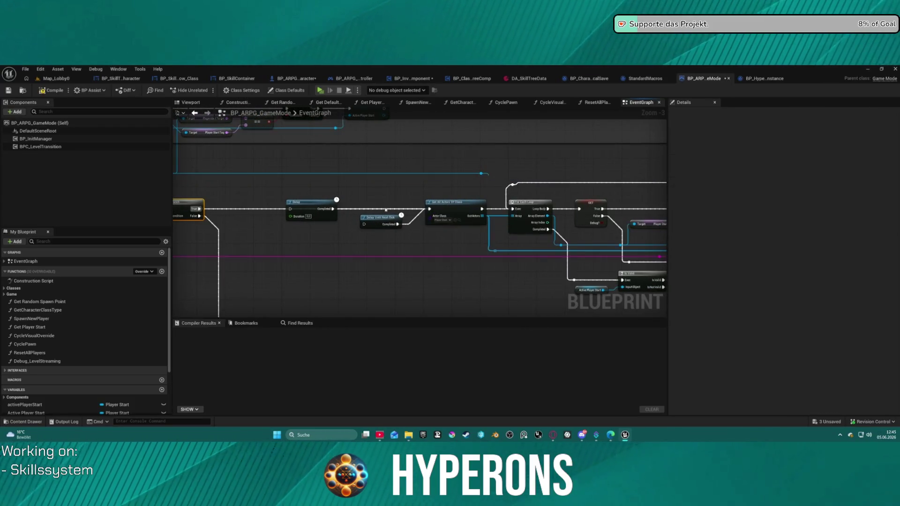
pyautogui.moveTo(297, 210); pyautogui.dragTo(296, 262)
pyautogui.moveTo(263, 256)
pyautogui.mouseDown()
pyautogui.moveTo(421, 212)
pyautogui.moveTo(463, 217)
pyautogui.mouseUp()
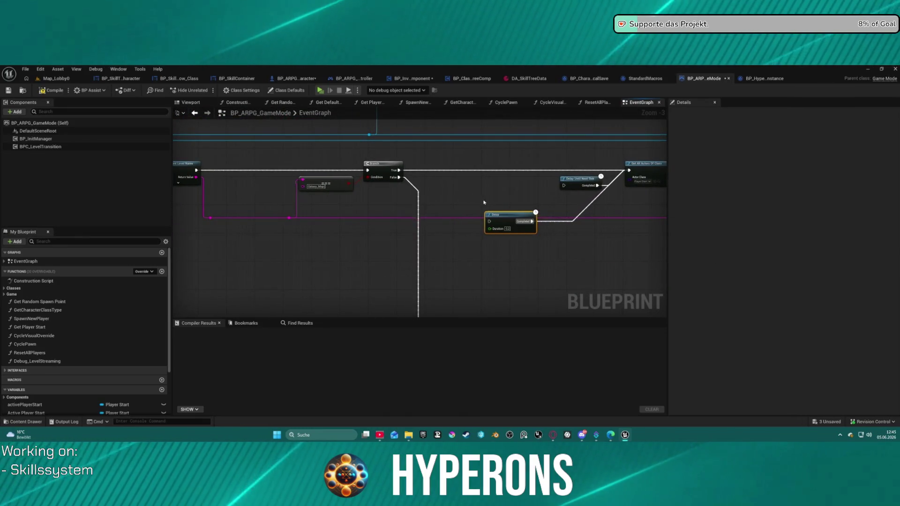
pyautogui.moveTo(489, 221); pyautogui.dragTo(399, 170)
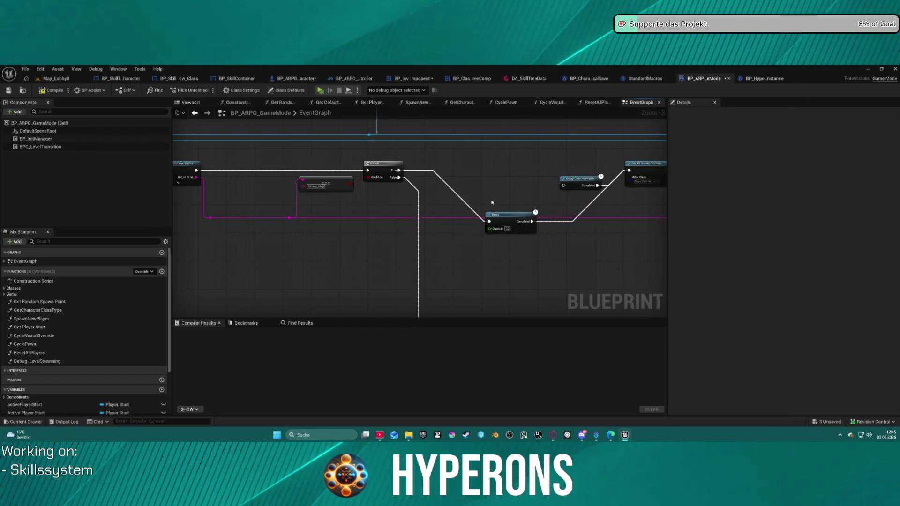
pyautogui.moveTo(500, 220); pyautogui.dragTo(493, 173)
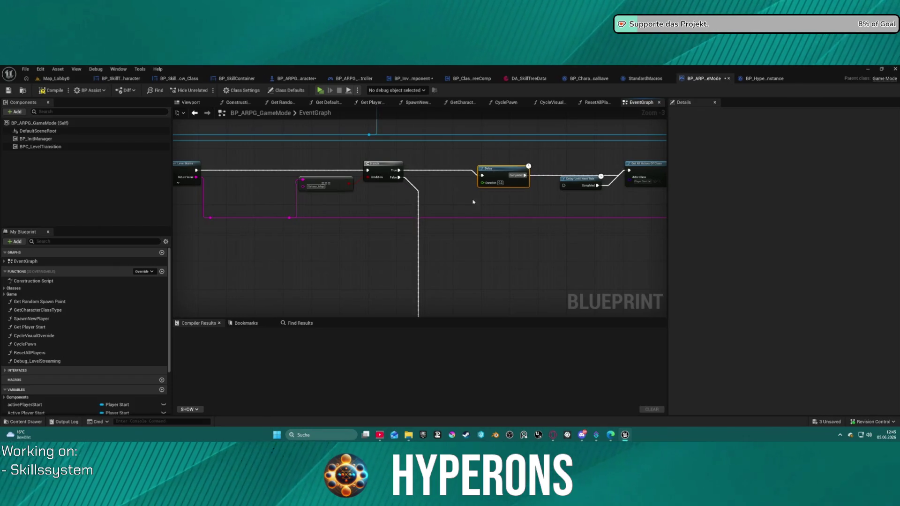
pyautogui.moveTo(473, 202); pyautogui.dragTo(478, 222)
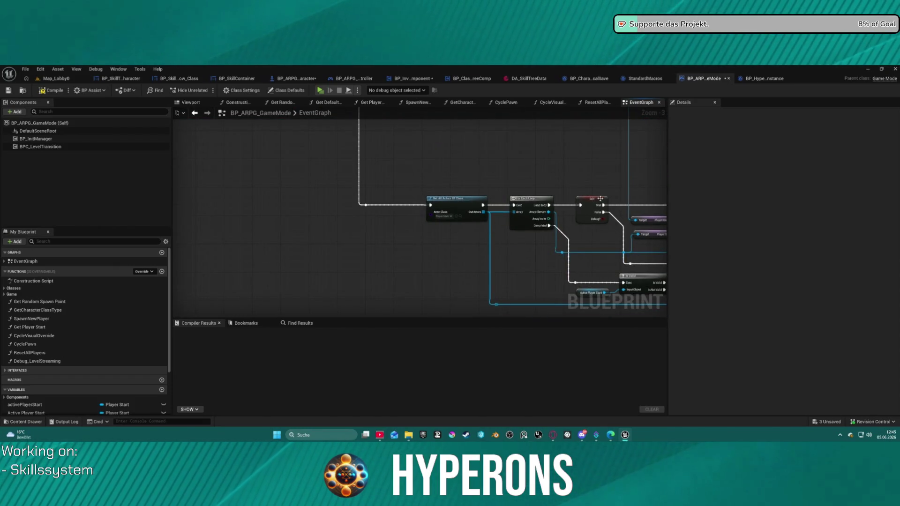
pyautogui.moveTo(599, 198)
pyautogui.mouseDown()
pyautogui.moveTo(428, 160)
pyautogui.moveTo(272, 159)
pyautogui.mouseUp()
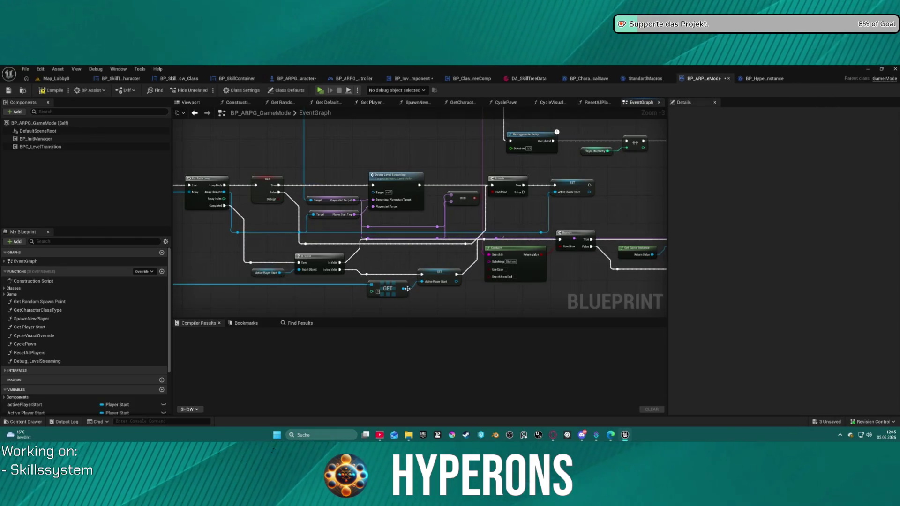
# Reposition the Is Valid node up and left and the GET node left and down.
pyautogui.moveTo(464, 245)
pyautogui.mouseDown()
pyautogui.moveTo(495, 235)
pyautogui.moveTo(425, 263)
pyautogui.moveTo(396, 286)
pyautogui.mouseUp()
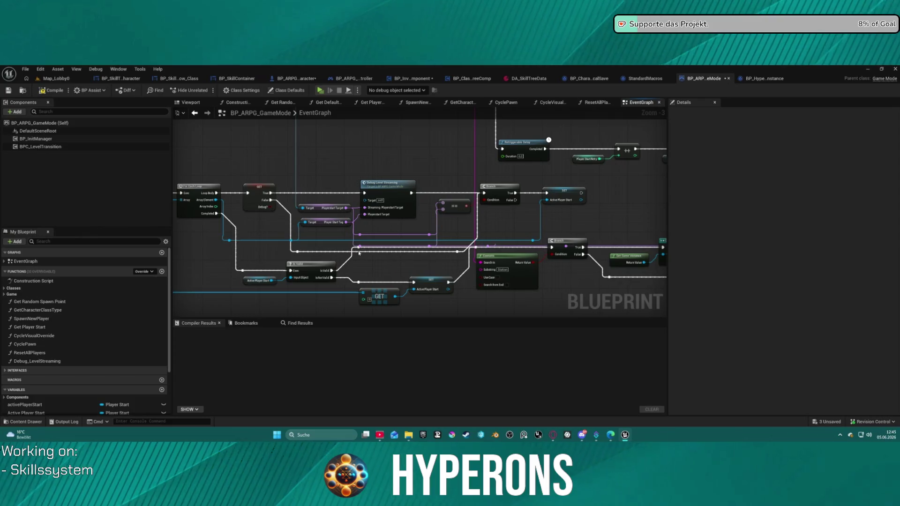
pyautogui.moveTo(308, 267)
pyautogui.mouseDown()
pyautogui.moveTo(304, 249)
pyautogui.moveTo(272, 225)
pyautogui.moveTo(239, 239)
pyautogui.moveTo(305, 268)
pyautogui.moveTo(281, 234)
pyautogui.moveTo(305, 262)
pyautogui.moveTo(340, 267)
pyautogui.mouseUp()
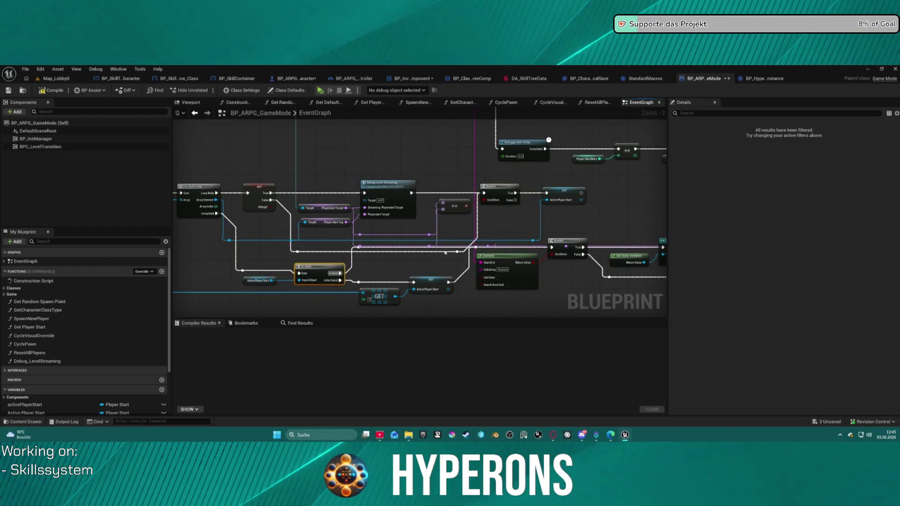
pyautogui.click(297, 246)
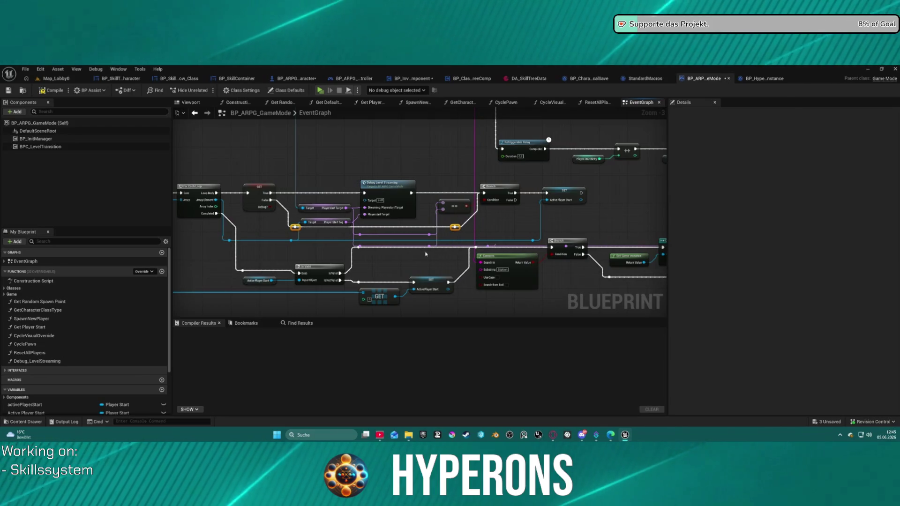
pyautogui.moveTo(401, 265); pyautogui.dragTo(484, 227)
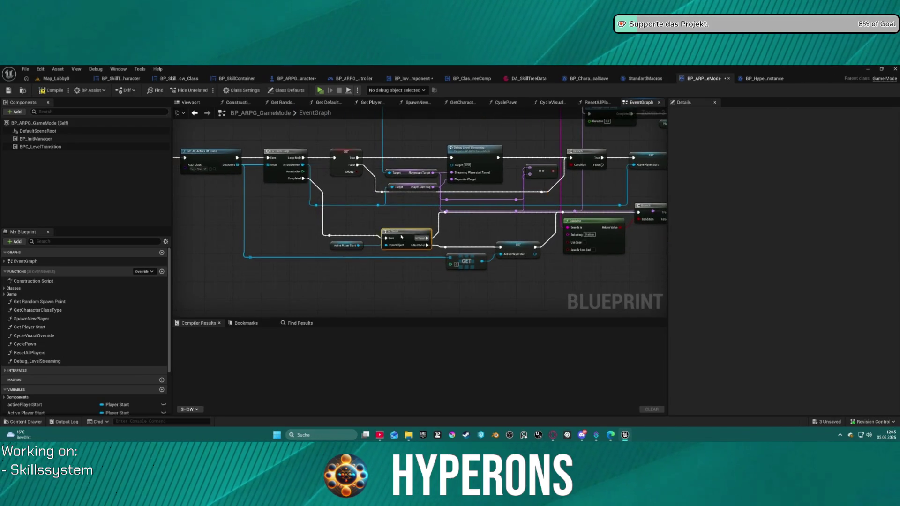
pyautogui.moveTo(402, 236); pyautogui.dragTo(390, 217)
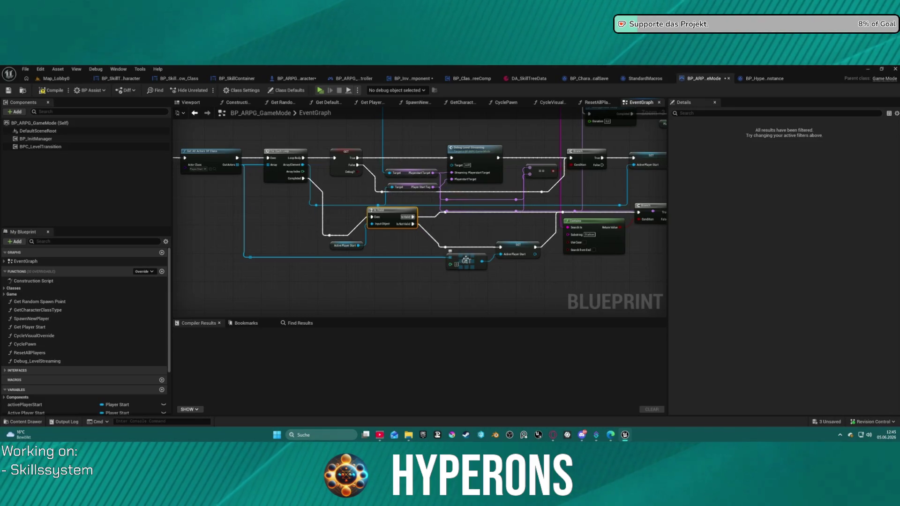
pyautogui.moveTo(467, 260); pyautogui.dragTo(430, 268)
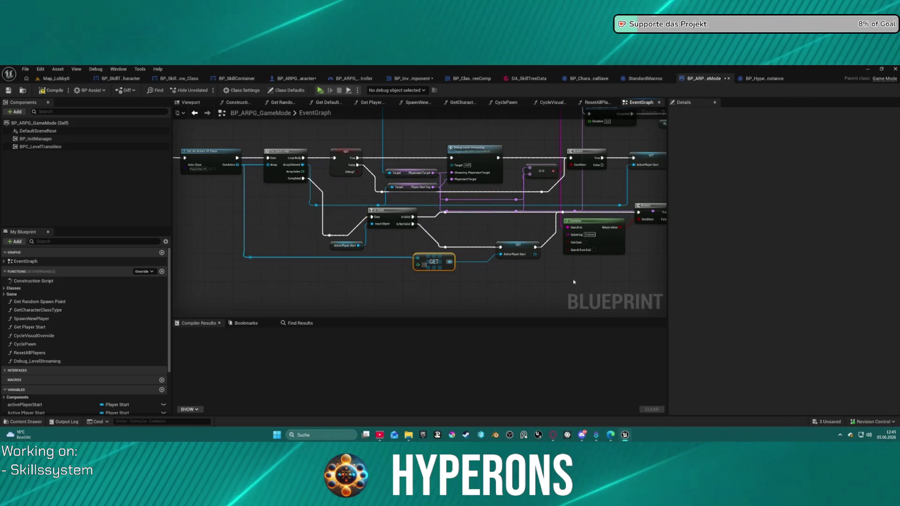
# Chain Start Camera Fade through the Delay into Spawn New Player, then compile the Blueprint.
pyautogui.moveTo(587, 274); pyautogui.dragTo(298, 261)
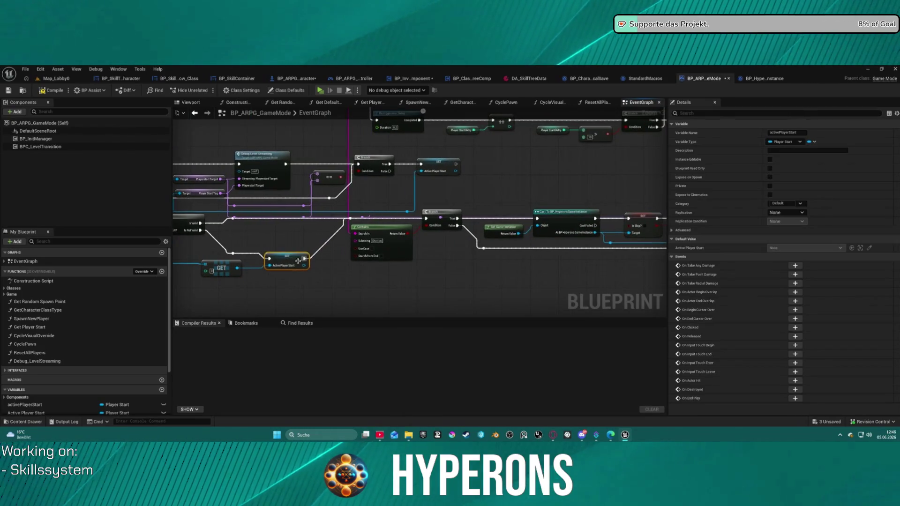
pyautogui.moveTo(466, 266); pyautogui.dragTo(160, 254)
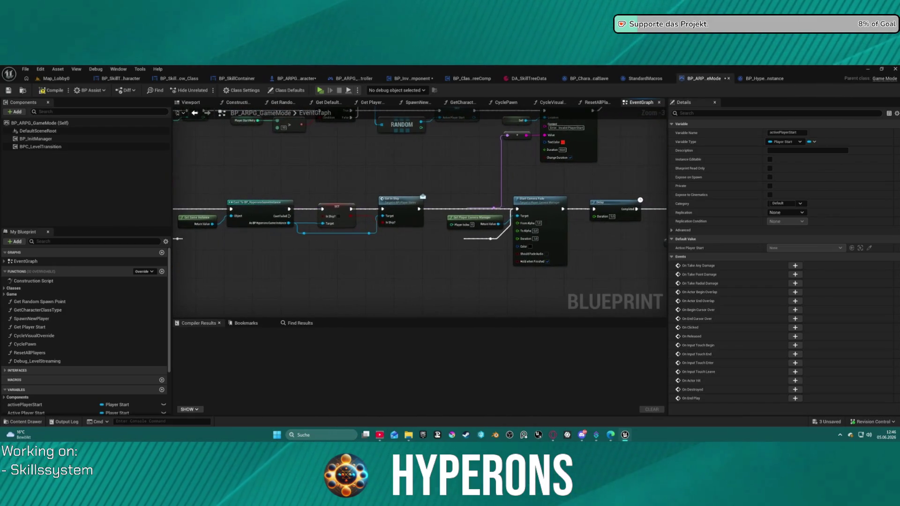
pyautogui.moveTo(564, 199)
pyautogui.mouseDown()
pyautogui.moveTo(270, 200)
pyautogui.moveTo(412, 226)
pyautogui.moveTo(547, 268)
pyautogui.moveTo(436, 240)
pyautogui.mouseUp()
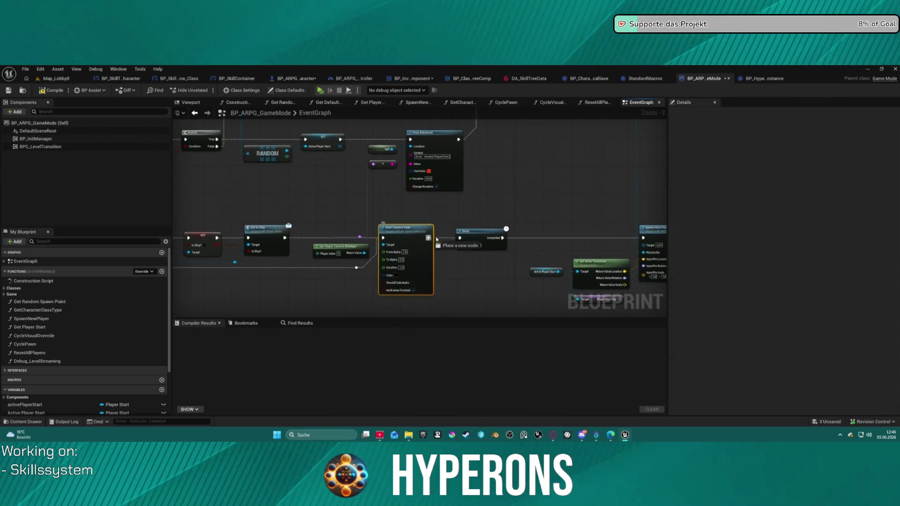
pyautogui.moveTo(637, 238); pyautogui.dragTo(643, 238)
pyautogui.moveTo(482, 235); pyautogui.dragTo(476, 258)
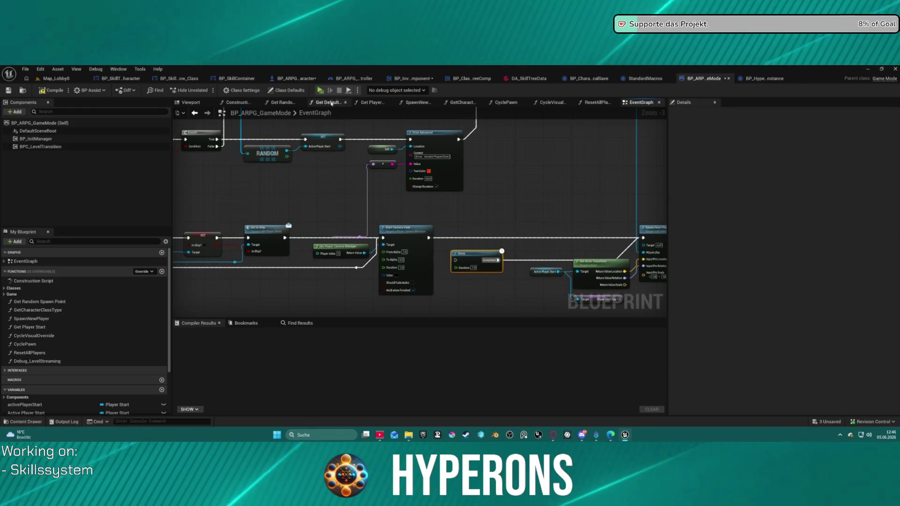
pyautogui.press('F7')
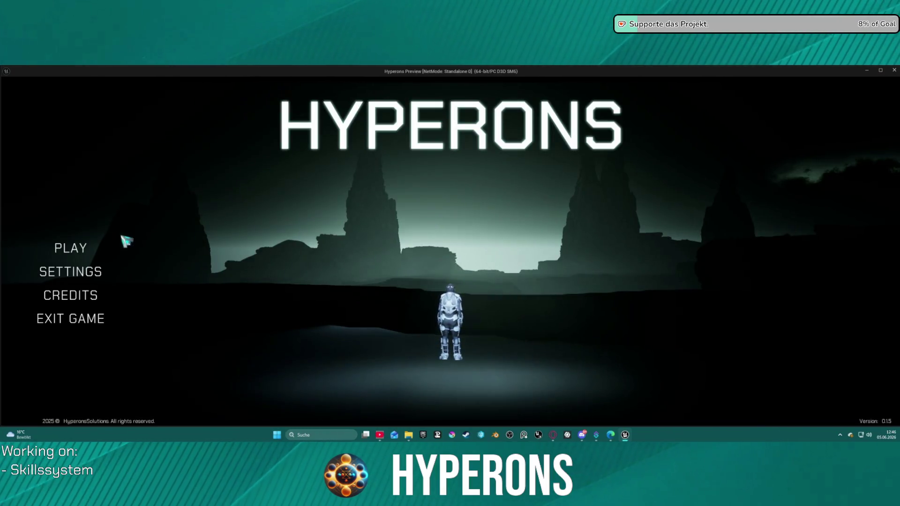
# Choose the saved dsasad character from the main menu and start the game.
pyautogui.click(71, 248)
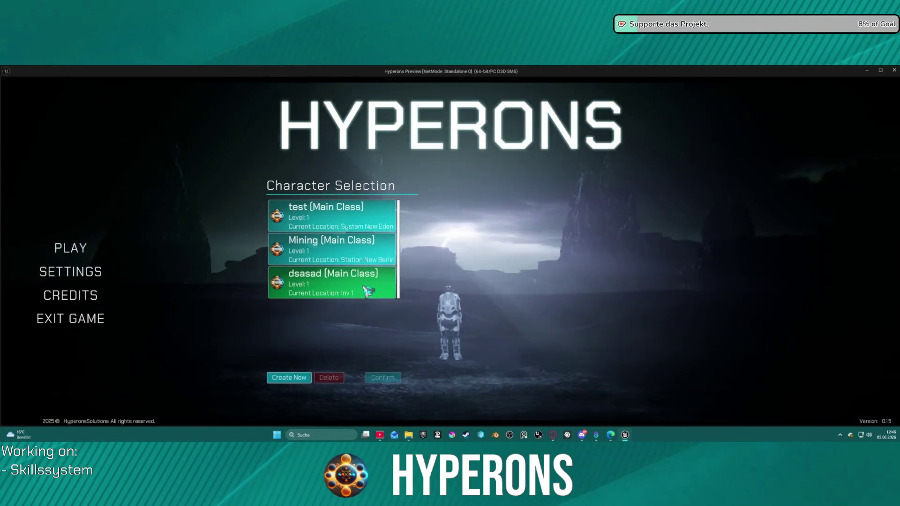
pyautogui.click(376, 291)
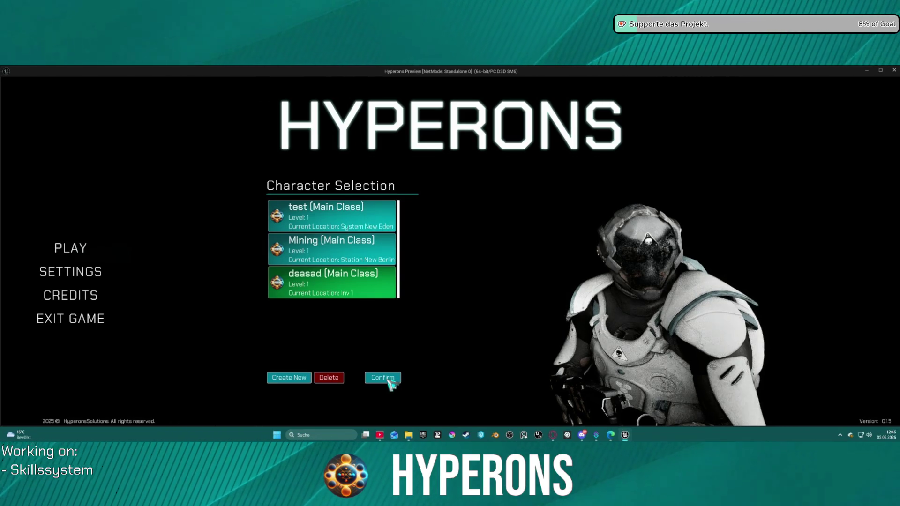
pyautogui.click(389, 381)
pyautogui.click(602, 364)
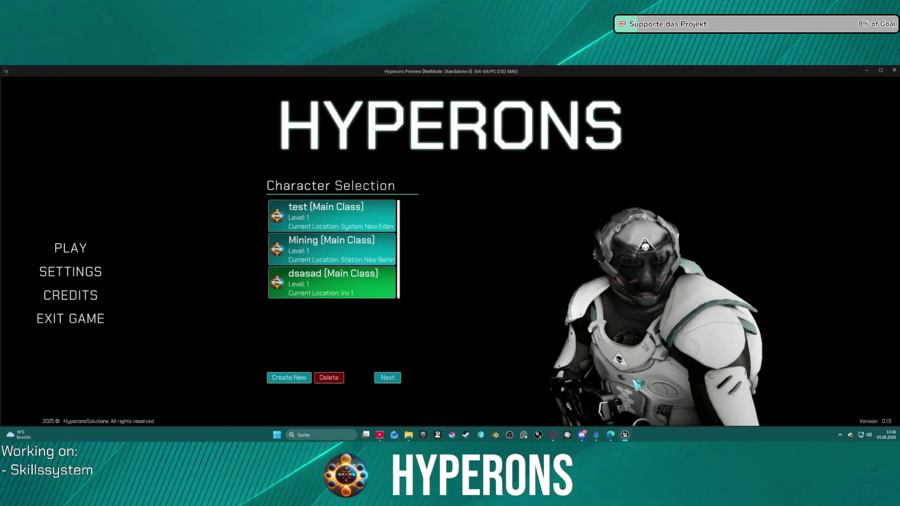
pyautogui.click(396, 378)
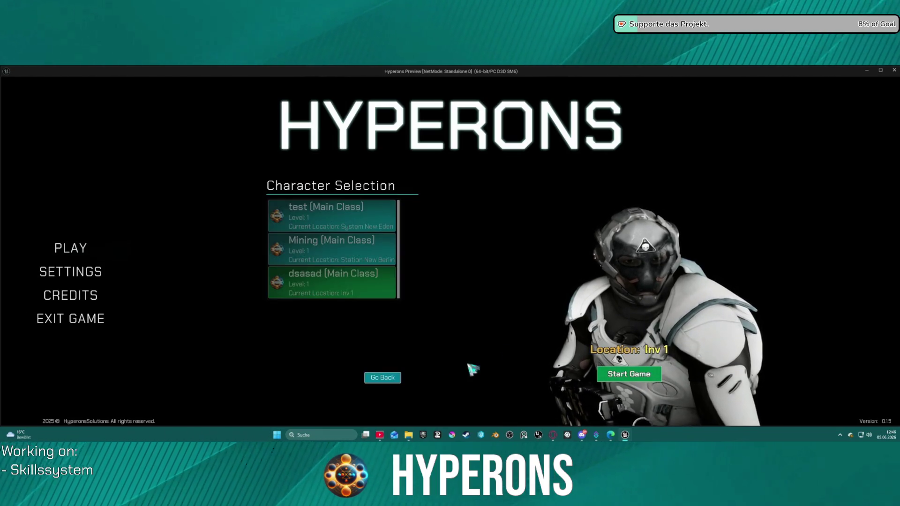
pyautogui.click(604, 377)
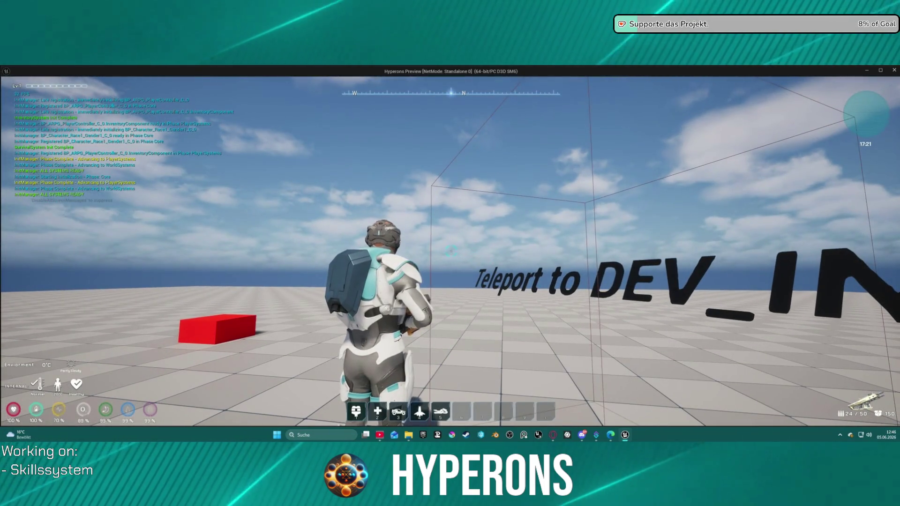
# Walk the dsasad character around with W and S, then exit the preview with Esc.
pyautogui.press('w')
pyautogui.press('s')
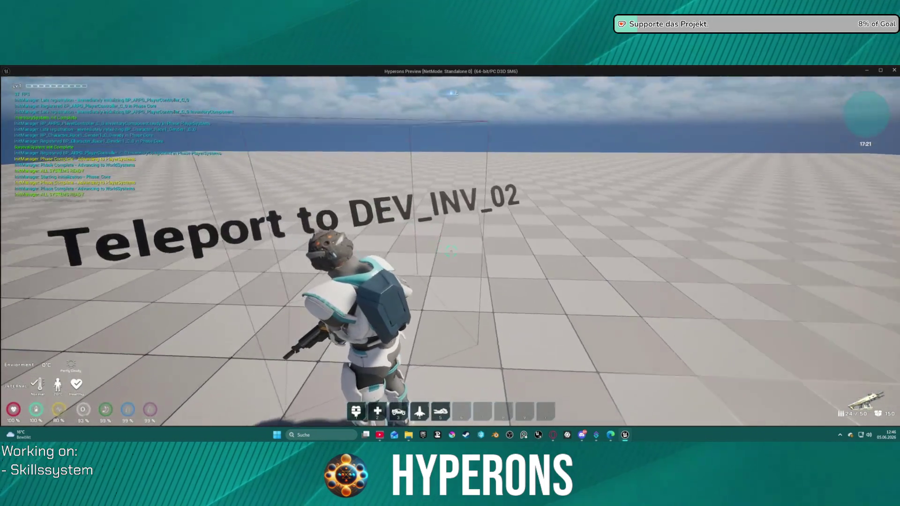
pyautogui.press('s')
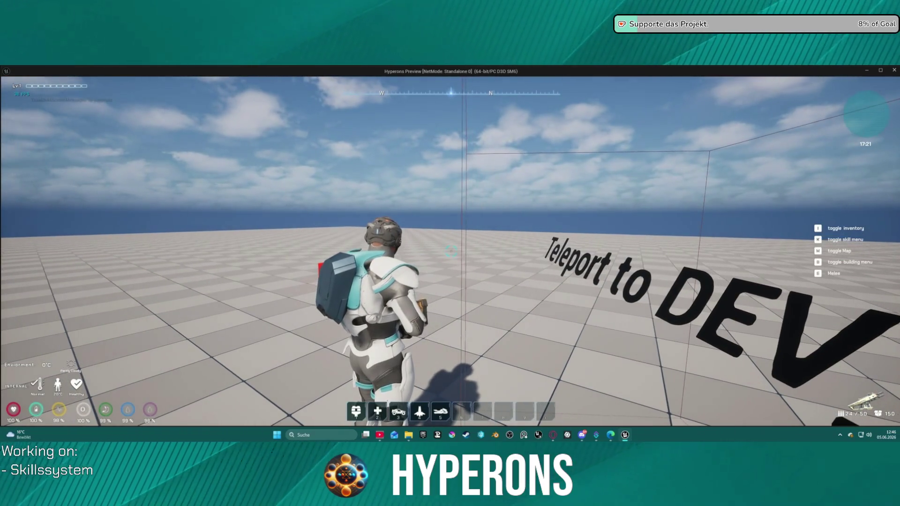
pyautogui.press('Escape')
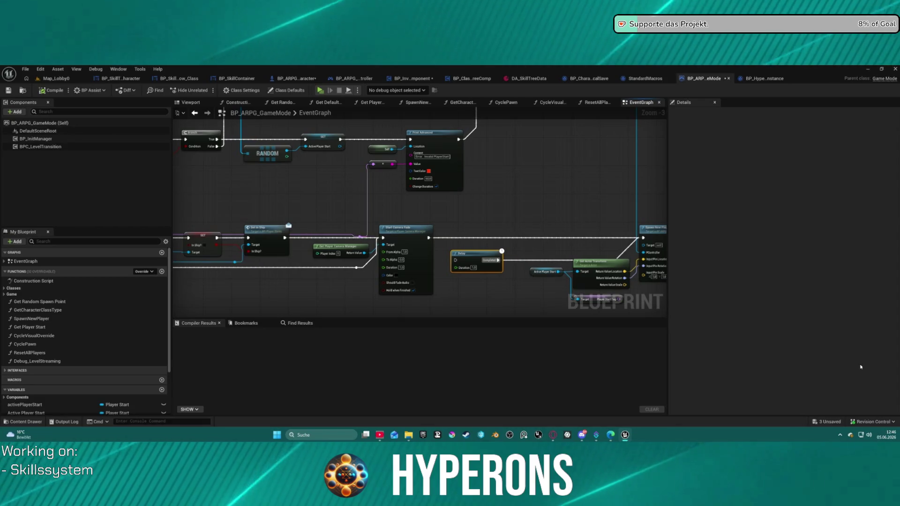
# Open the SpawnNewPlayer function from the Spawn New Player node in the EventGraph.
pyautogui.moveTo(512, 191)
pyautogui.mouseDown()
pyautogui.moveTo(487, 198)
pyautogui.moveTo(429, 139)
pyautogui.mouseUp()
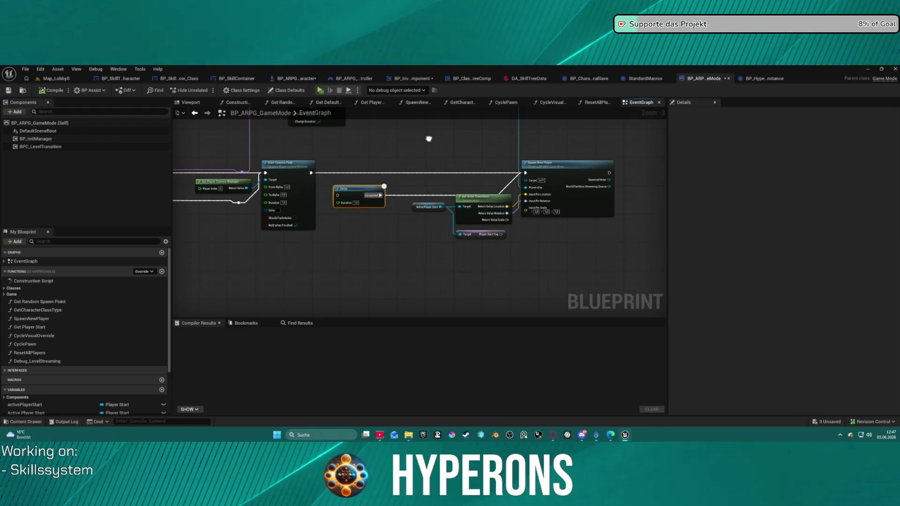
pyautogui.doubleClick(592, 196)
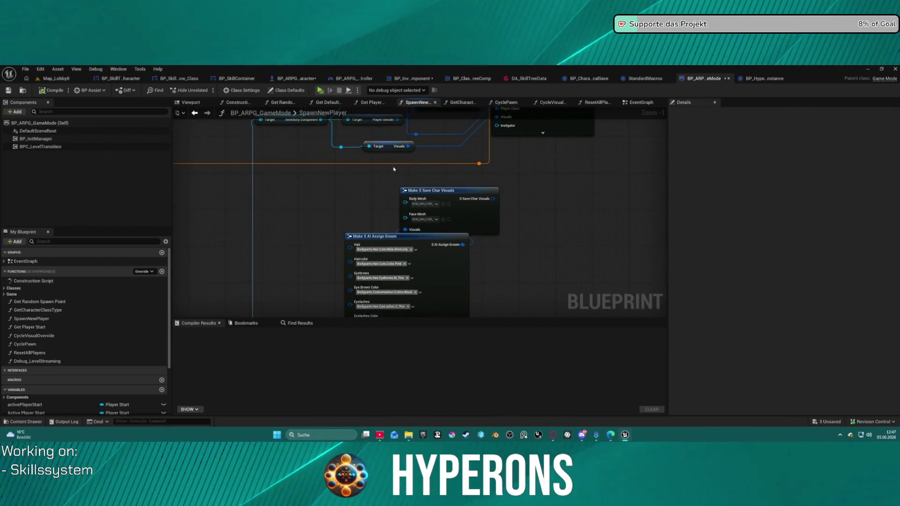
# Delete the Make S Save Char Visuals and Make S AI Assign Groom nodes.
pyautogui.moveTo(311, 187); pyautogui.dragTo(499, 317)
pyautogui.press('Delete')
pyautogui.scroll(-4, 575, 223)
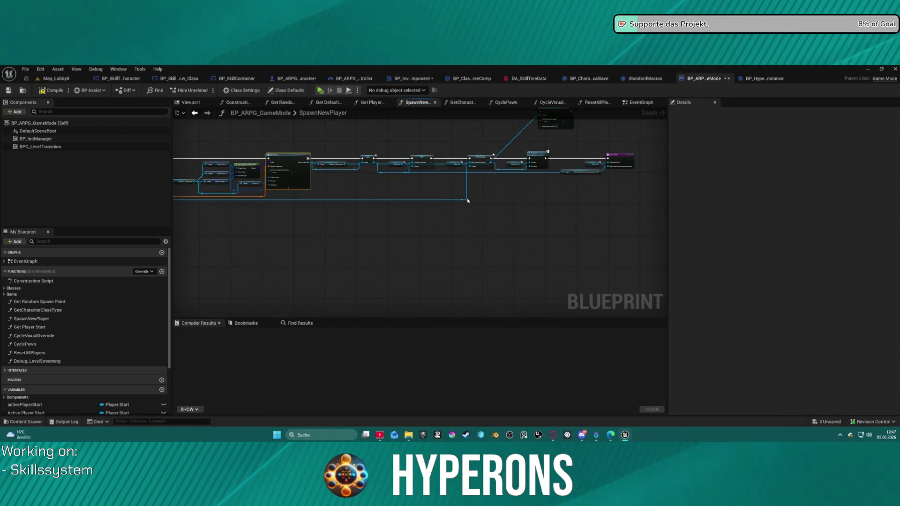
pyautogui.scroll(5, 528, 188)
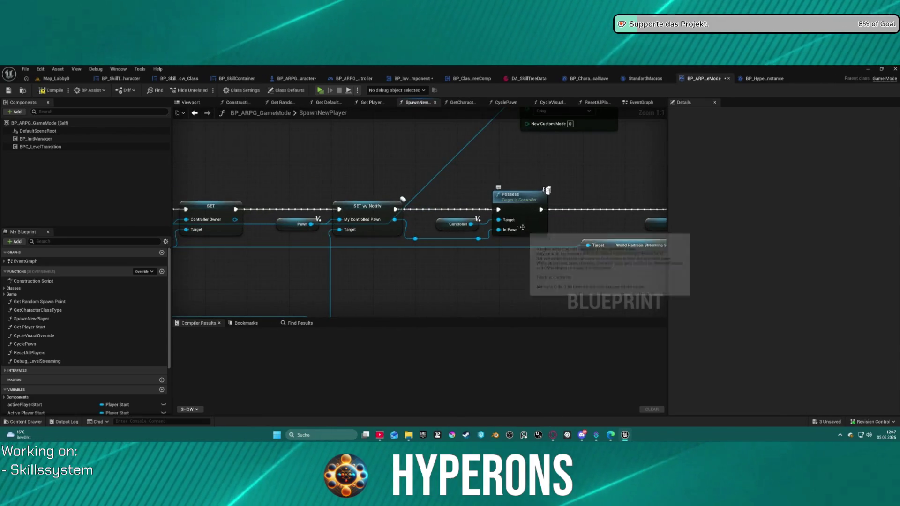
# Connect Player Gender to the Gender Type input of Get Character Class Type.
pyautogui.moveTo(526, 220)
pyautogui.mouseDown()
pyautogui.moveTo(457, 254)
pyautogui.moveTo(244, 209)
pyautogui.moveTo(187, 131)
pyautogui.mouseUp()
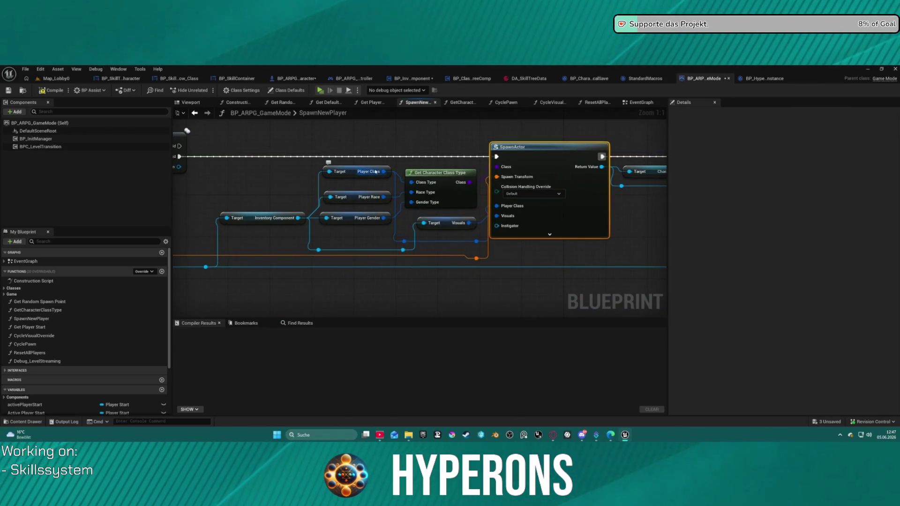
pyautogui.moveTo(384, 218); pyautogui.dragTo(412, 202)
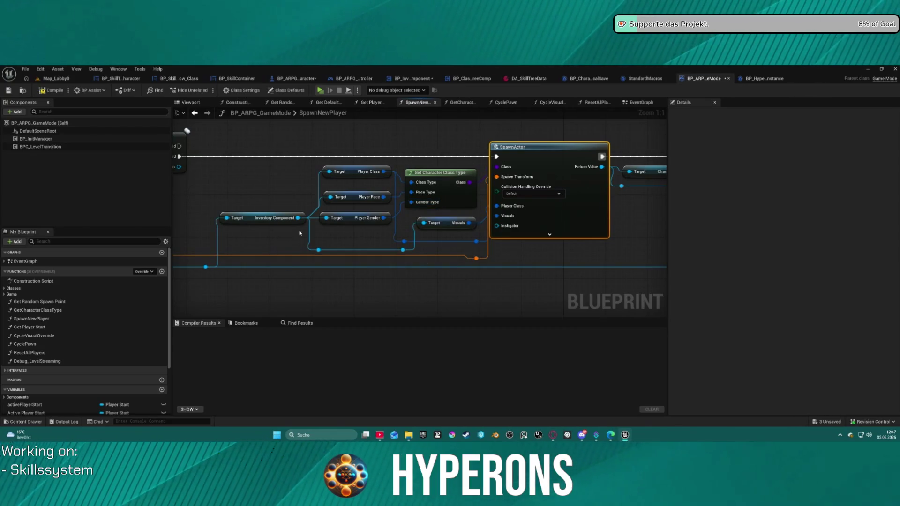
pyautogui.scroll(-5, 404, 194)
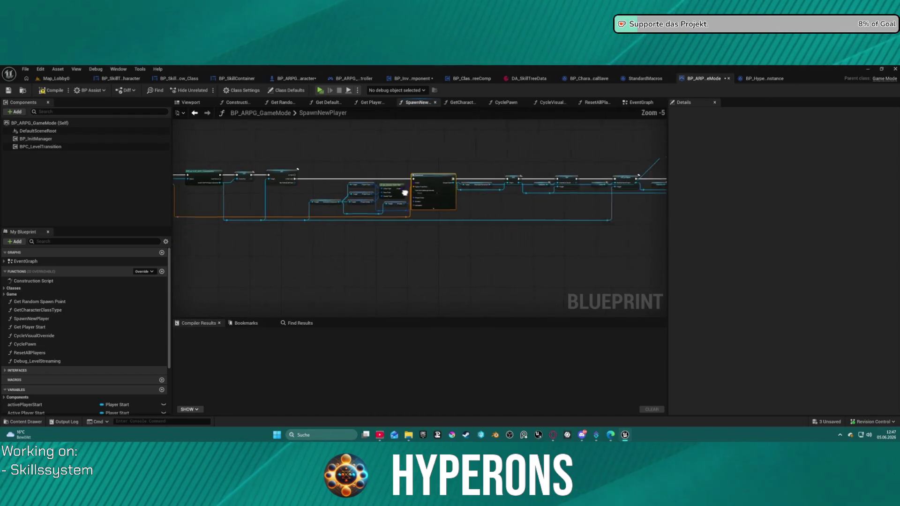
pyautogui.moveTo(251, 206)
pyautogui.mouseDown()
pyautogui.moveTo(335, 192)
pyautogui.moveTo(177, 183)
pyautogui.mouseUp()
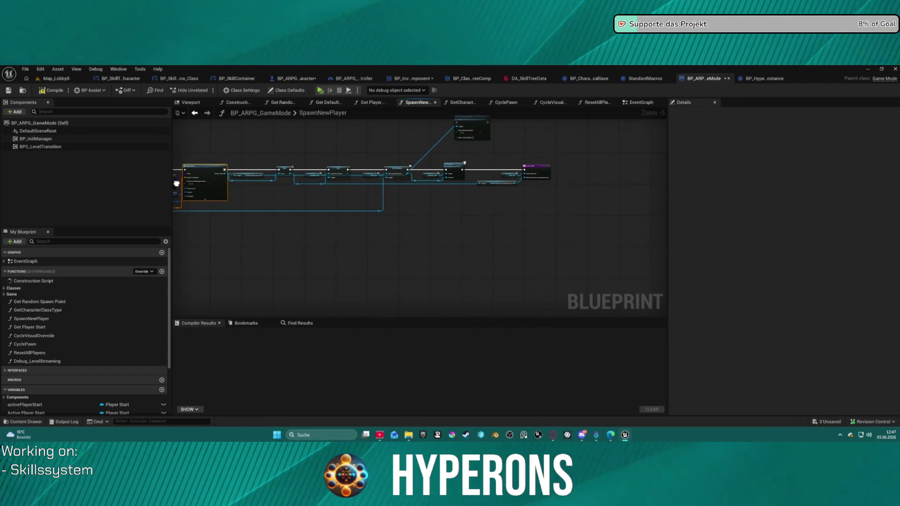
# Return to the game mode's EventGraph and locate the Spawn New Player call.
pyautogui.click(194, 114)
pyautogui.scroll(-3, 475, 155)
pyautogui.moveTo(476, 155); pyautogui.dragTo(368, 220)
pyautogui.scroll(3, 534, 217)
pyautogui.moveTo(534, 217)
pyautogui.mouseDown()
pyautogui.moveTo(401, 215)
pyautogui.moveTo(560, 195)
pyautogui.moveTo(554, 219)
pyautogui.moveTo(660, 201)
pyautogui.moveTo(662, 181)
pyautogui.moveTo(499, 234)
pyautogui.moveTo(602, 218)
pyautogui.mouseUp()
# Inspect the Cast To, Set In Ship, Debug Level Streaming and actor loop nodes, then revisit BP_InventoryComponent.
pyautogui.moveTo(422, 216)
pyautogui.mouseDown()
pyautogui.moveTo(663, 192)
pyautogui.moveTo(609, 122)
pyautogui.moveTo(656, 140)
pyautogui.mouseUp()
pyautogui.moveTo(597, 154); pyautogui.dragTo(666, 218)
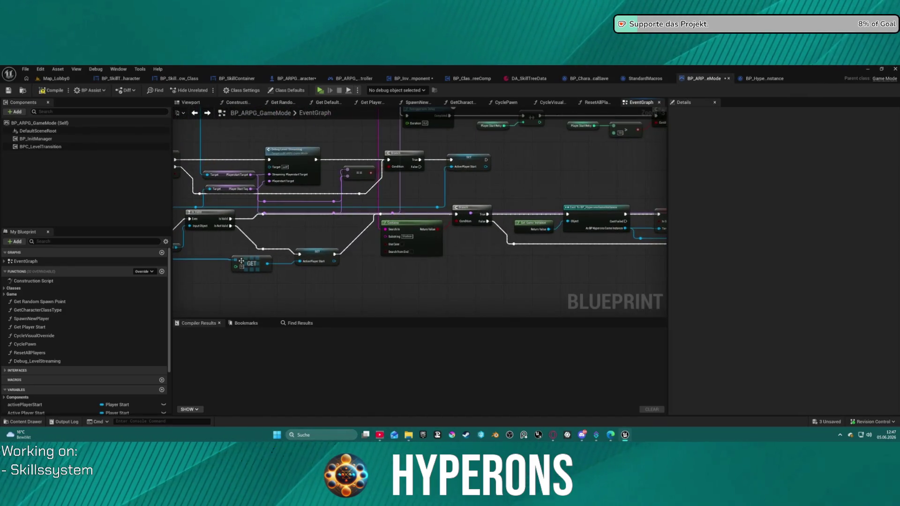
pyautogui.moveTo(240, 261); pyautogui.dragTo(521, 291)
pyautogui.moveTo(392, 216)
pyautogui.mouseDown()
pyautogui.moveTo(375, 276)
pyautogui.moveTo(371, 267)
pyautogui.mouseUp()
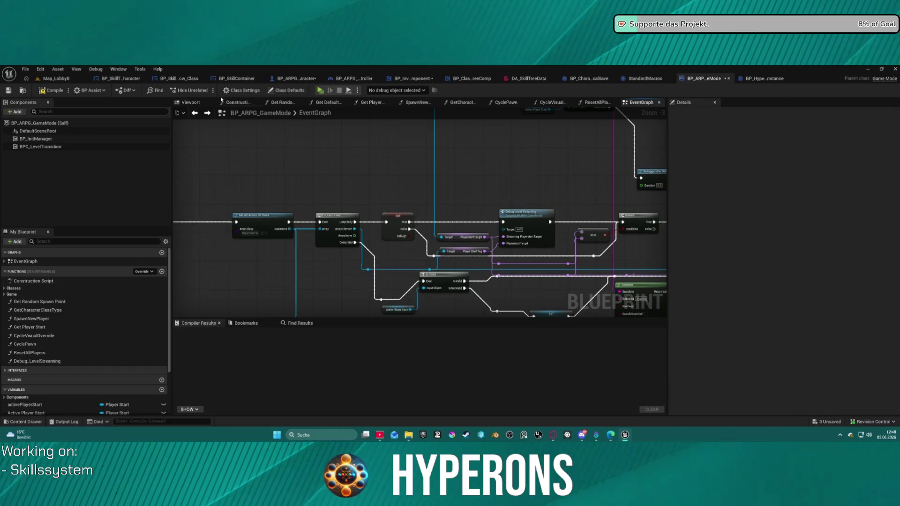
pyautogui.click(409, 78)
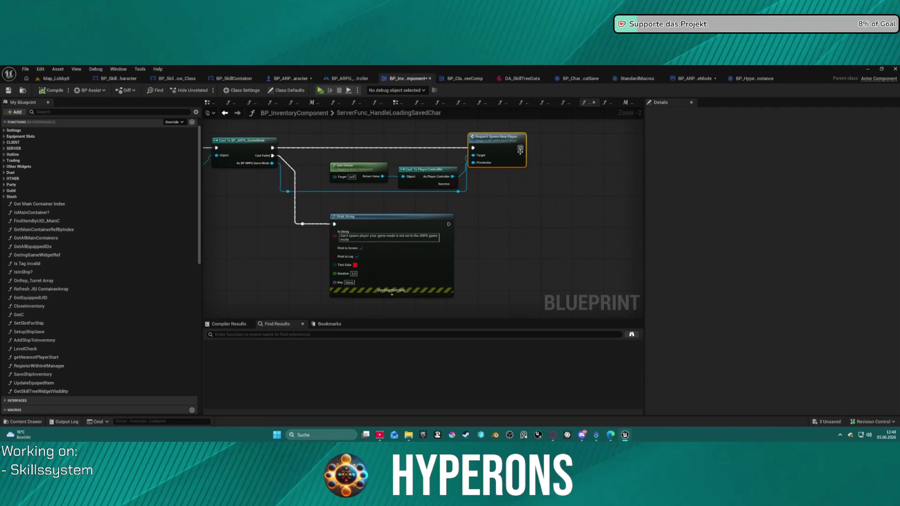
# Pan past the Load class settings section and open Request Spawn New Player's event definition.
pyautogui.scroll(-5, 331, 201)
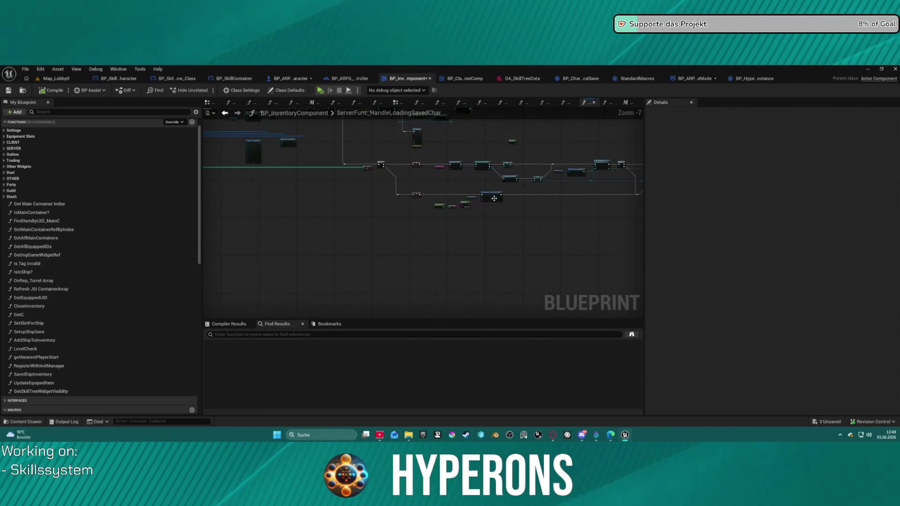
pyautogui.moveTo(498, 191)
pyautogui.mouseDown()
pyautogui.moveTo(408, 192)
pyautogui.moveTo(329, 169)
pyautogui.mouseUp()
pyautogui.scroll(4, 450, 261)
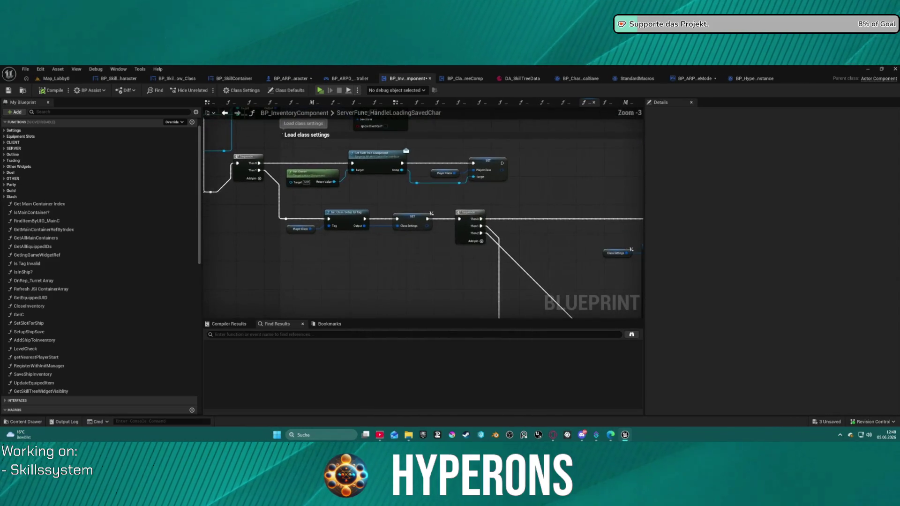
pyautogui.moveTo(328, 211)
pyautogui.mouseDown()
pyautogui.moveTo(553, 220)
pyautogui.moveTo(450, 221)
pyautogui.mouseUp()
pyautogui.moveTo(554, 224)
pyautogui.mouseDown()
pyautogui.moveTo(568, 258)
pyautogui.moveTo(573, 149)
pyautogui.moveTo(559, 150)
pyautogui.moveTo(609, 141)
pyautogui.moveTo(547, 125)
pyautogui.moveTo(536, 182)
pyautogui.mouseUp()
pyautogui.click(572, 149)
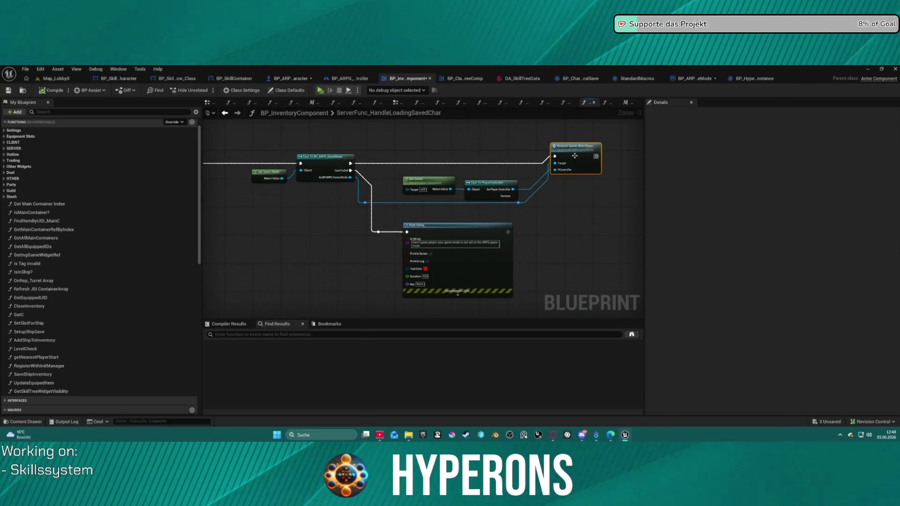
pyautogui.doubleClick(574, 156)
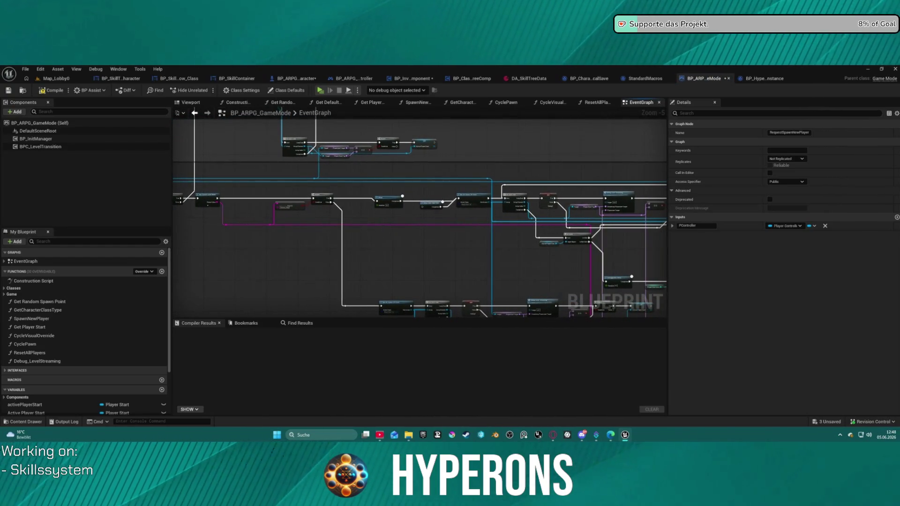
# Inspect Delay Until Next Tick, the Cast and Get Selected Character nodes after RequestSpawnNewPlayer.
pyautogui.scroll(3, 333, 200)
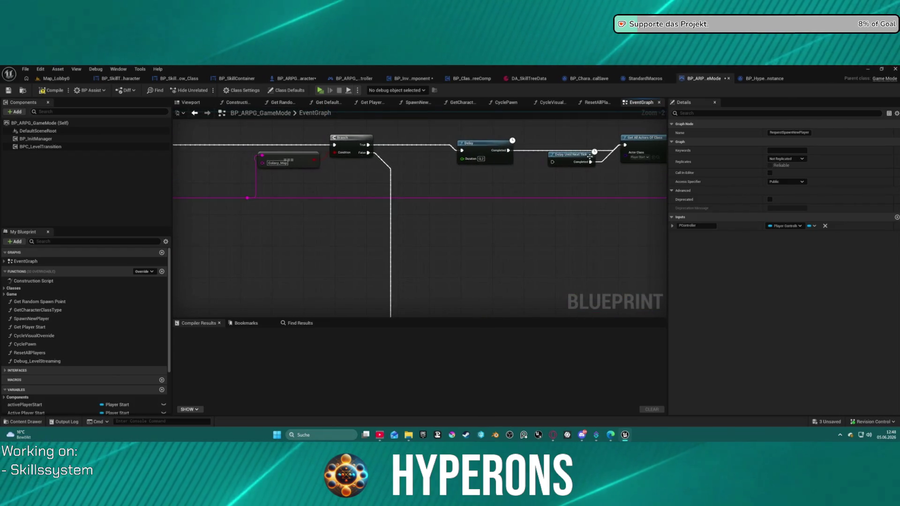
pyautogui.click(296, 176)
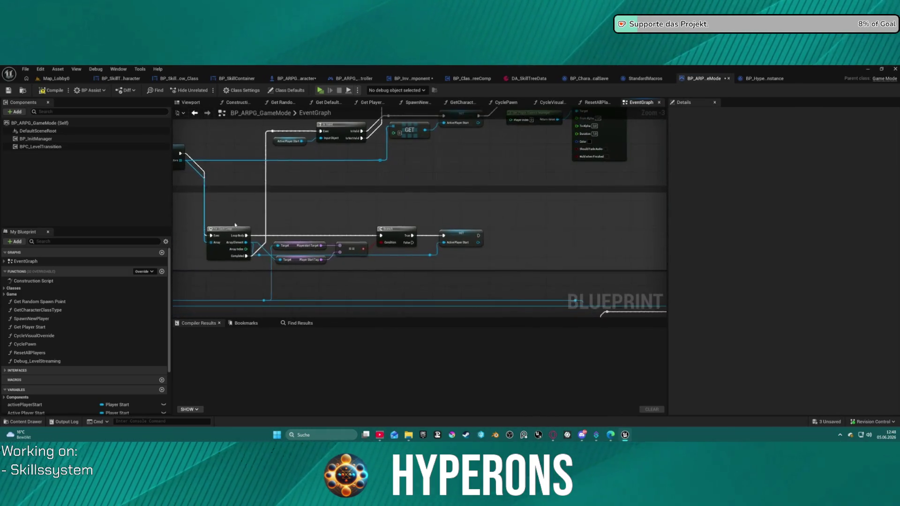
pyautogui.moveTo(565, 186)
pyautogui.mouseDown()
pyautogui.moveTo(609, 211)
pyautogui.moveTo(623, 197)
pyautogui.moveTo(615, 170)
pyautogui.moveTo(563, 126)
pyautogui.moveTo(478, 80)
pyautogui.moveTo(379, 59)
pyautogui.mouseUp()
pyautogui.moveTo(678, 184)
pyautogui.mouseDown()
pyautogui.moveTo(533, 173)
pyautogui.moveTo(517, 160)
pyautogui.mouseUp()
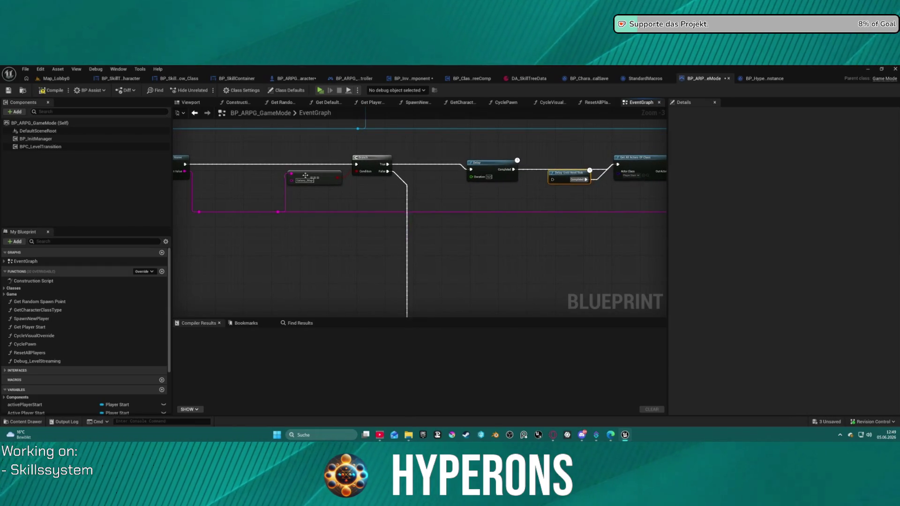
# Follow the Get All Actors loop and camera fade to Spawn New Player, then return to BP_InventoryComponent.
pyautogui.moveTo(409, 221); pyautogui.dragTo(436, 254)
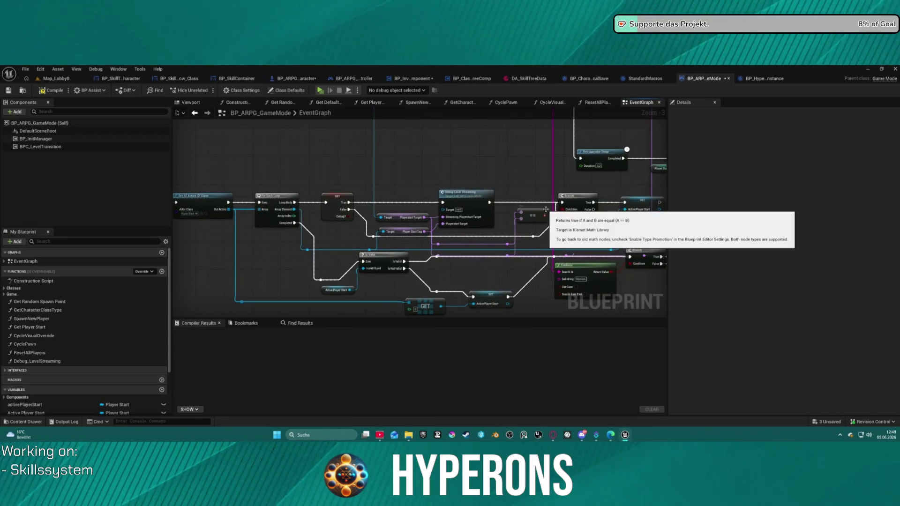
pyautogui.moveTo(545, 209)
pyautogui.mouseDown()
pyautogui.moveTo(474, 241)
pyautogui.moveTo(234, 225)
pyautogui.mouseUp()
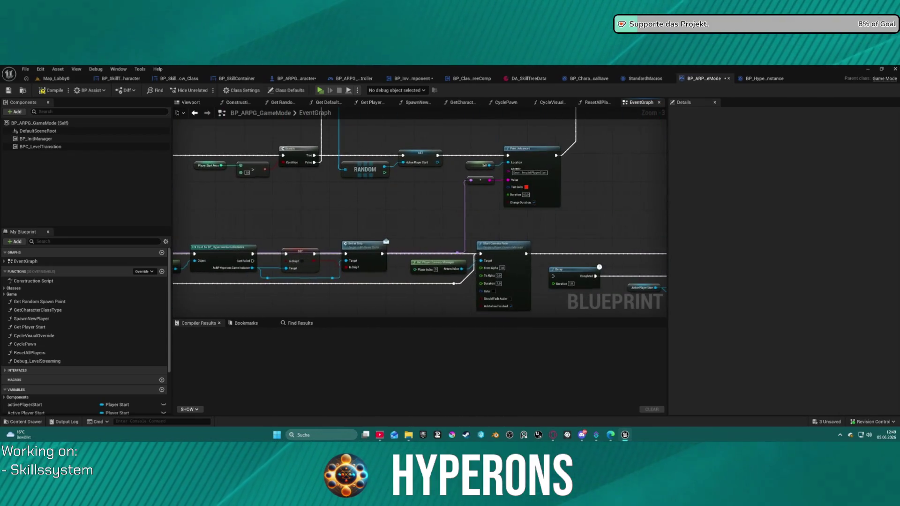
pyautogui.moveTo(515, 235); pyautogui.dragTo(194, 210)
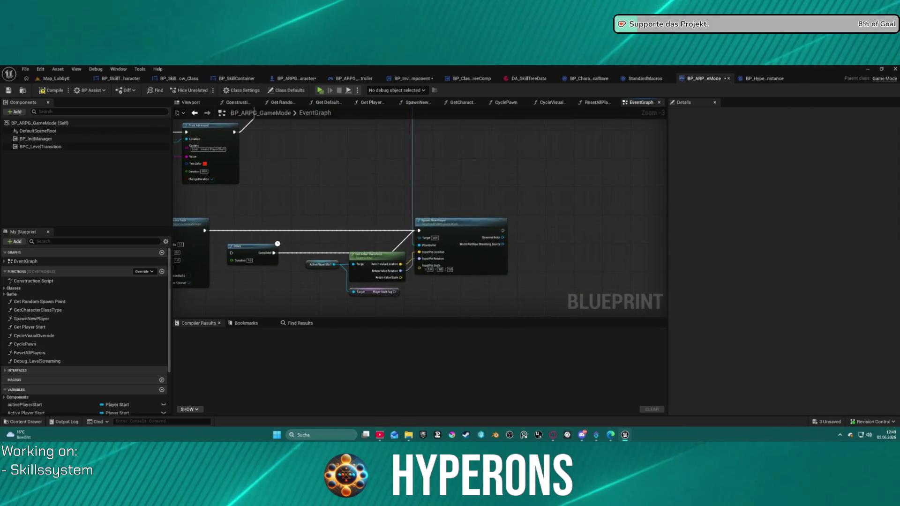
pyautogui.moveTo(261, 163); pyautogui.dragTo(265, 163)
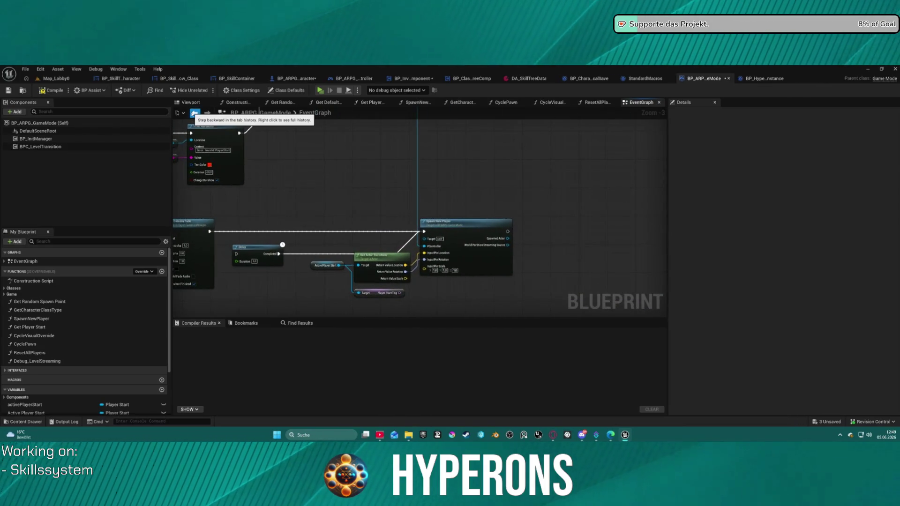
pyautogui.click(409, 79)
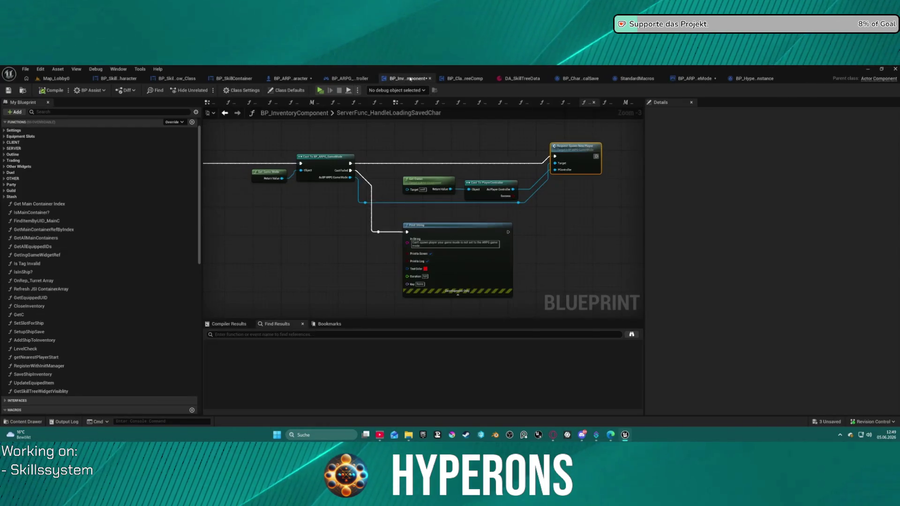
# Pan through ServerFunc_HandleLoadingSavedChar past the Branch, Sequence and Break Class Setups nodes to Set Player Stats.
pyautogui.scroll(-3, 374, 157)
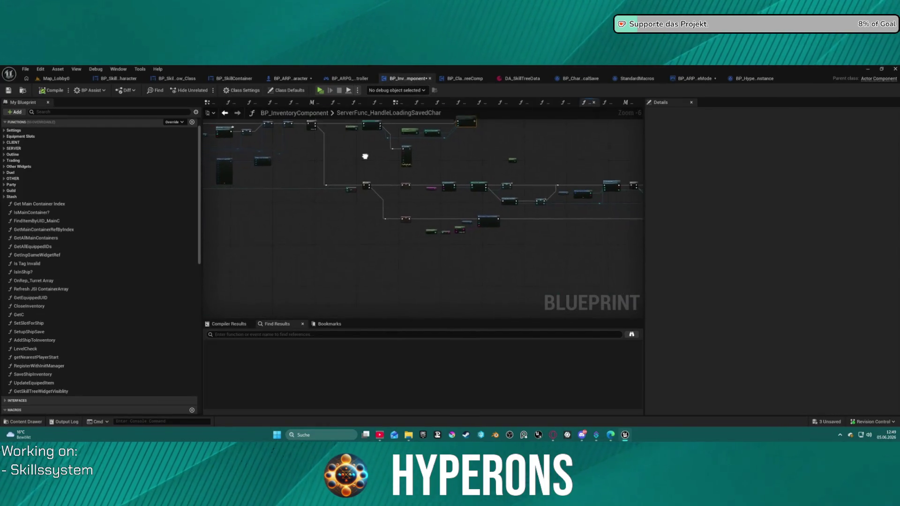
pyautogui.scroll(4, 460, 180)
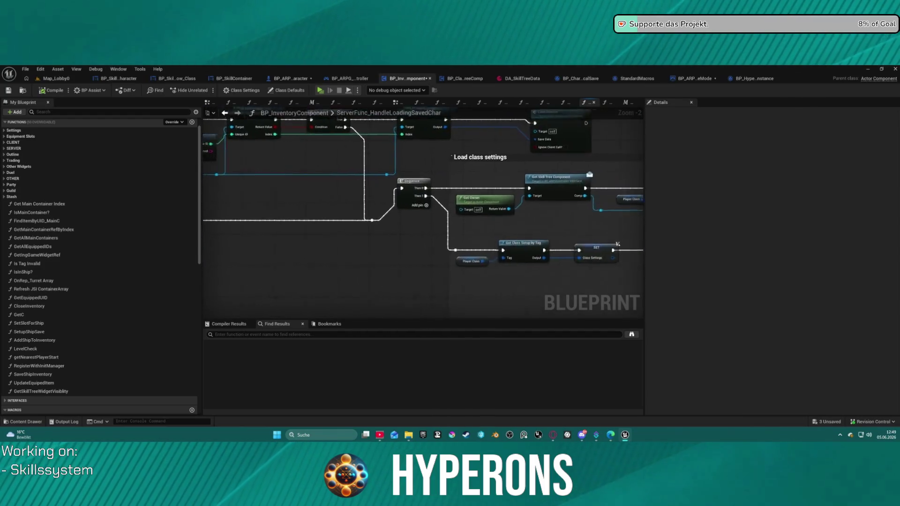
pyautogui.moveTo(531, 245)
pyautogui.mouseDown()
pyautogui.moveTo(441, 200)
pyautogui.moveTo(399, 210)
pyautogui.moveTo(539, 201)
pyautogui.moveTo(361, 177)
pyautogui.moveTo(530, 243)
pyautogui.mouseUp()
pyautogui.scroll(-2, 442, 203)
pyautogui.scroll(-3, 399, 210)
pyautogui.scroll(4, 487, 213)
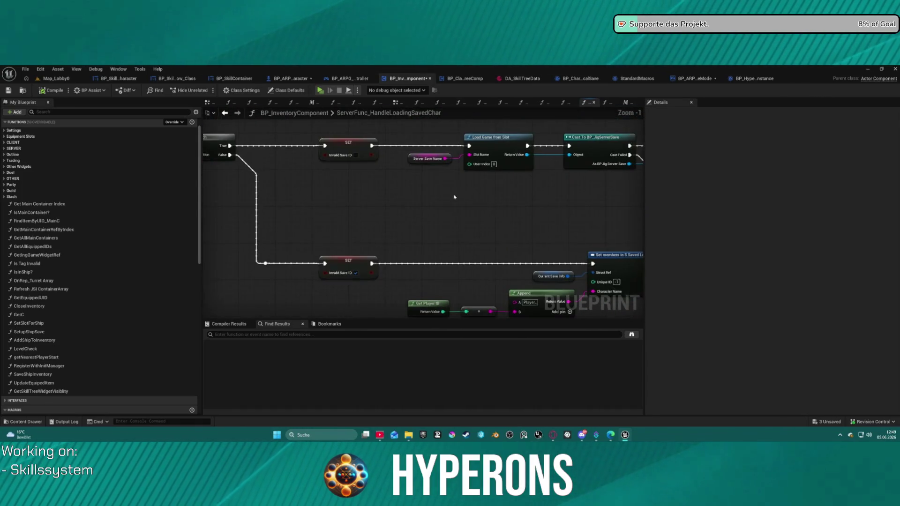
pyautogui.moveTo(486, 214)
pyautogui.mouseDown()
pyautogui.moveTo(440, 184)
pyautogui.moveTo(462, 211)
pyautogui.moveTo(412, 178)
pyautogui.moveTo(393, 231)
pyautogui.mouseUp()
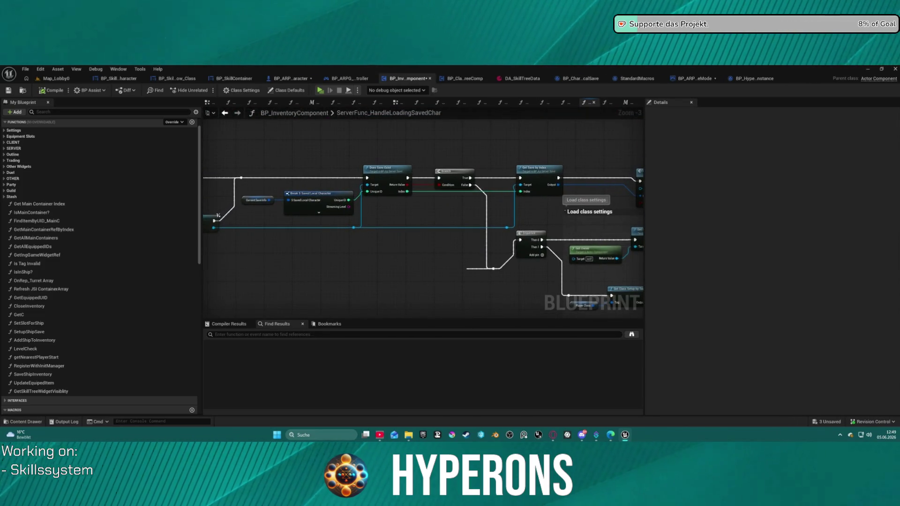
pyautogui.moveTo(445, 248)
pyautogui.mouseDown()
pyautogui.moveTo(453, 255)
pyautogui.moveTo(365, 233)
pyautogui.moveTo(348, 206)
pyautogui.mouseUp()
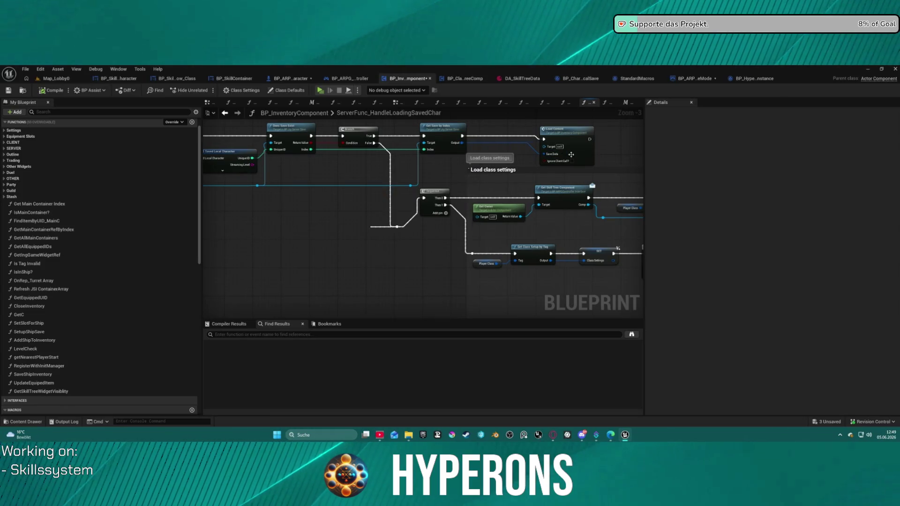
pyautogui.moveTo(625, 182); pyautogui.dragTo(371, 149)
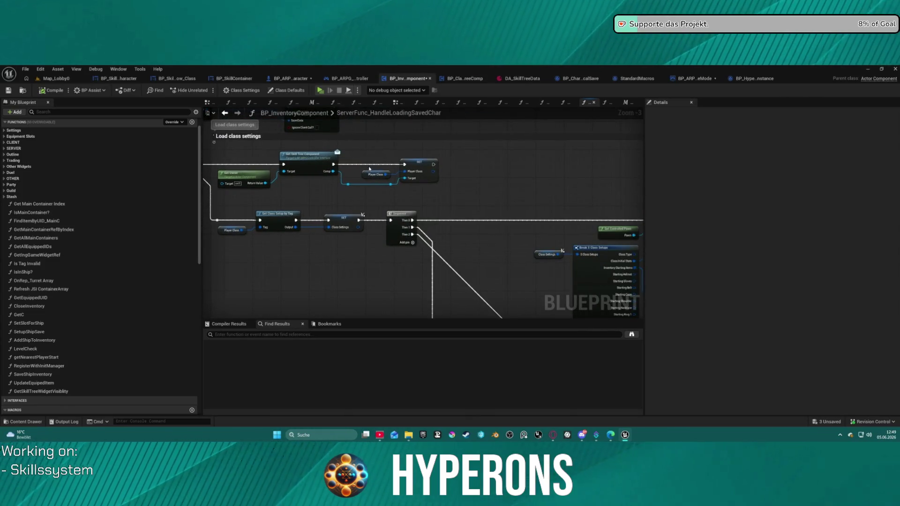
pyautogui.moveTo(389, 185)
pyautogui.mouseDown()
pyautogui.moveTo(308, 140)
pyautogui.moveTo(285, 139)
pyautogui.mouseUp()
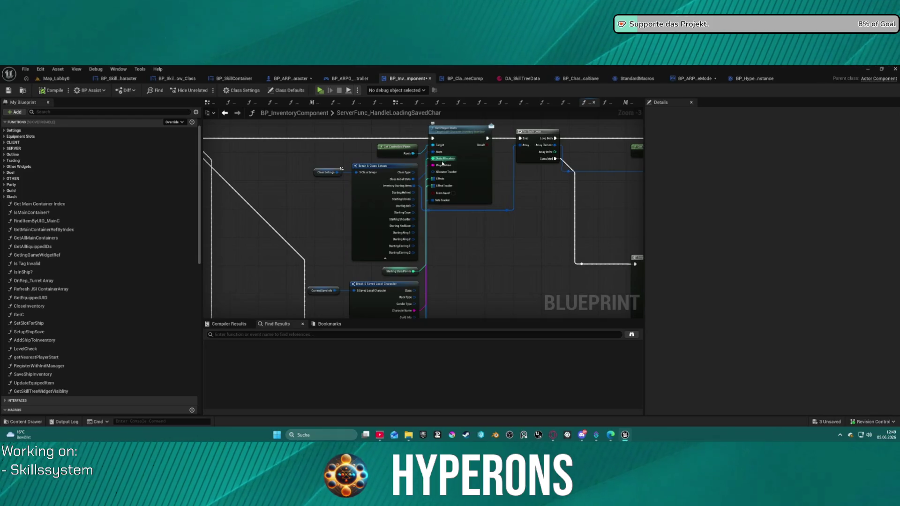
pyautogui.scroll(-2, 491, 213)
pyautogui.moveTo(491, 213); pyautogui.dragTo(330, 230)
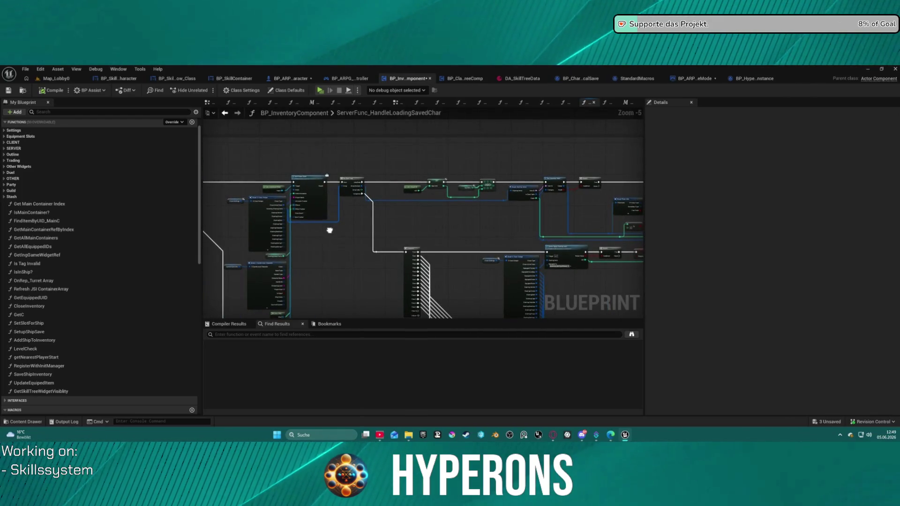
# Add a breakpoint on the node and launch the Hyperons preview in Standalone mode.
pyautogui.rightClick(301, 184)
pyautogui.click(350, 347)
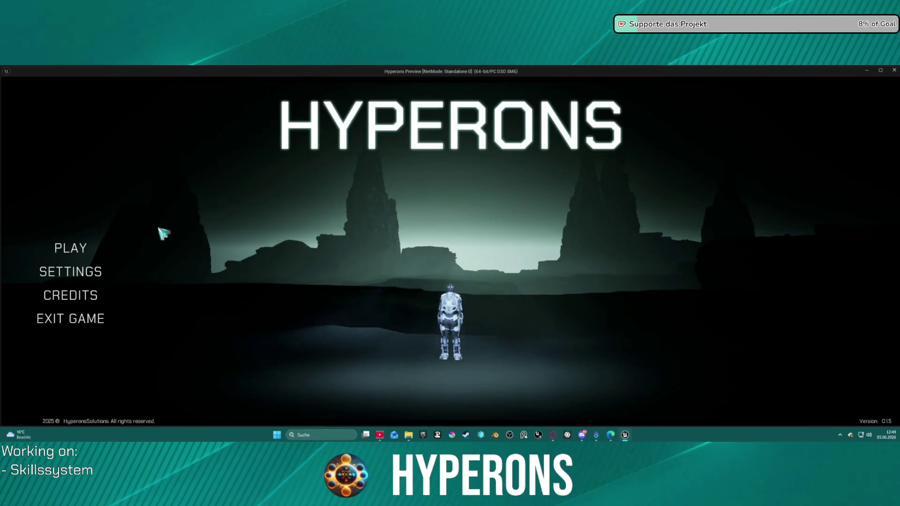
pyautogui.click(88, 248)
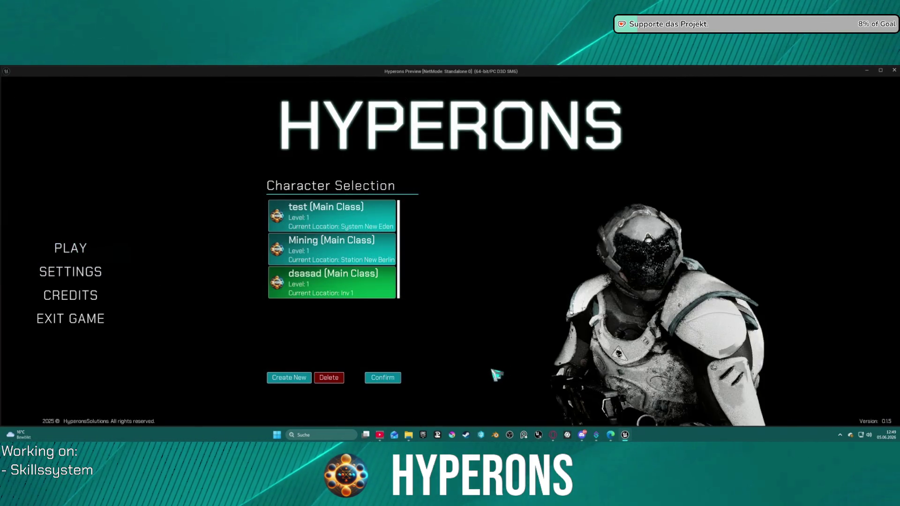
# Confirm the dsasad character, start the game in the test level, then exit back to the editor.
pyautogui.click(393, 382)
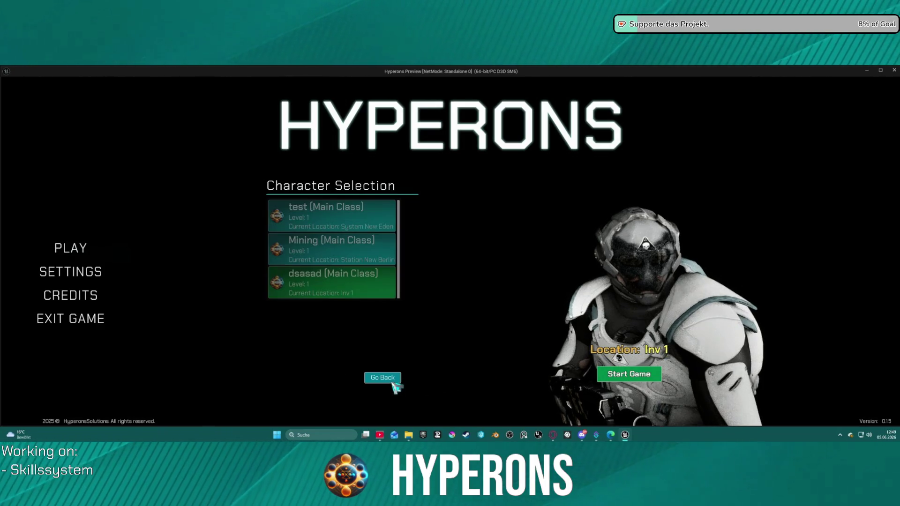
pyautogui.click(614, 375)
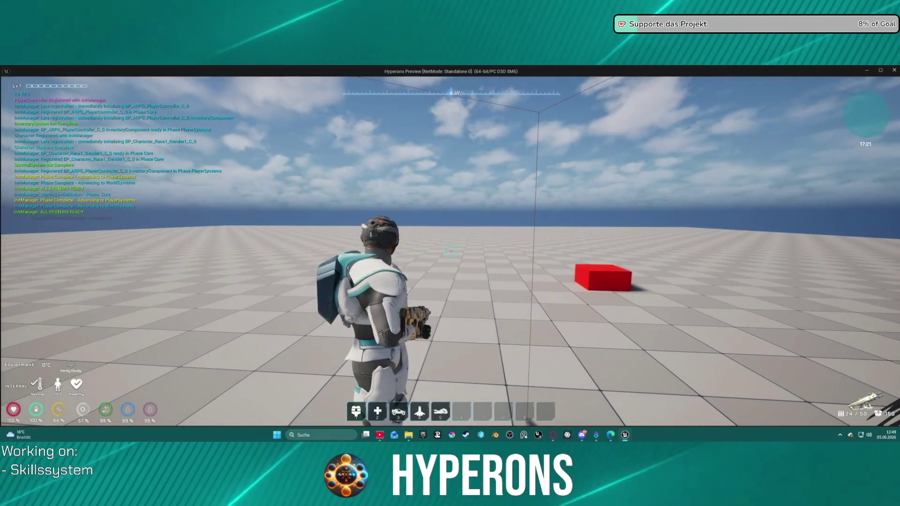
pyautogui.press('Escape')
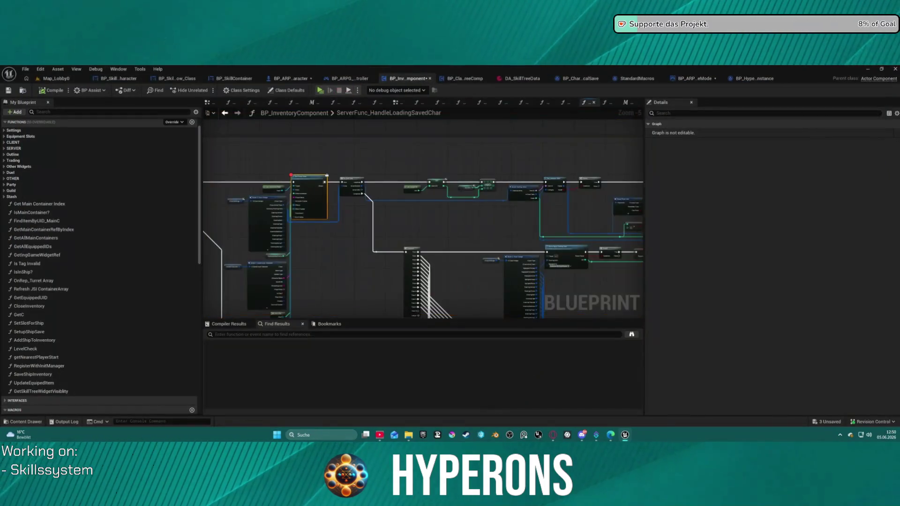
# Pan and zoom the saved-character loading graph past the save-existence checks to the Load Content node.
pyautogui.scroll(5, 458, 201)
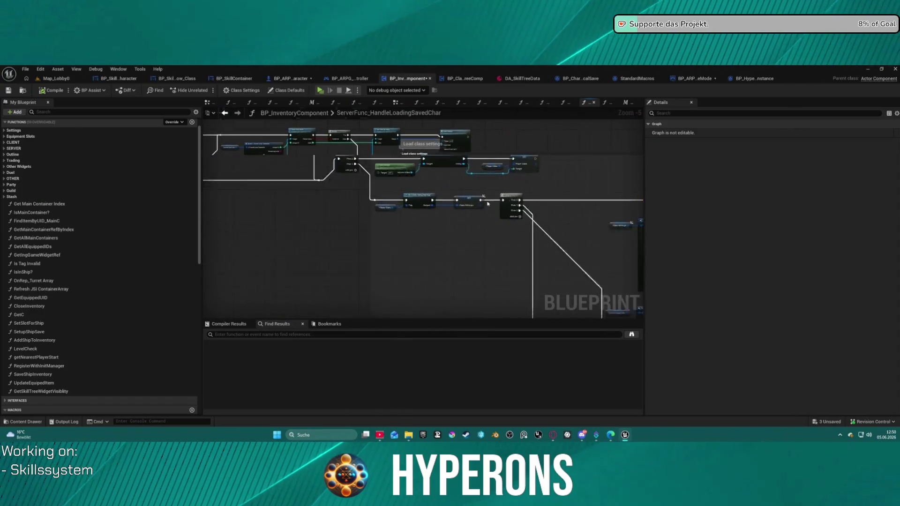
pyautogui.moveTo(405, 187)
pyautogui.mouseDown()
pyautogui.moveTo(416, 201)
pyautogui.moveTo(562, 187)
pyautogui.moveTo(597, 211)
pyautogui.moveTo(536, 206)
pyautogui.moveTo(641, 246)
pyautogui.moveTo(472, 204)
pyautogui.moveTo(355, 120)
pyautogui.moveTo(431, 197)
pyautogui.moveTo(411, 197)
pyautogui.moveTo(469, 178)
pyautogui.moveTo(466, 210)
pyautogui.moveTo(483, 156)
pyautogui.mouseUp()
pyautogui.scroll(-3, 536, 206)
pyautogui.scroll(2, 356, 120)
pyautogui.scroll(-3, 469, 178)
pyautogui.moveTo(422, 231); pyautogui.dragTo(421, 225)
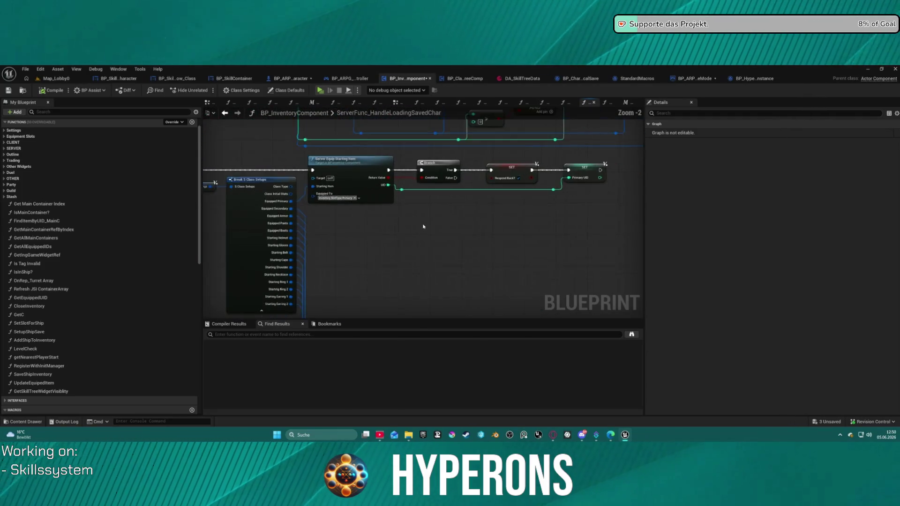
pyautogui.scroll(-2, 423, 231)
pyautogui.scroll(6, 484, 195)
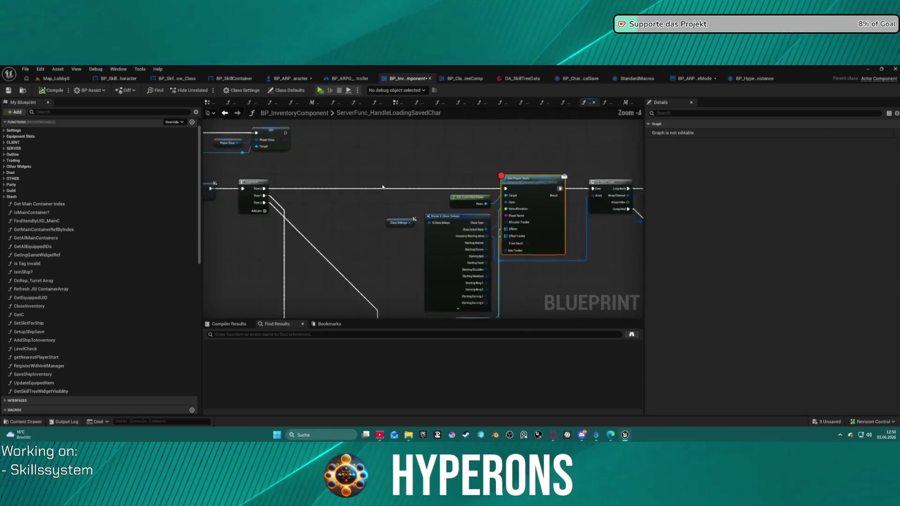
pyautogui.moveTo(578, 230); pyautogui.dragTo(531, 204)
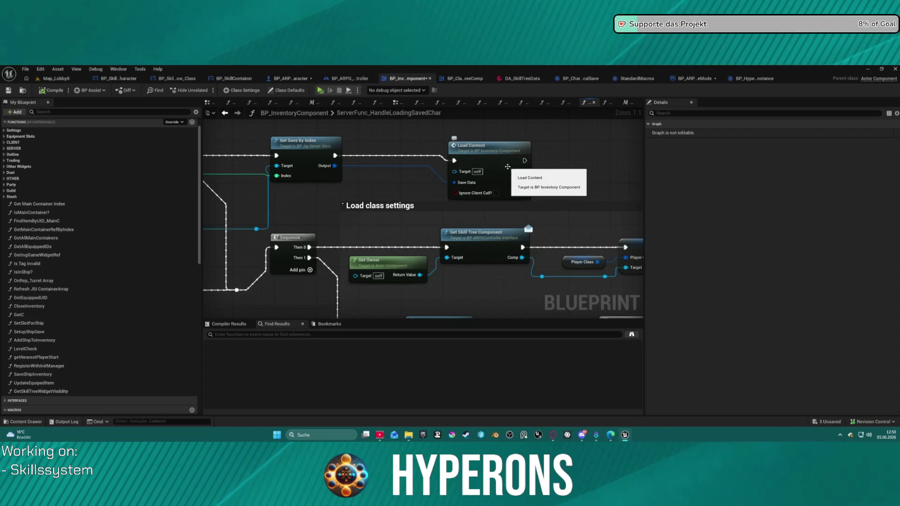
# Select the Sequence node and open BP_InventoryComponent's LoadContent function graph from the Load Content node.
pyautogui.scroll(-3, 397, 161)
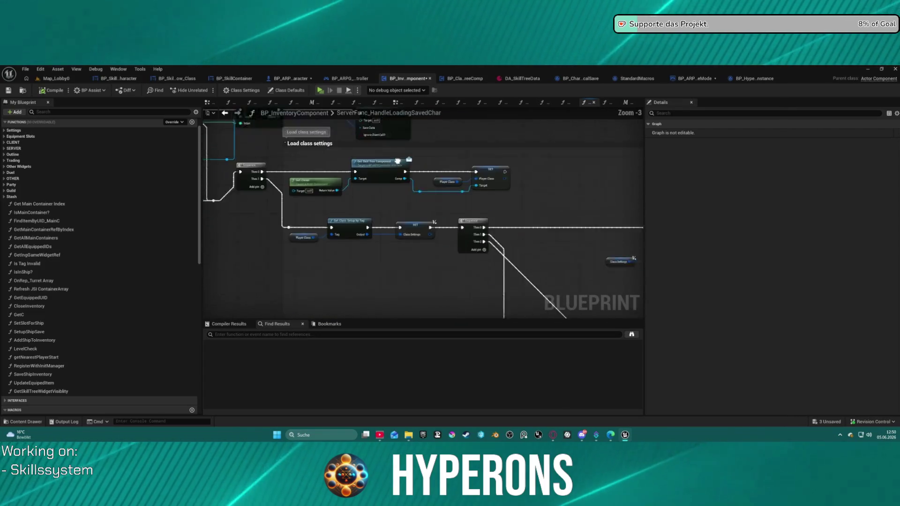
pyautogui.moveTo(397, 161)
pyautogui.mouseDown()
pyautogui.moveTo(323, 155)
pyautogui.moveTo(502, 155)
pyautogui.moveTo(422, 117)
pyautogui.moveTo(399, 94)
pyautogui.mouseUp()
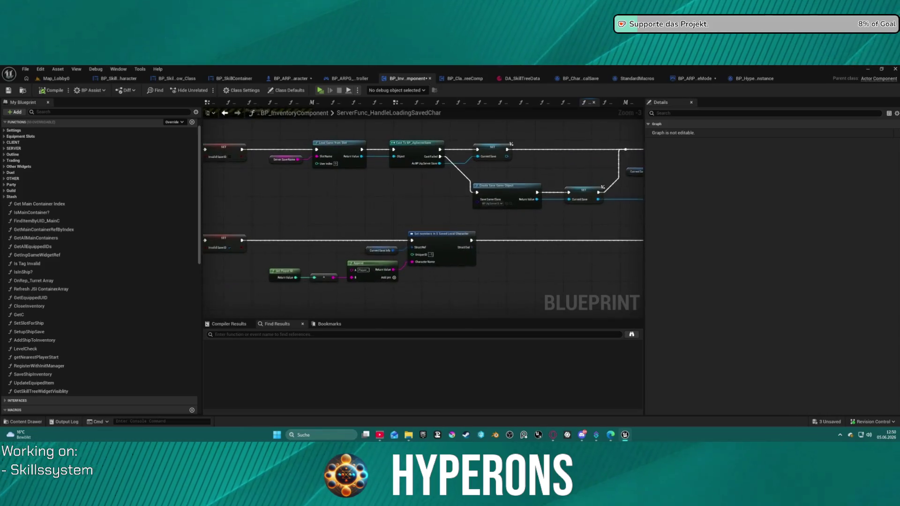
pyautogui.moveTo(510, 144)
pyautogui.mouseDown()
pyautogui.moveTo(421, 187)
pyautogui.moveTo(531, 212)
pyautogui.moveTo(527, 169)
pyautogui.mouseUp()
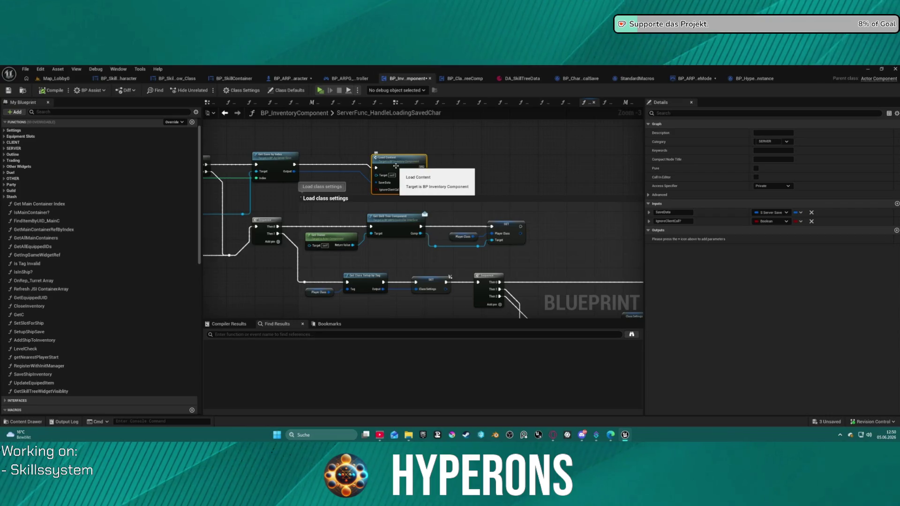
pyautogui.click(269, 222)
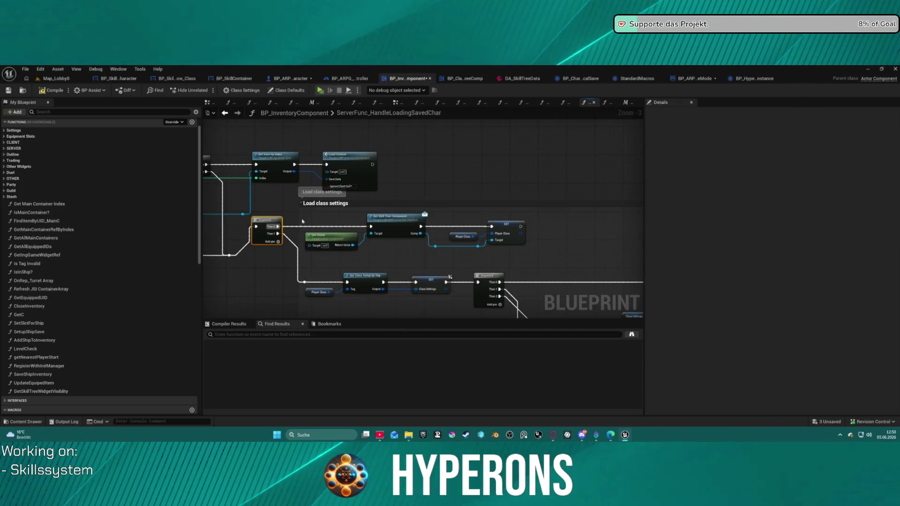
pyautogui.doubleClick(353, 160)
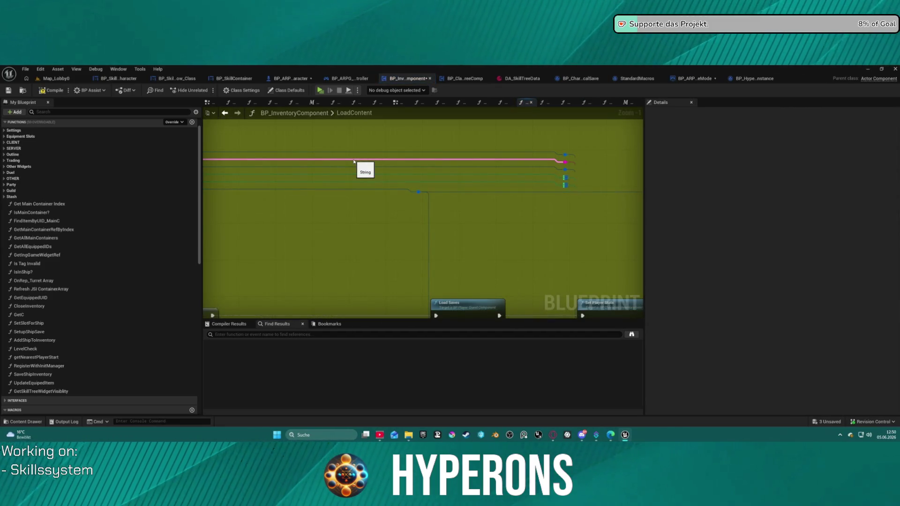
# Review LoadContent's Load Saves, Get Player Stats and Get Guild chain, then open the GetC function.
pyautogui.scroll(-7, 430, 217)
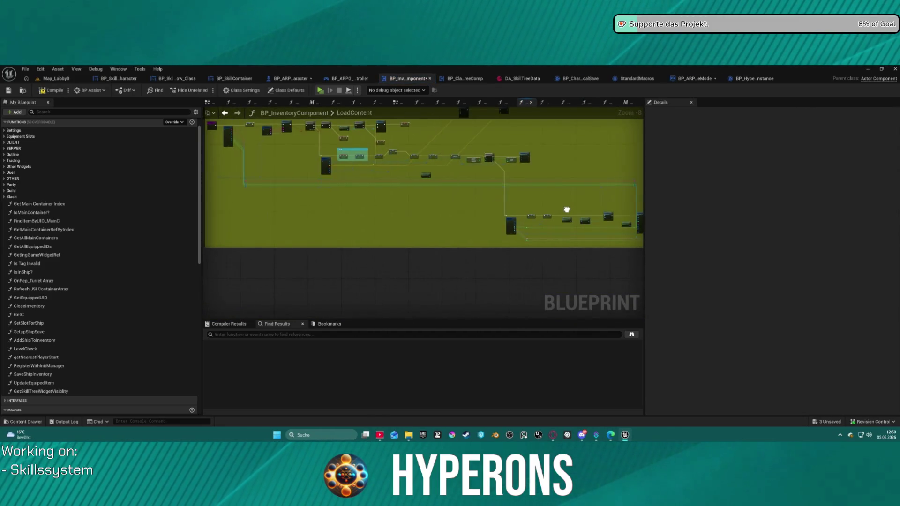
pyautogui.scroll(8, 615, 291)
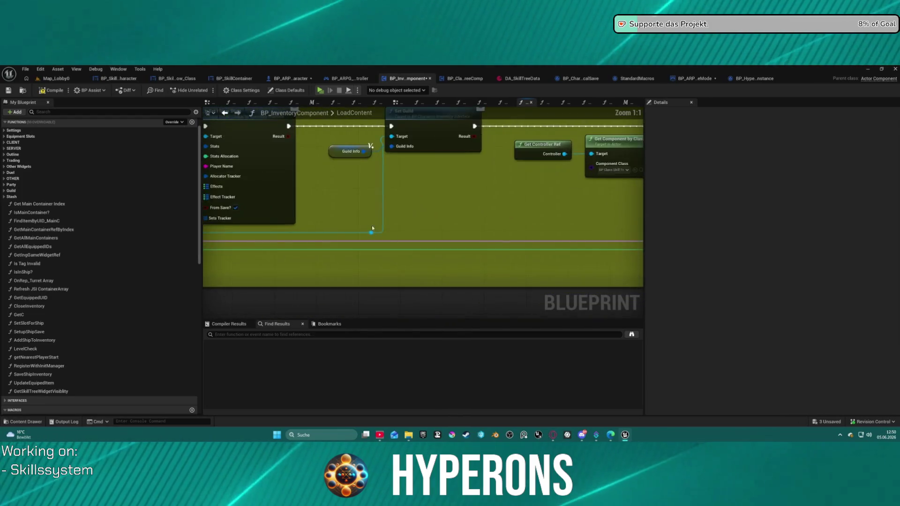
pyautogui.moveTo(617, 315)
pyautogui.mouseDown()
pyautogui.moveTo(605, 293)
pyautogui.moveTo(740, 305)
pyautogui.mouseUp()
pyautogui.moveTo(469, 257)
pyautogui.mouseDown()
pyautogui.moveTo(450, 270)
pyautogui.moveTo(331, 268)
pyautogui.moveTo(572, 262)
pyautogui.moveTo(321, 250)
pyautogui.mouseUp()
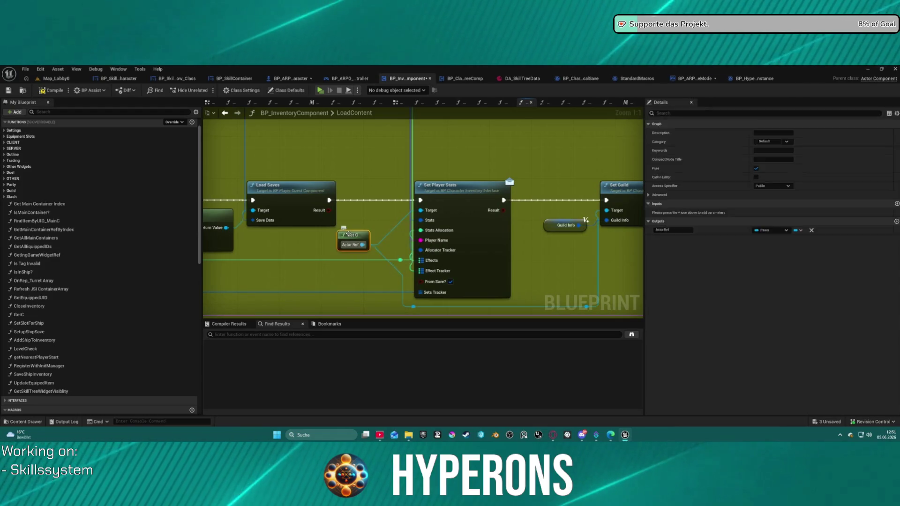
pyautogui.doubleClick(363, 238)
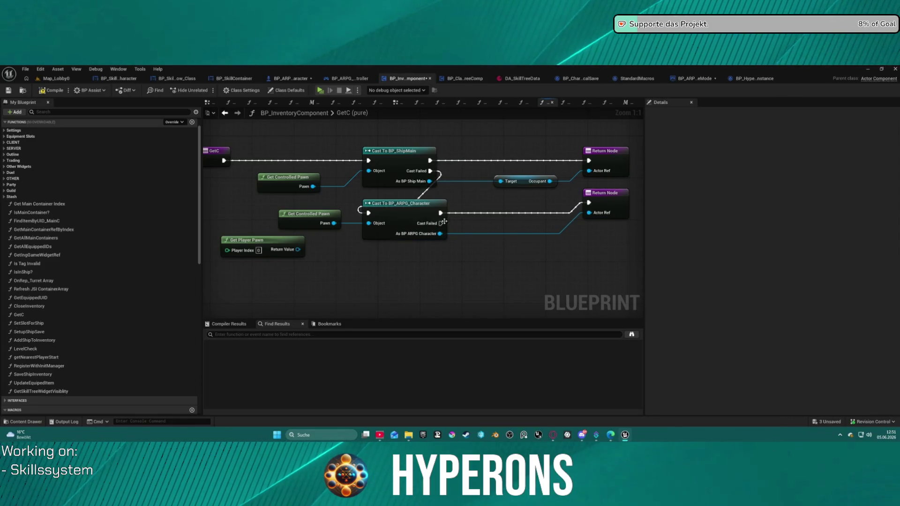
# Connect Cast To BP_ARPG_Character's Cast Failed pin to Cast To BP_ShipMain, then compile and save.
pyautogui.moveTo(442, 223); pyautogui.dragTo(447, 224)
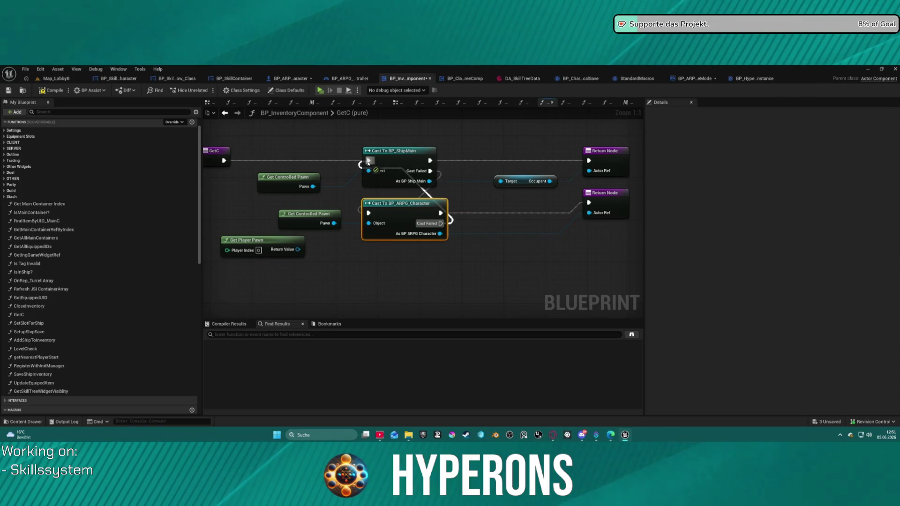
pyautogui.moveTo(368, 162); pyautogui.dragTo(369, 164)
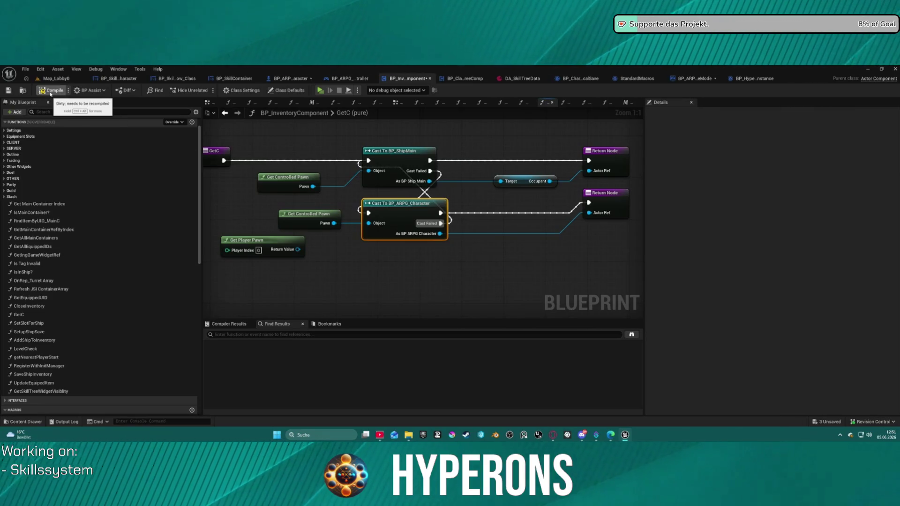
pyautogui.press('F7')
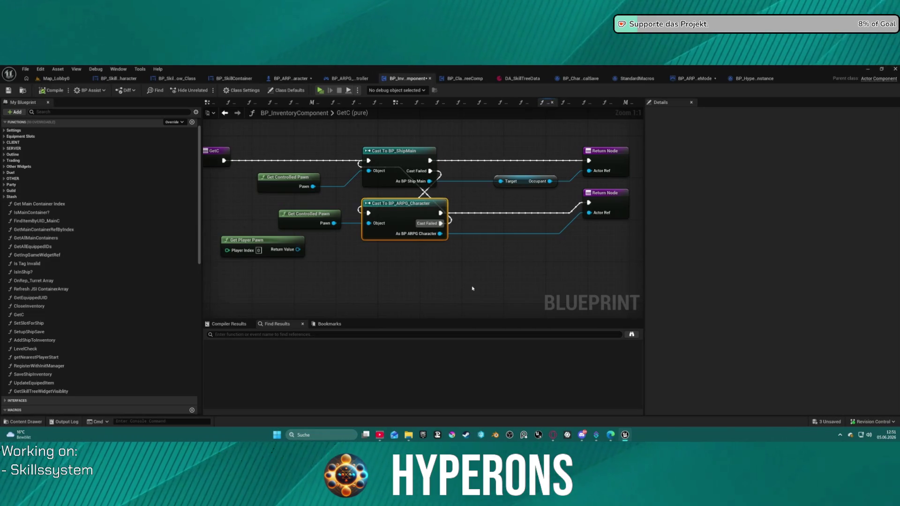
pyautogui.hotkey('ctrl', 's')
pyautogui.hotkey('alt', 'p')
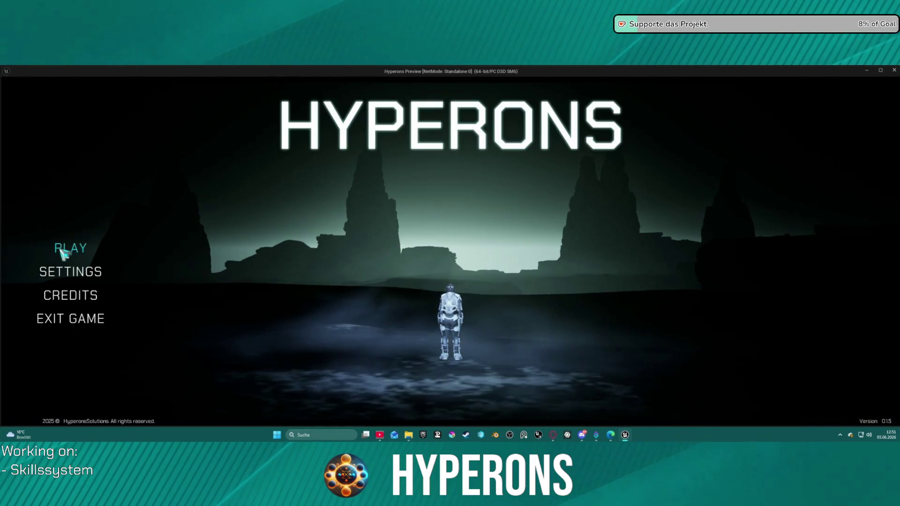
pyautogui.click(67, 249)
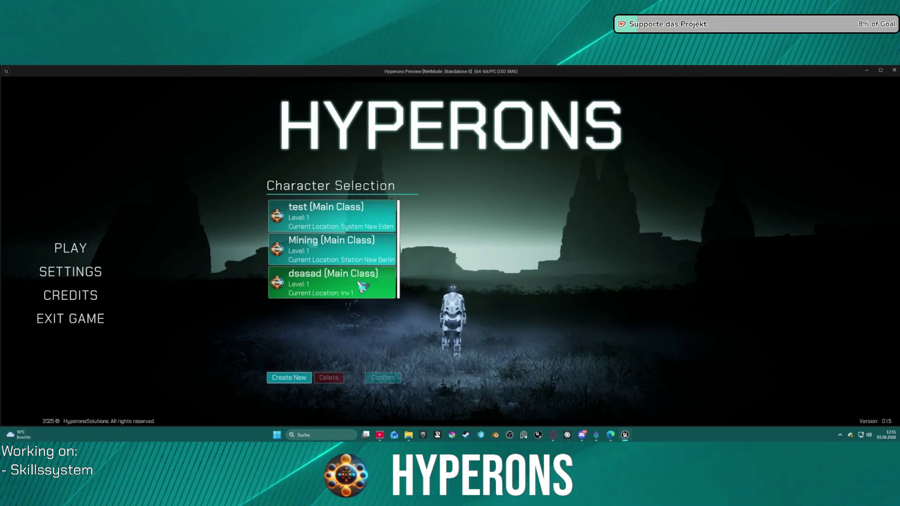
pyautogui.click(392, 292)
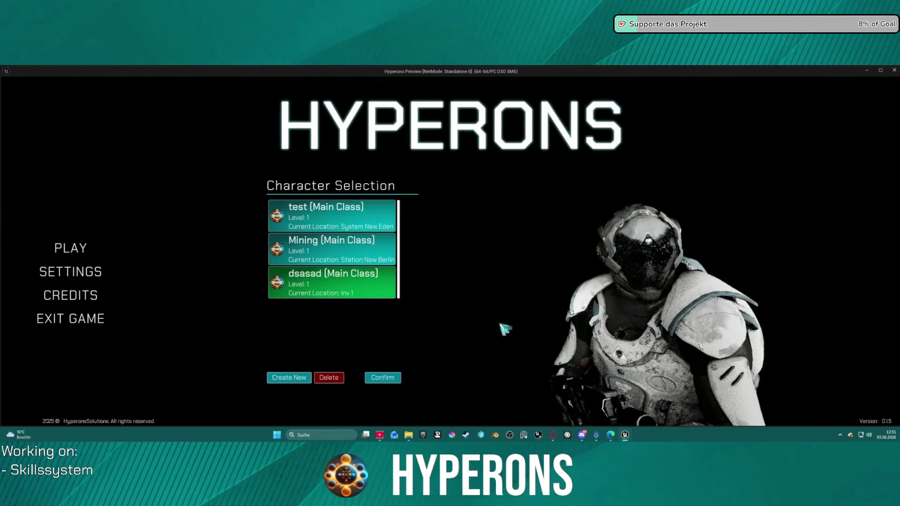
pyautogui.click(384, 379)
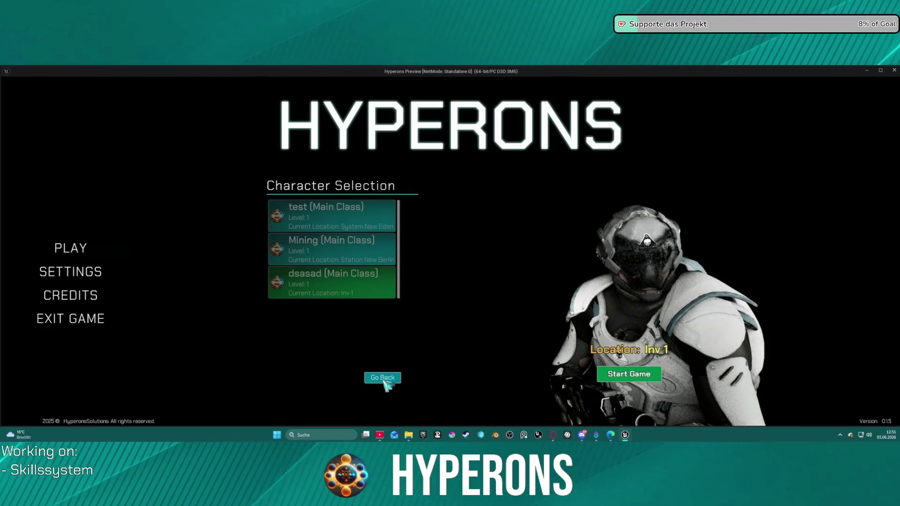
pyautogui.click(643, 379)
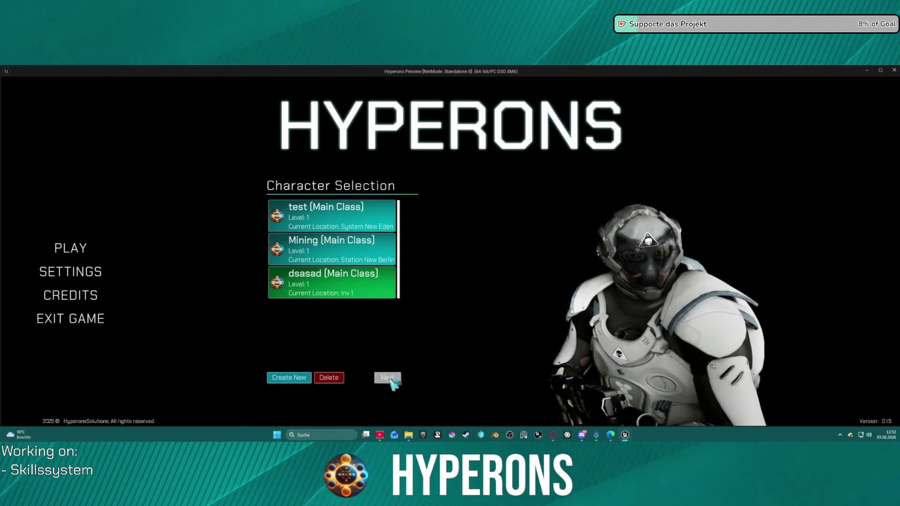
pyautogui.click(389, 379)
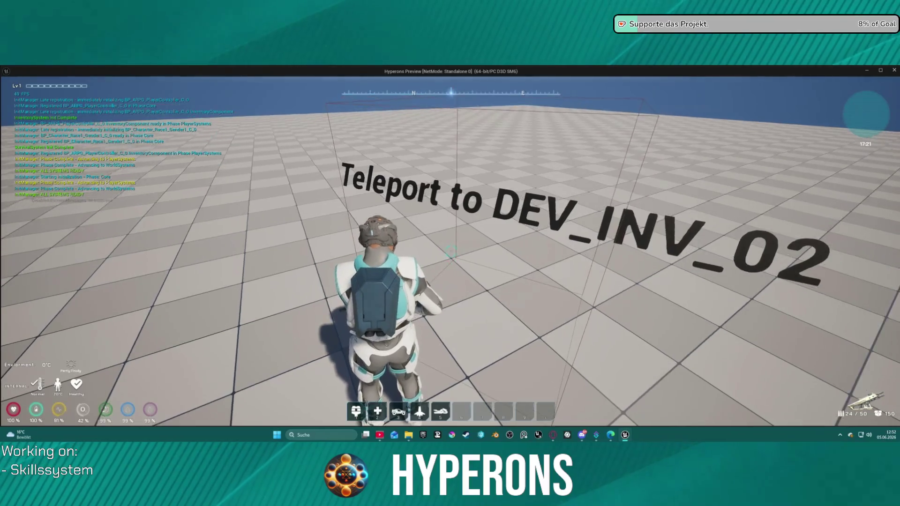
pyautogui.press('Escape')
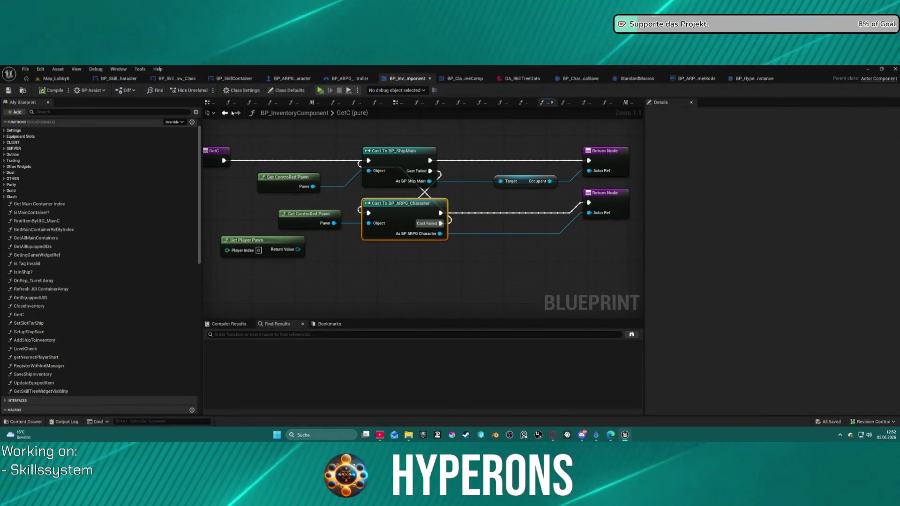
# Inspect the GetC function's casts, including Cast To BP_ShipMain.
pyautogui.click(226, 112)
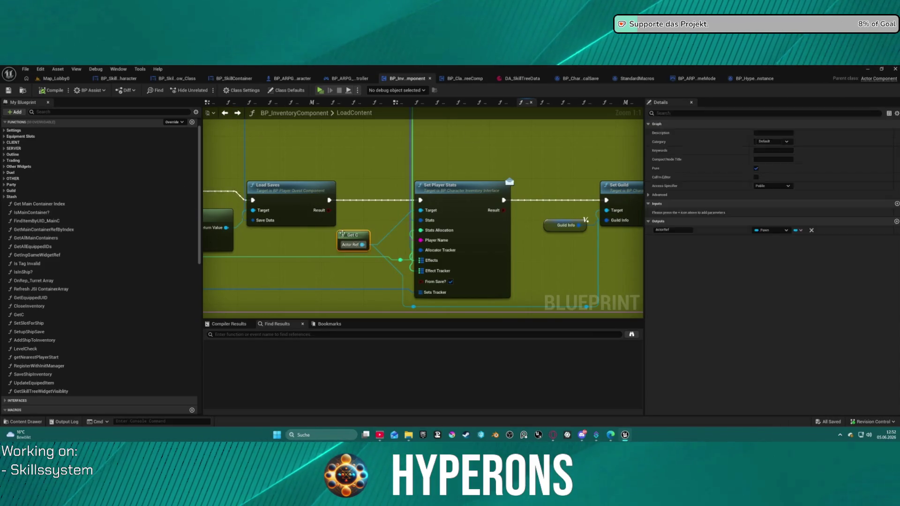
pyautogui.doubleClick(353, 239)
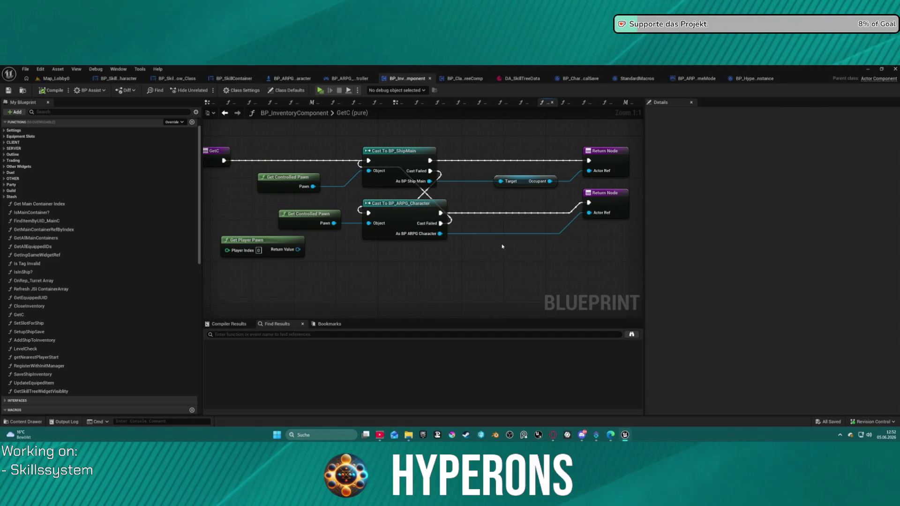
pyautogui.moveTo(482, 229); pyautogui.dragTo(548, 249)
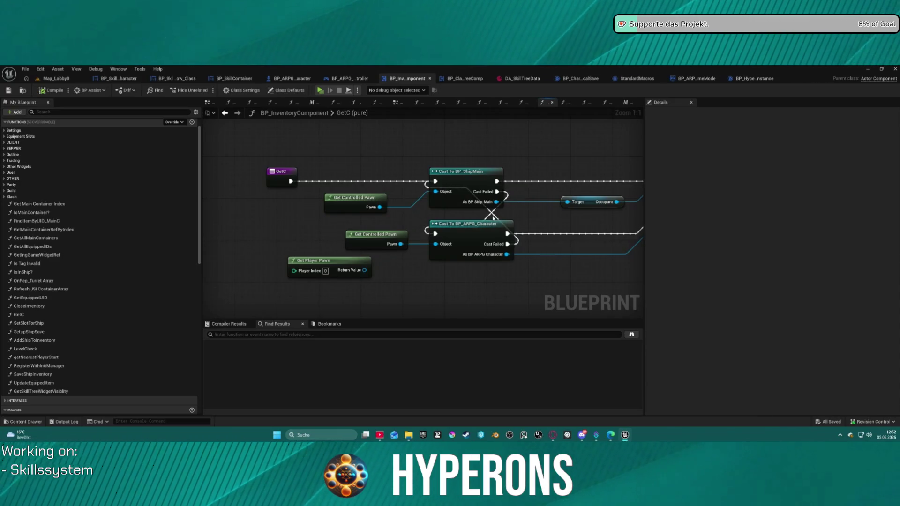
pyautogui.click(495, 216)
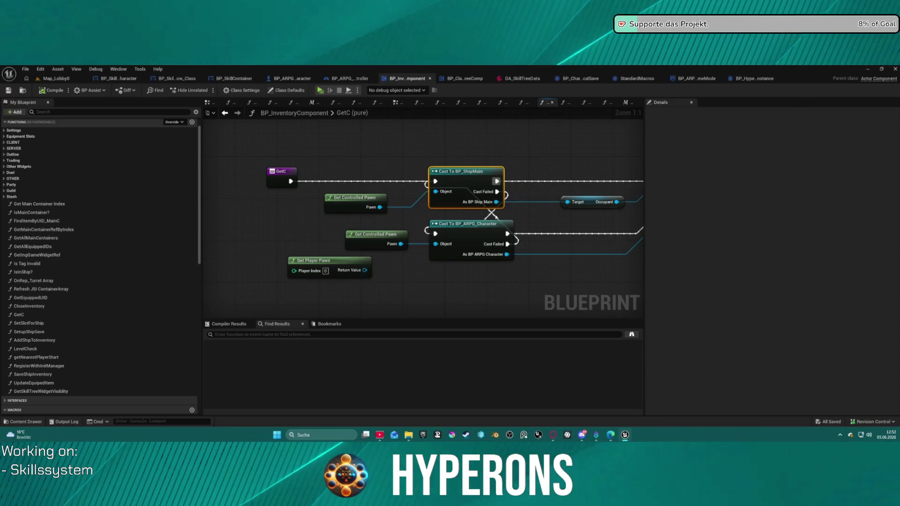
# Back in LoadContent, move the Get C node above Load Saves and pull a wire from it.
pyautogui.click(225, 113)
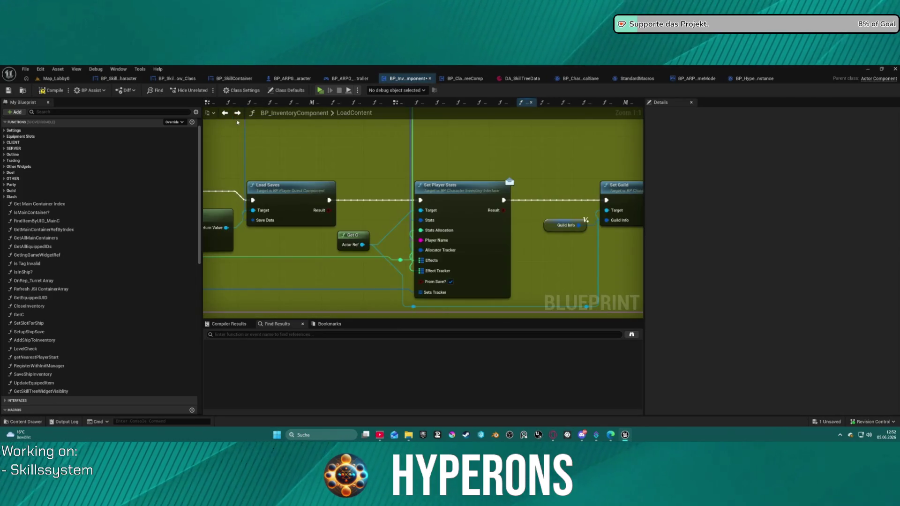
pyautogui.moveTo(351, 245)
pyautogui.mouseDown()
pyautogui.moveTo(387, 204)
pyautogui.moveTo(313, 148)
pyautogui.mouseUp()
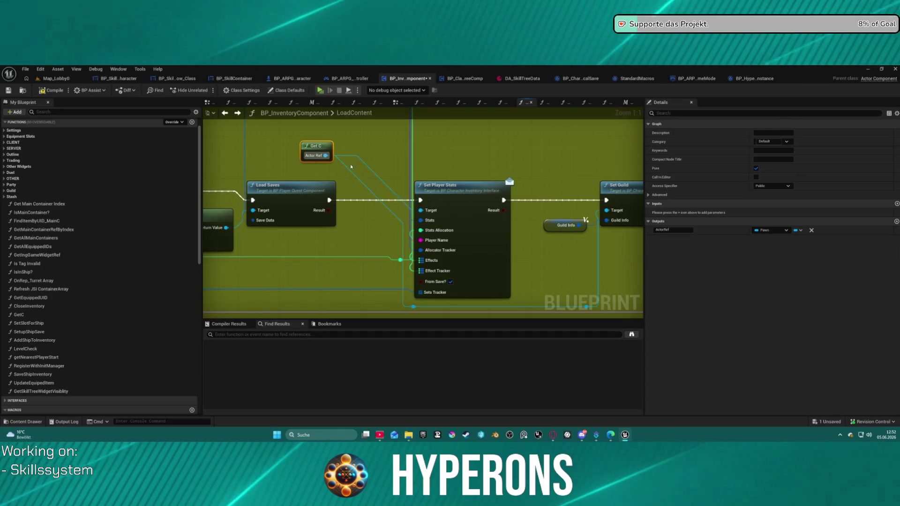
pyautogui.moveTo(421, 210); pyautogui.dragTo(377, 180)
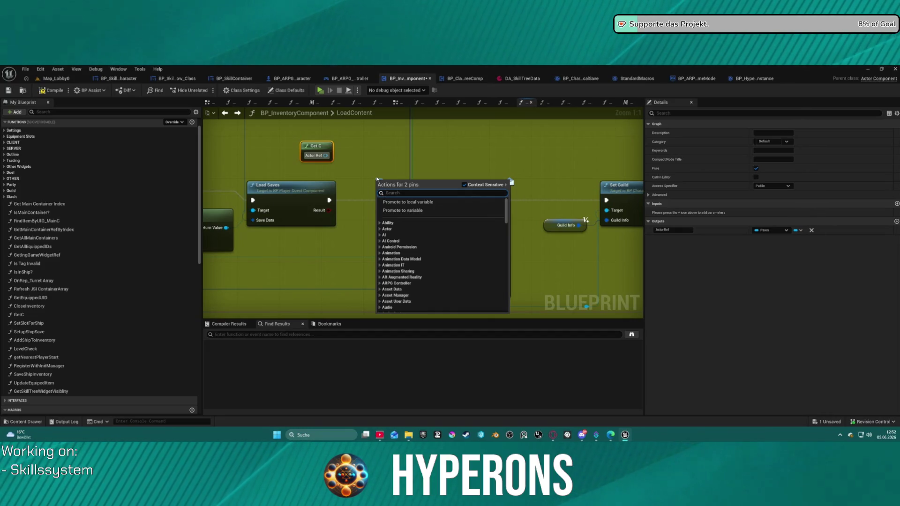
# Add an Is Valid macro on Get C's Actor Ref and wire Is Not Valid into Set Player Stats.
pyautogui.write('isvalid')
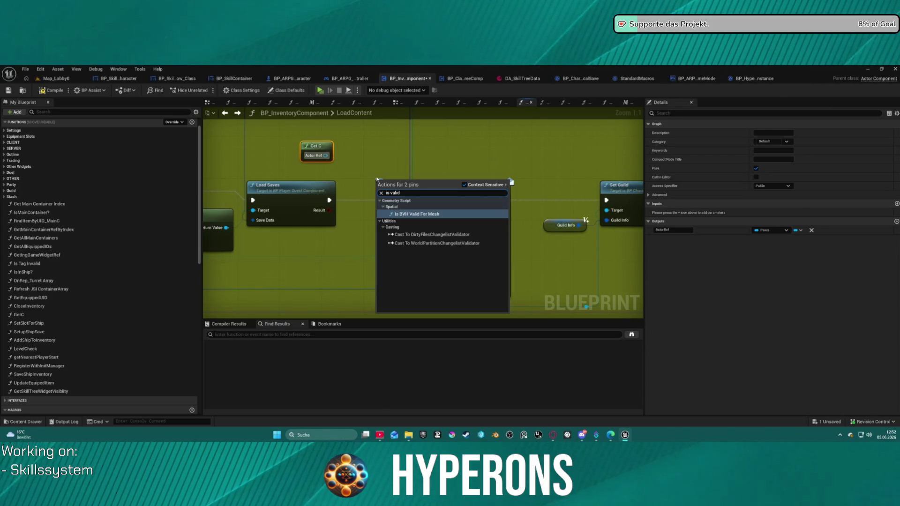
pyautogui.click(339, 137)
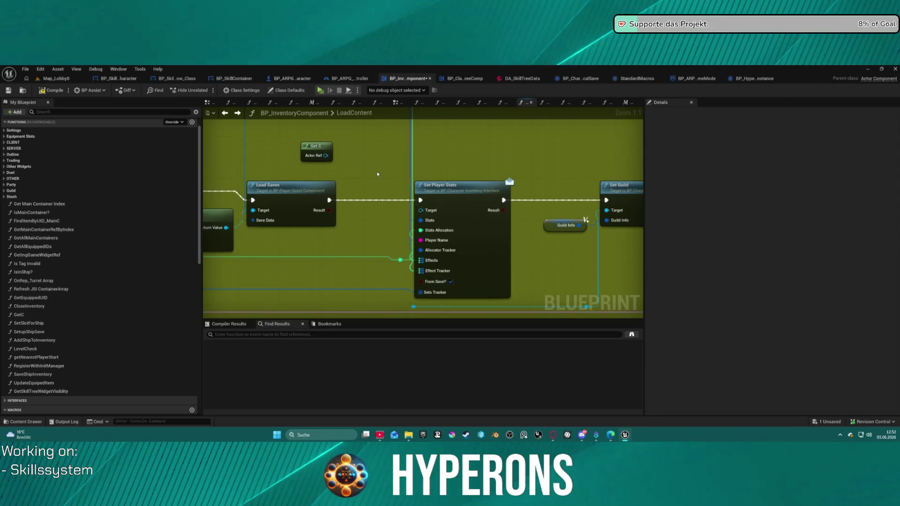
pyautogui.moveTo(317, 151); pyautogui.dragTo(345, 162)
pyautogui.write('i')
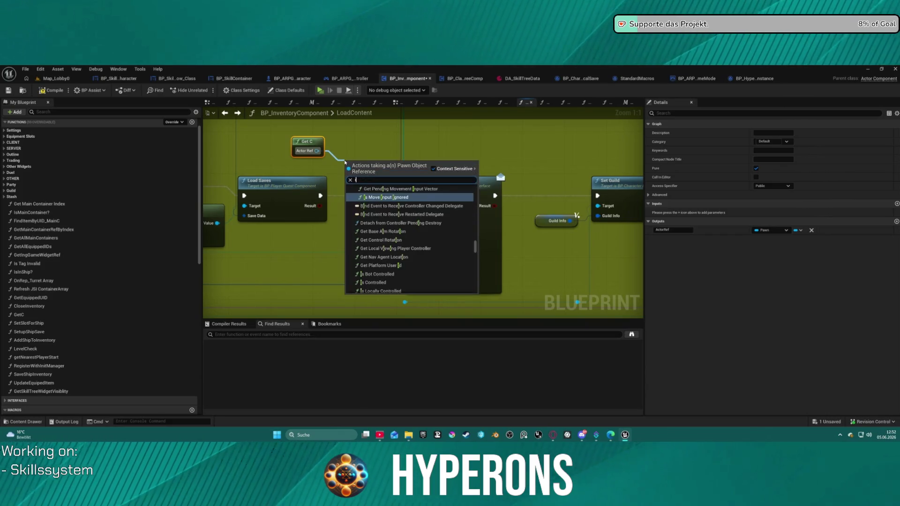
pyautogui.write('s valid')
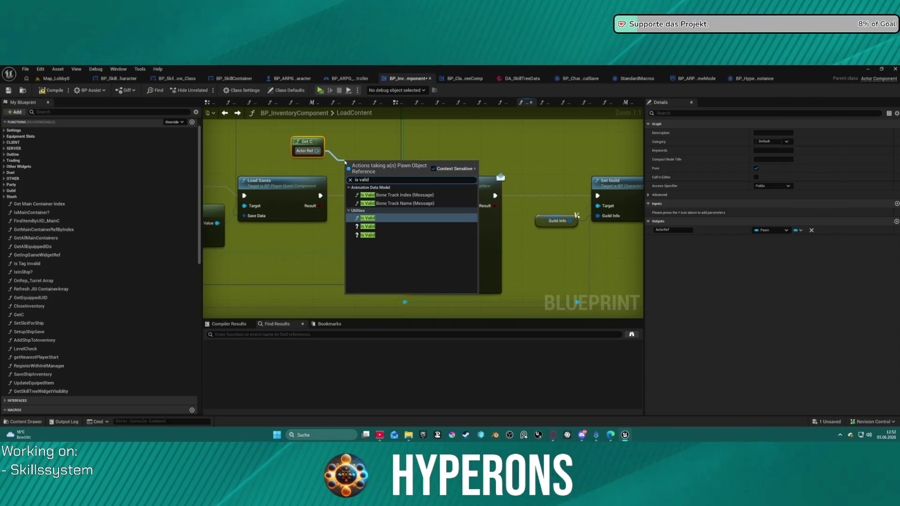
pyautogui.click(368, 227)
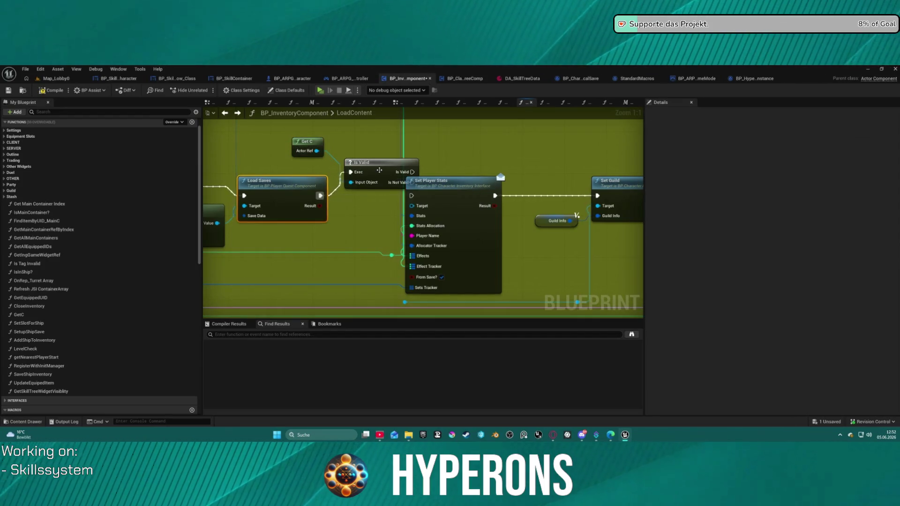
pyautogui.moveTo(378, 170)
pyautogui.mouseDown()
pyautogui.moveTo(357, 191)
pyautogui.moveTo(415, 203)
pyautogui.moveTo(402, 199)
pyautogui.mouseUp()
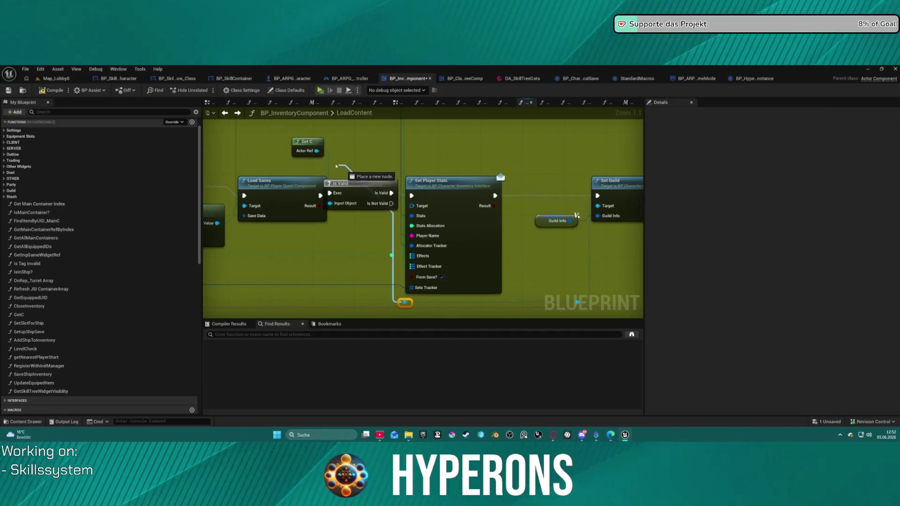
pyautogui.moveTo(317, 151)
pyautogui.mouseDown()
pyautogui.moveTo(412, 206)
pyautogui.moveTo(572, 210)
pyautogui.moveTo(385, 212)
pyautogui.moveTo(411, 195)
pyautogui.mouseUp()
pyautogui.moveTo(359, 183)
pyautogui.mouseDown()
pyautogui.moveTo(375, 137)
pyautogui.moveTo(437, 208)
pyautogui.mouseUp()
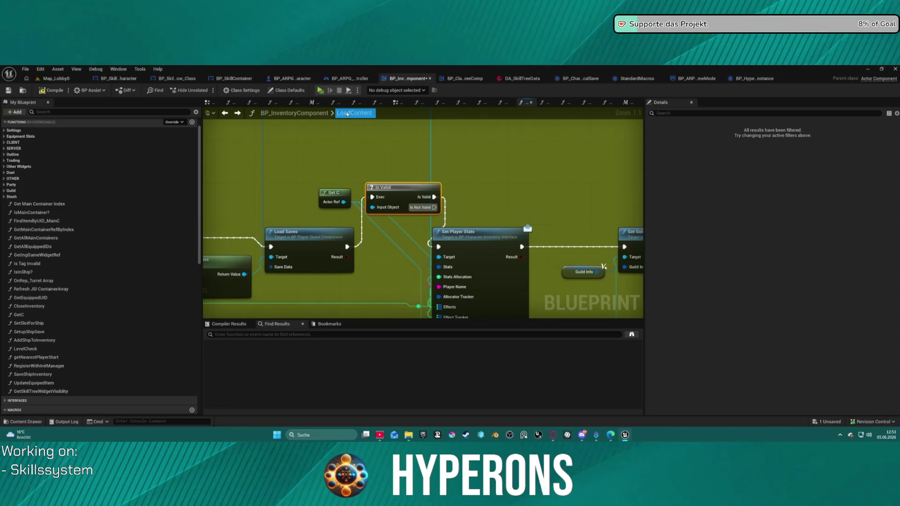
# Route execution from Load Saves into Is Valid, adding a reroute node on the looping exec wire.
pyautogui.scroll(-10, 29, 184)
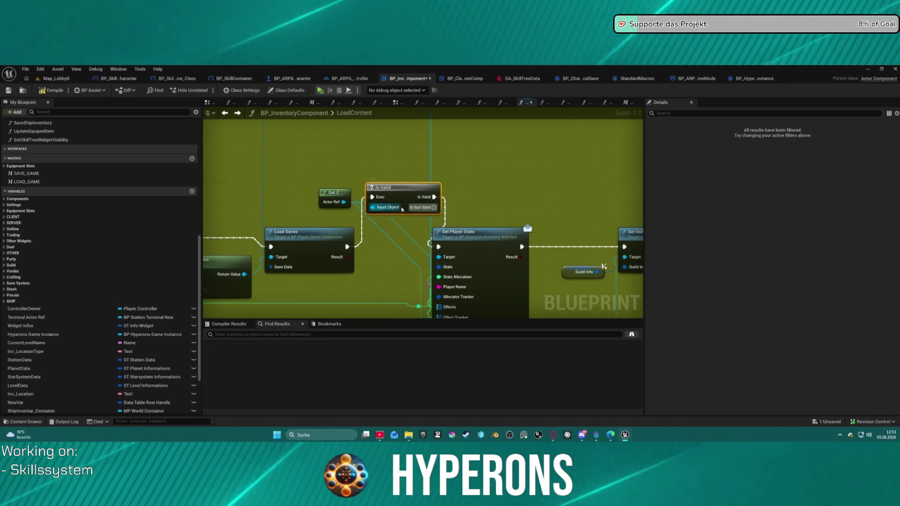
pyautogui.moveTo(426, 211)
pyautogui.mouseDown()
pyautogui.moveTo(450, 158)
pyautogui.moveTo(368, 187)
pyautogui.moveTo(375, 199)
pyautogui.moveTo(401, 155)
pyautogui.moveTo(377, 200)
pyautogui.mouseUp()
pyautogui.press('Escape')
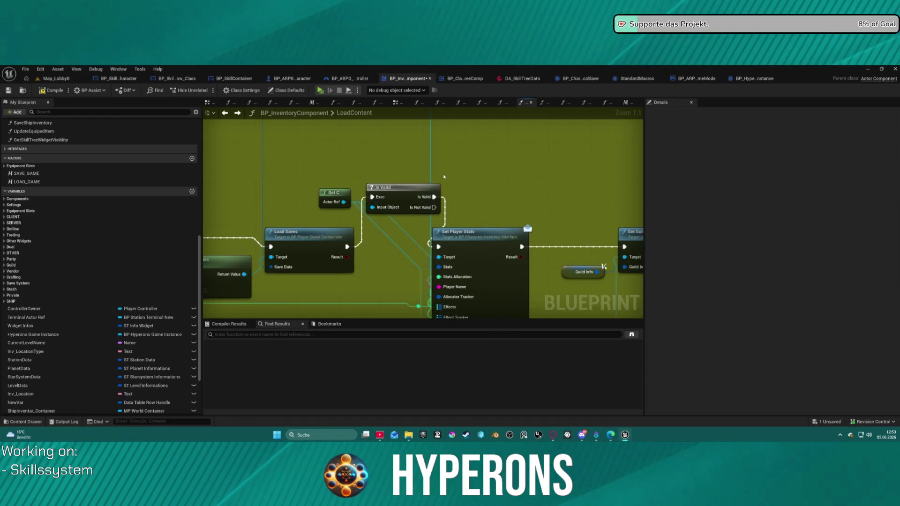
pyautogui.moveTo(434, 208)
pyautogui.mouseDown()
pyautogui.moveTo(457, 203)
pyautogui.moveTo(474, 179)
pyautogui.moveTo(370, 196)
pyautogui.moveTo(396, 243)
pyautogui.moveTo(398, 176)
pyautogui.moveTo(383, 162)
pyautogui.moveTo(385, 238)
pyautogui.moveTo(295, 155)
pyautogui.moveTo(274, 193)
pyautogui.moveTo(430, 202)
pyautogui.moveTo(503, 151)
pyautogui.mouseUp()
pyautogui.press('Escape')
pyautogui.write('rer')
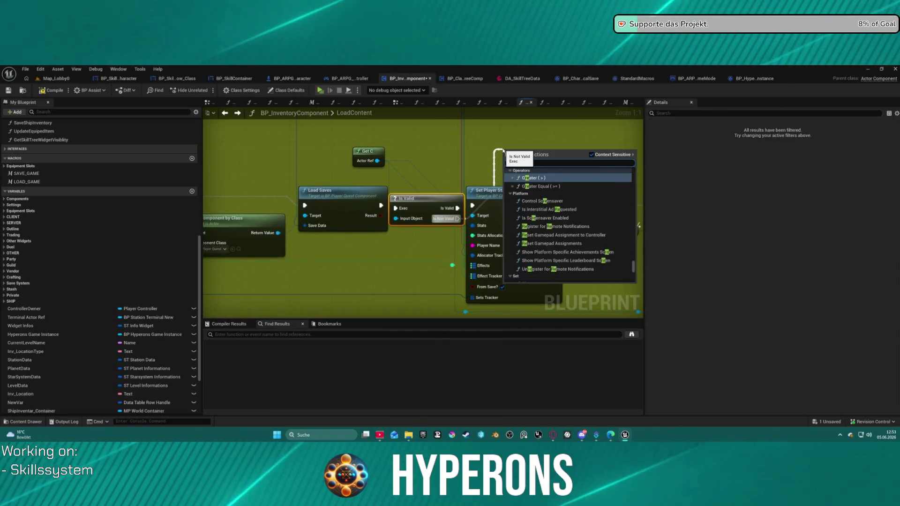
pyautogui.click(543, 279)
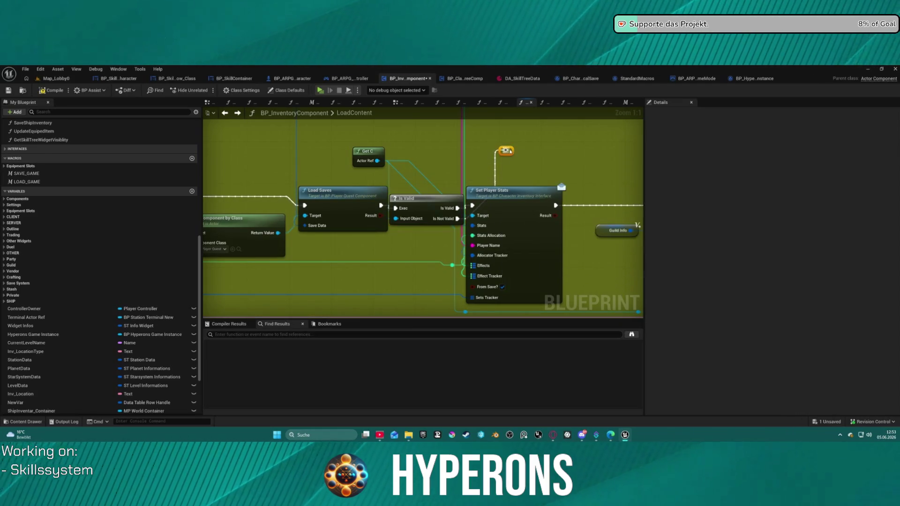
pyautogui.moveTo(345, 200); pyautogui.dragTo(336, 203)
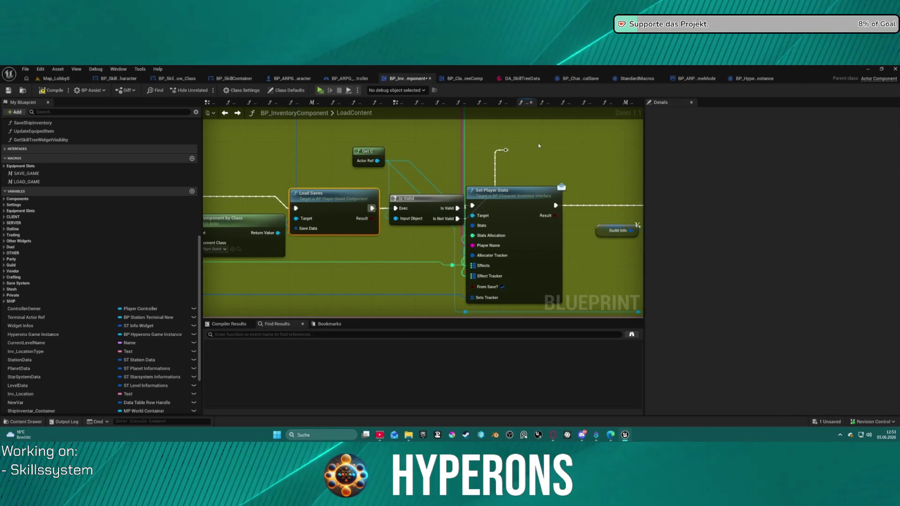
pyautogui.moveTo(506, 150)
pyautogui.mouseDown()
pyautogui.moveTo(422, 141)
pyautogui.moveTo(396, 209)
pyautogui.moveTo(422, 217)
pyautogui.mouseUp()
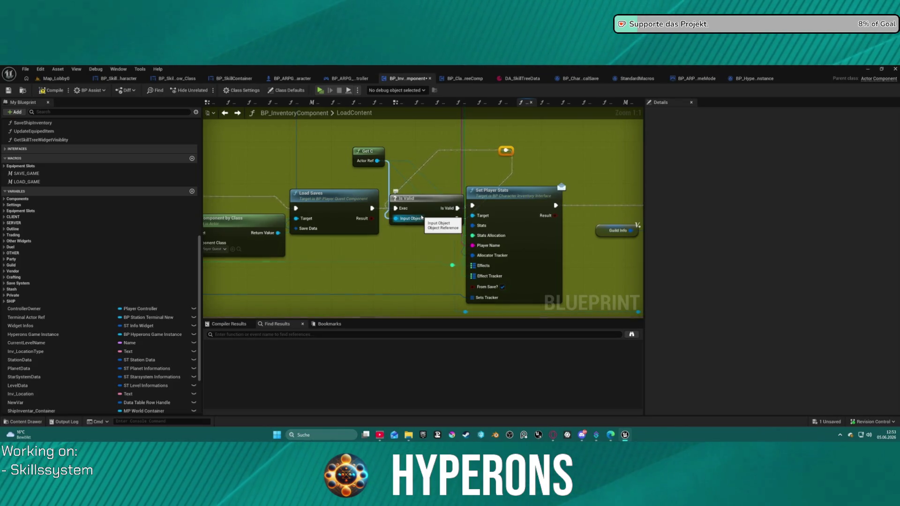
pyautogui.click(429, 206)
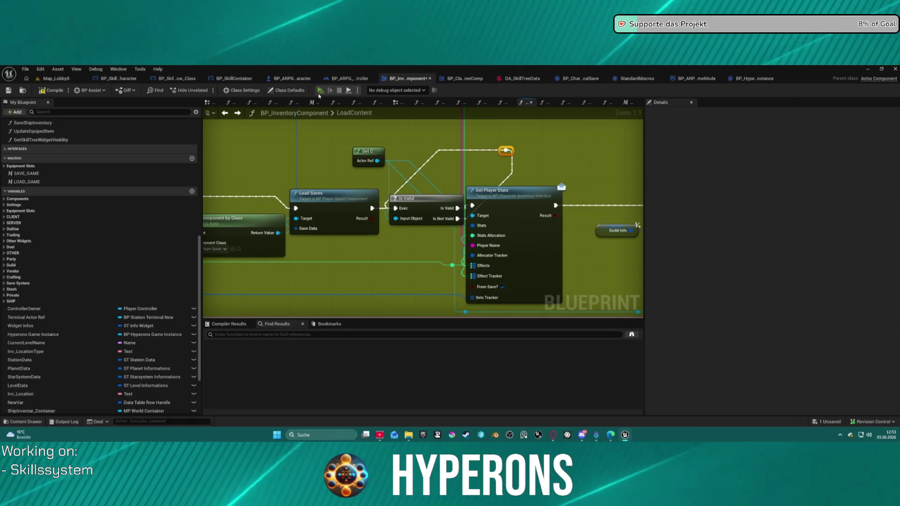
# Compile, test-play by loading the saved Inv 1 character into the level, then stop the preview.
pyautogui.press('F7')
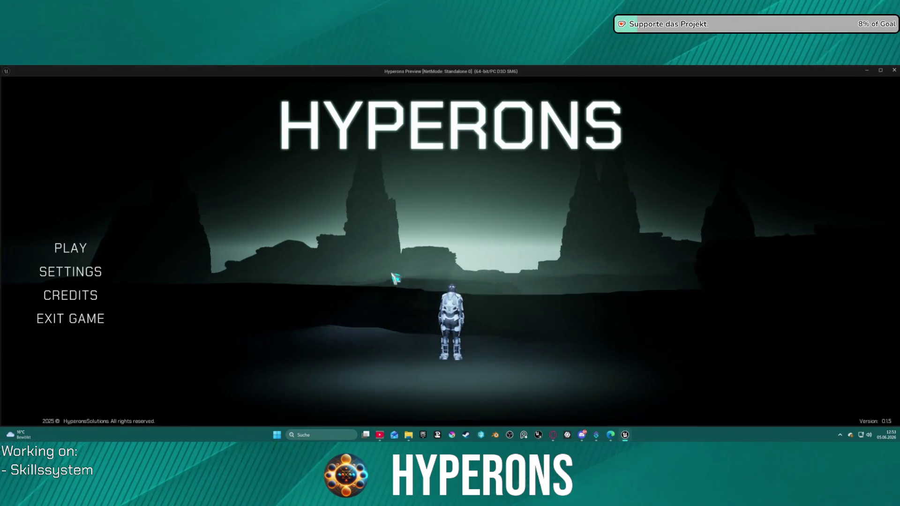
pyautogui.click(70, 248)
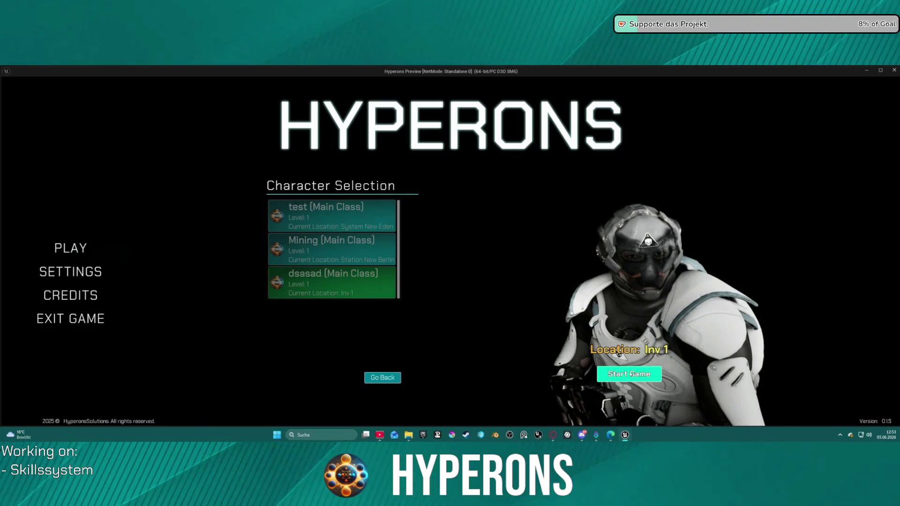
pyautogui.click(629, 373)
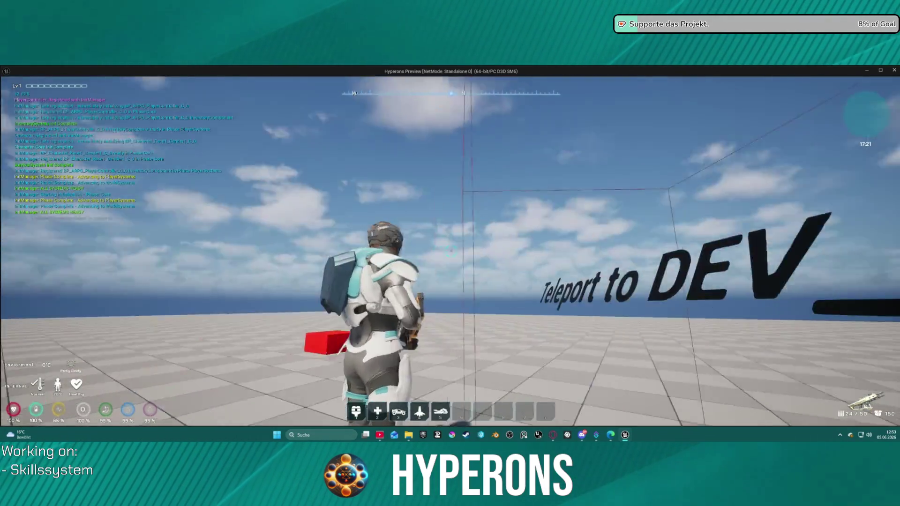
pyautogui.press('Escape')
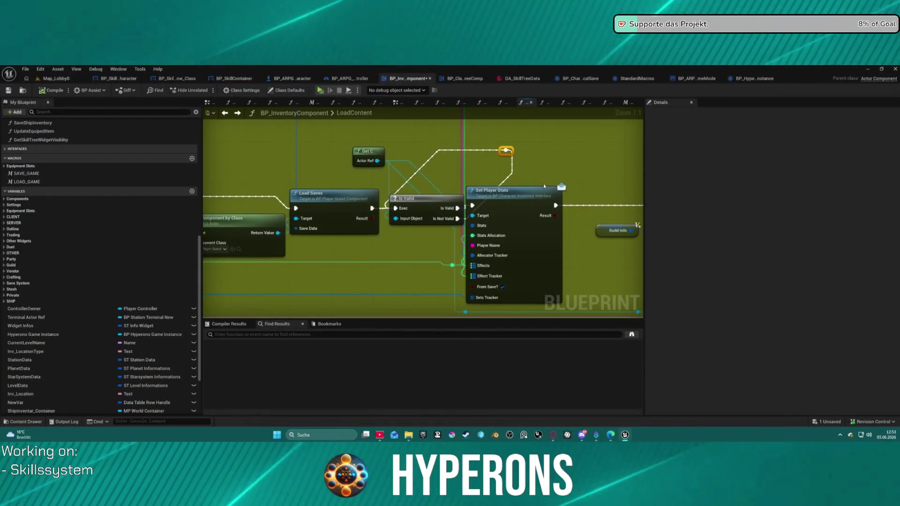
# Reposition the Is Valid node and add a breakpoint on Set Player Stats.
pyautogui.moveTo(438, 208)
pyautogui.mouseDown()
pyautogui.moveTo(416, 239)
pyautogui.moveTo(443, 204)
pyautogui.mouseUp()
pyautogui.scroll(-12, 504, 214)
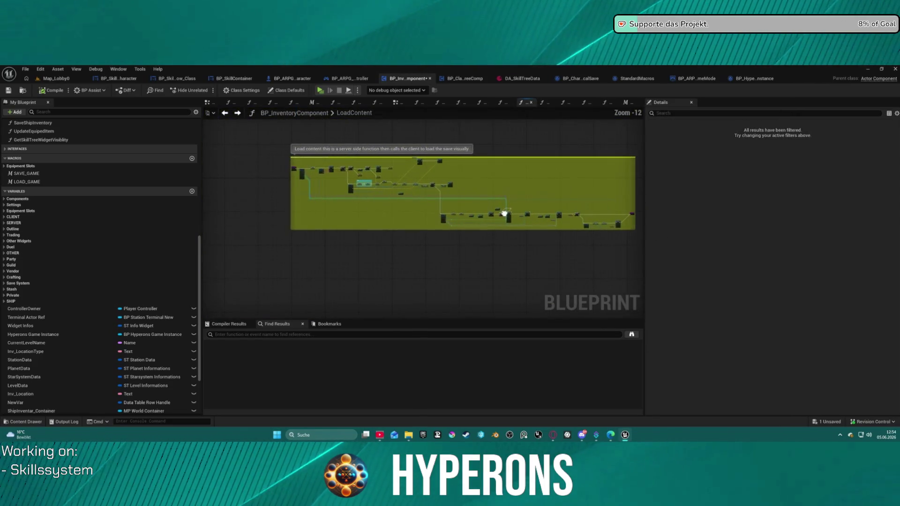
pyautogui.scroll(8, 504, 213)
pyautogui.rightClick(484, 214)
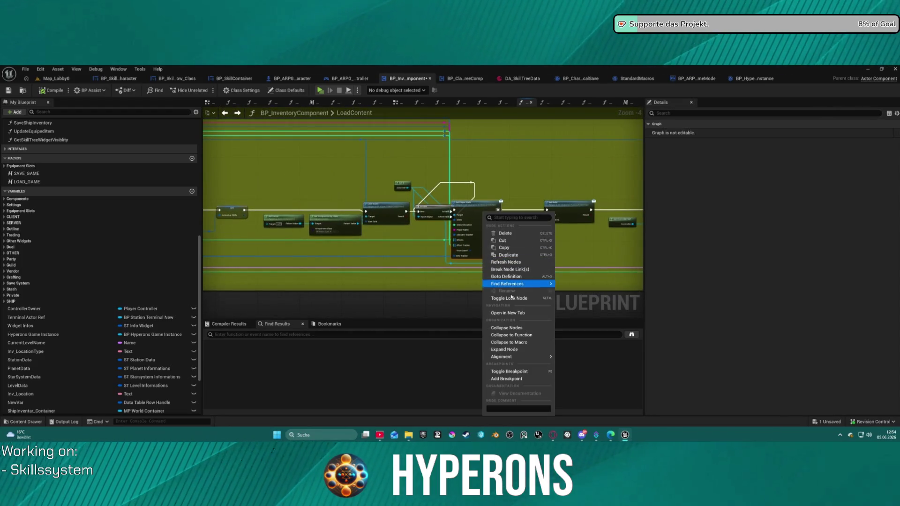
pyautogui.click(507, 379)
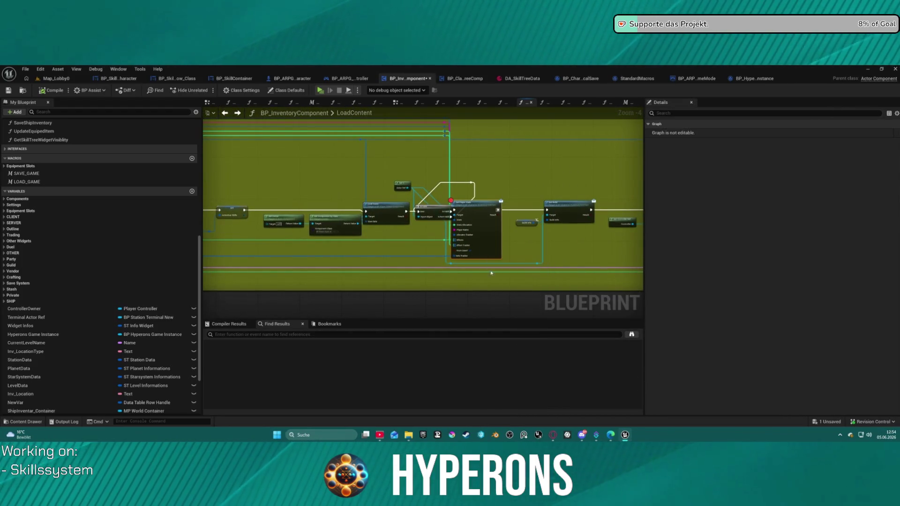
# Play with the dsasad character so execution halts at the Set Player Stats breakpoint.
pyautogui.click(319, 90)
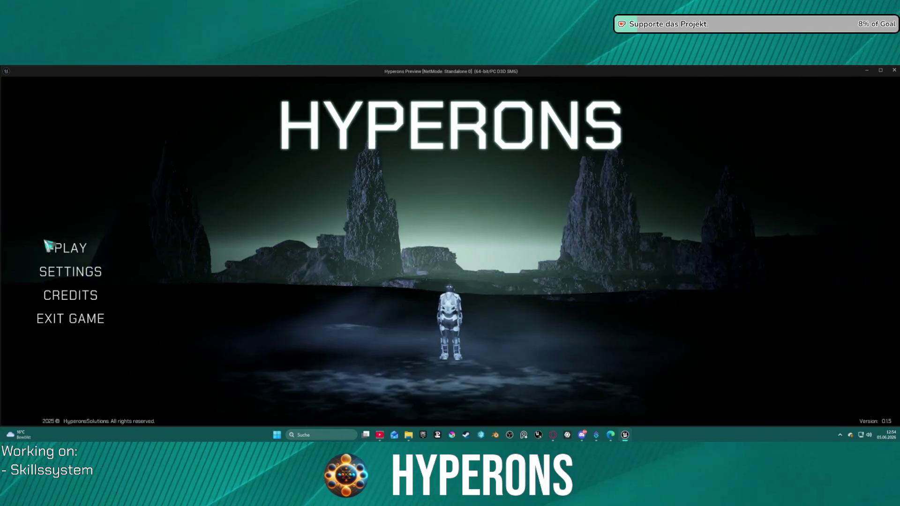
pyautogui.click(58, 247)
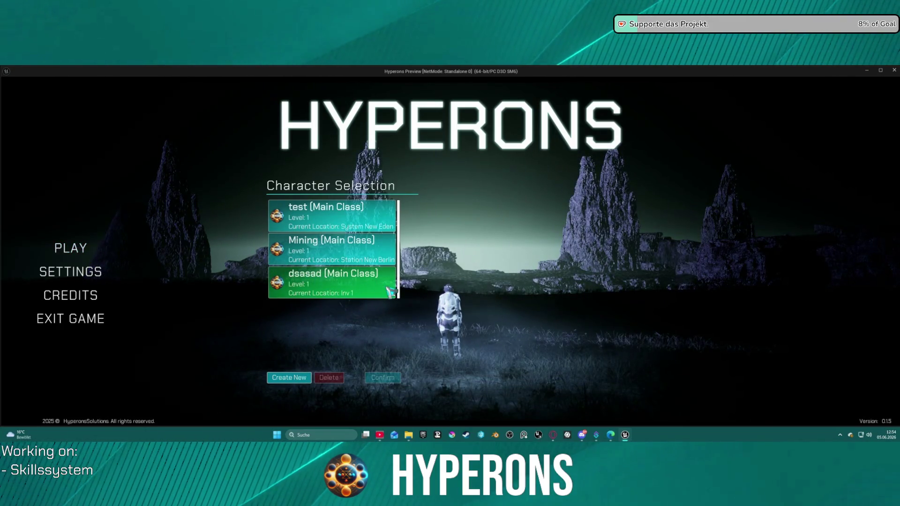
pyautogui.click(390, 292)
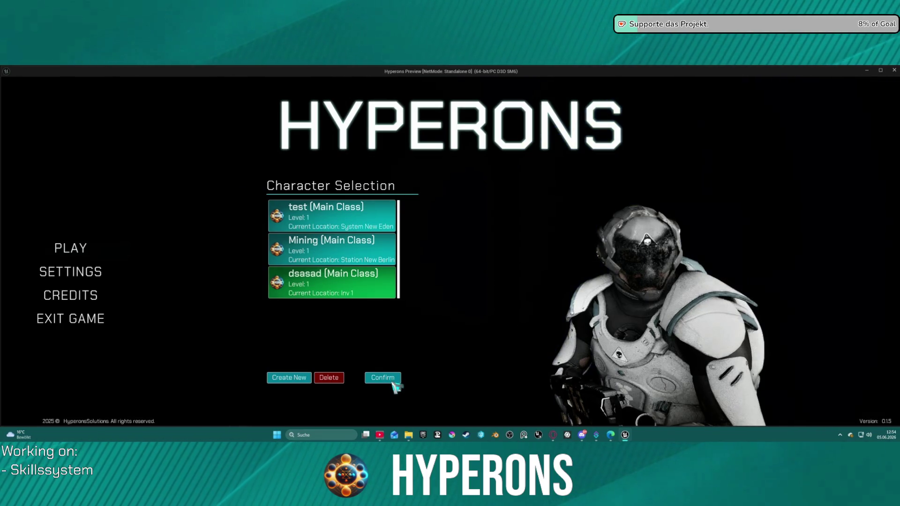
pyautogui.click(394, 382)
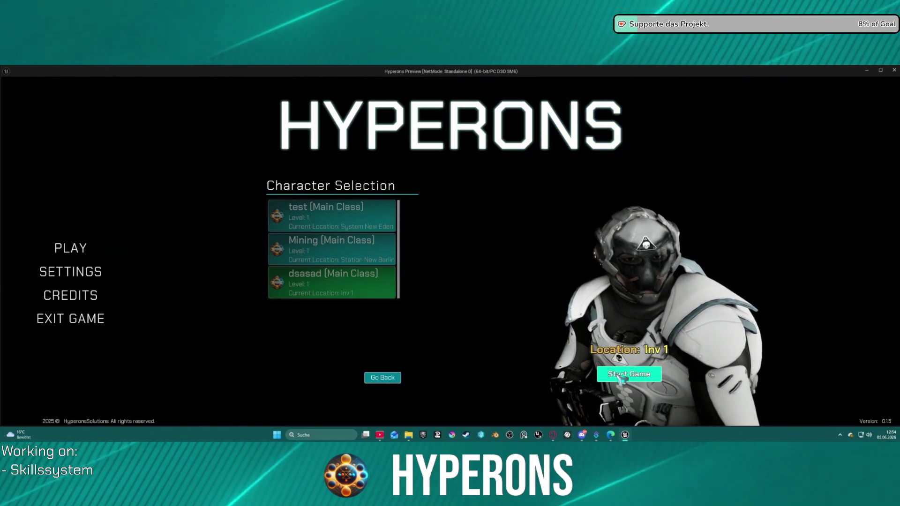
pyautogui.click(638, 377)
pyautogui.moveTo(396, 188)
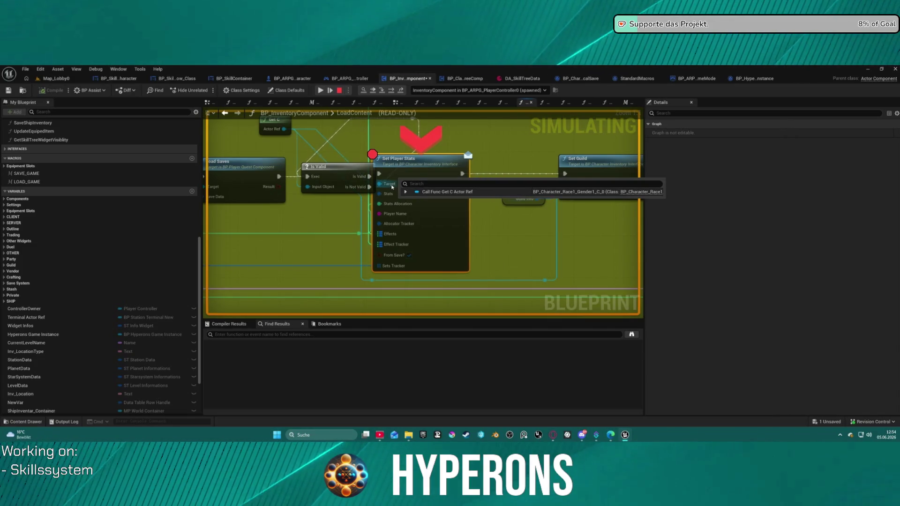
# Inspect the Set Player Stats debug values, then resume past the breakpoints until the game runs at DEV_INV_01.
pyautogui.moveTo(297, 127)
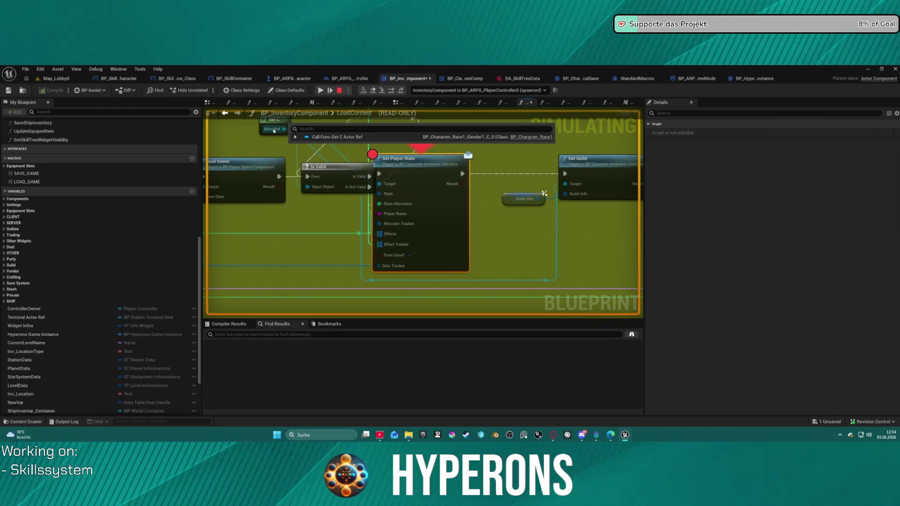
pyautogui.moveTo(461, 216); pyautogui.dragTo(422, 283)
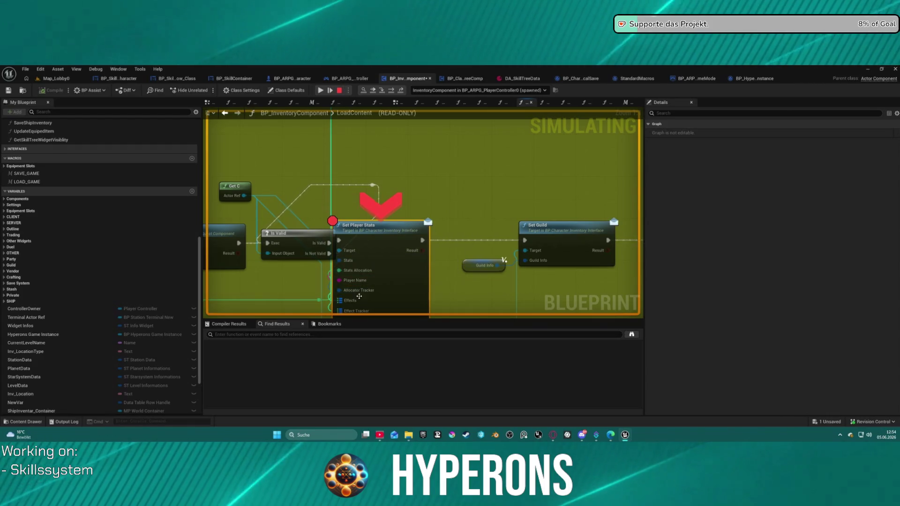
pyautogui.moveTo(355, 305)
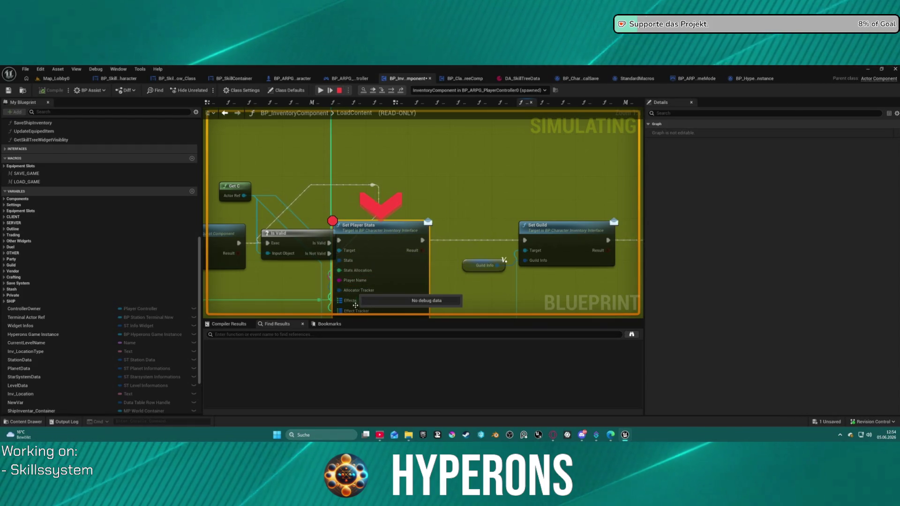
pyautogui.click(320, 90)
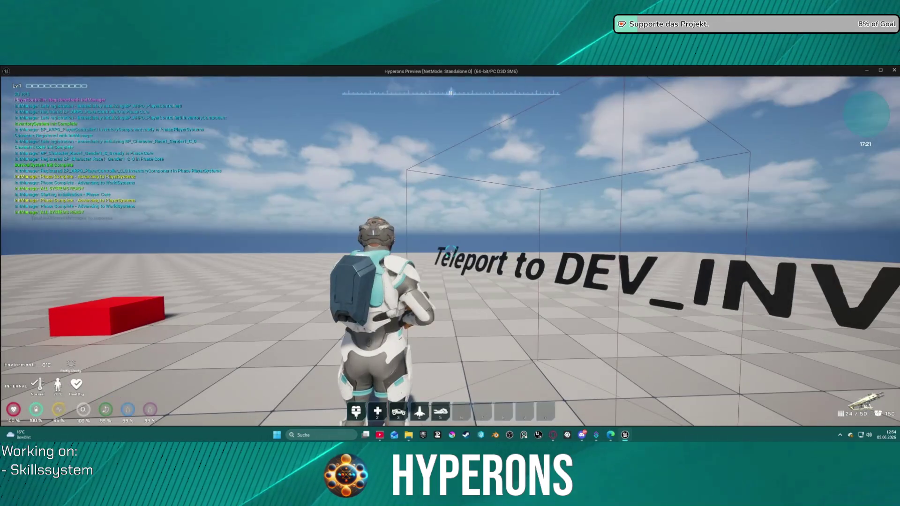
pyautogui.press('i')
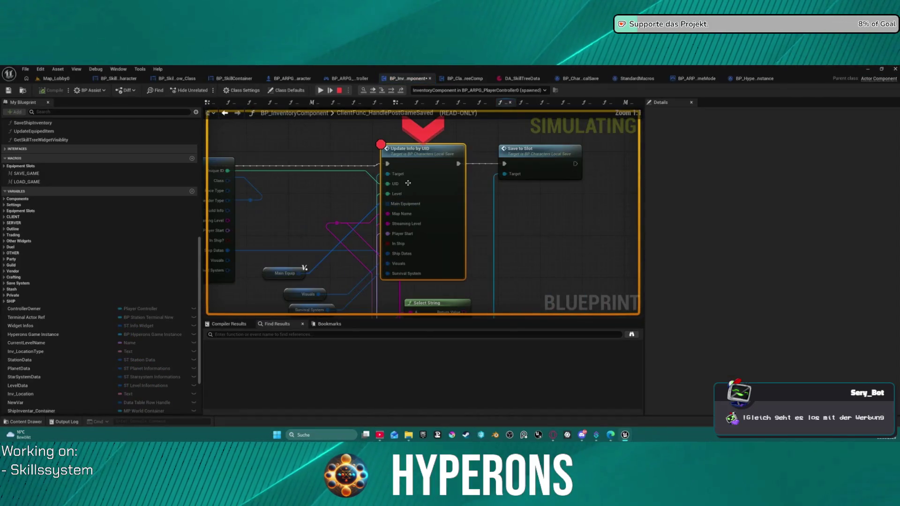
pyautogui.click(320, 90)
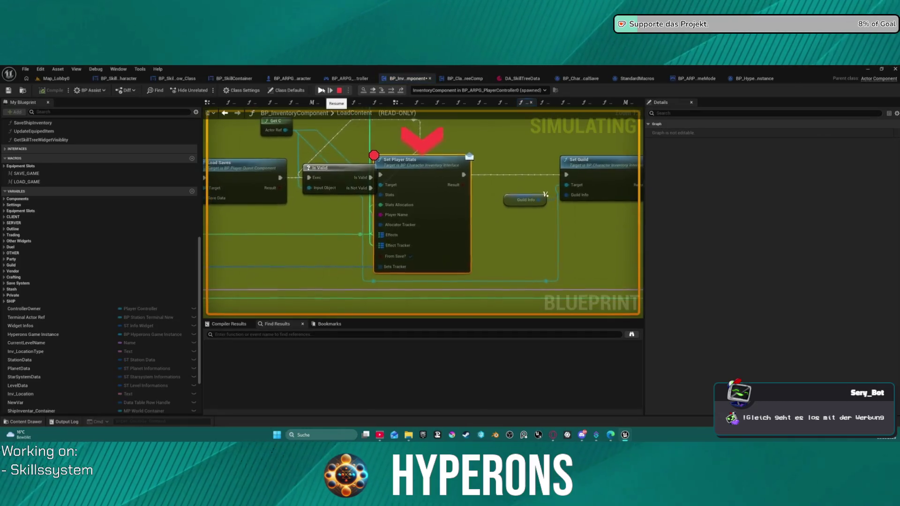
pyautogui.press('F5')
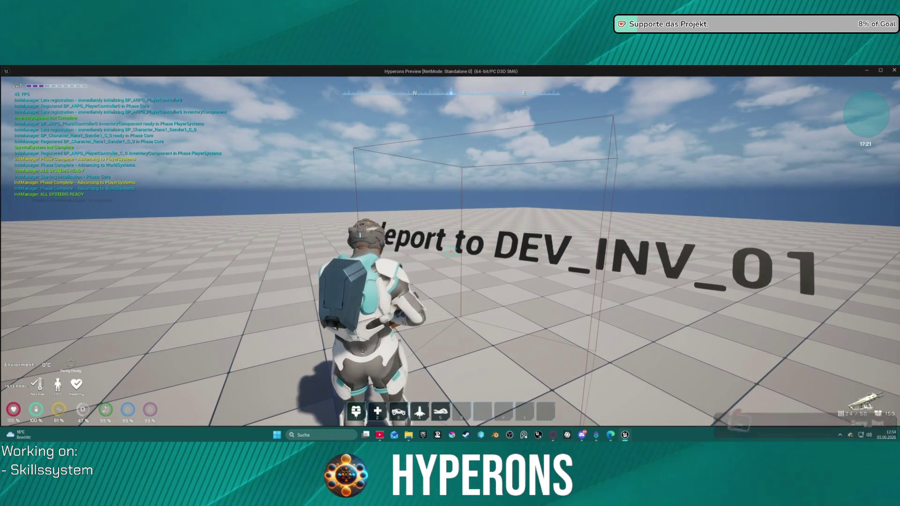
# Spend two stat points on DEX in the Attributes panel and apply them.
pyautogui.press('w')
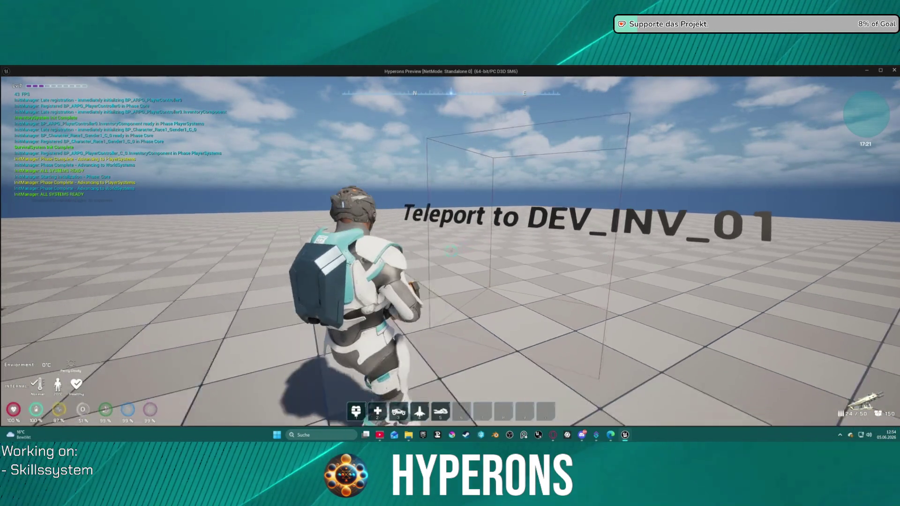
pyautogui.press('i')
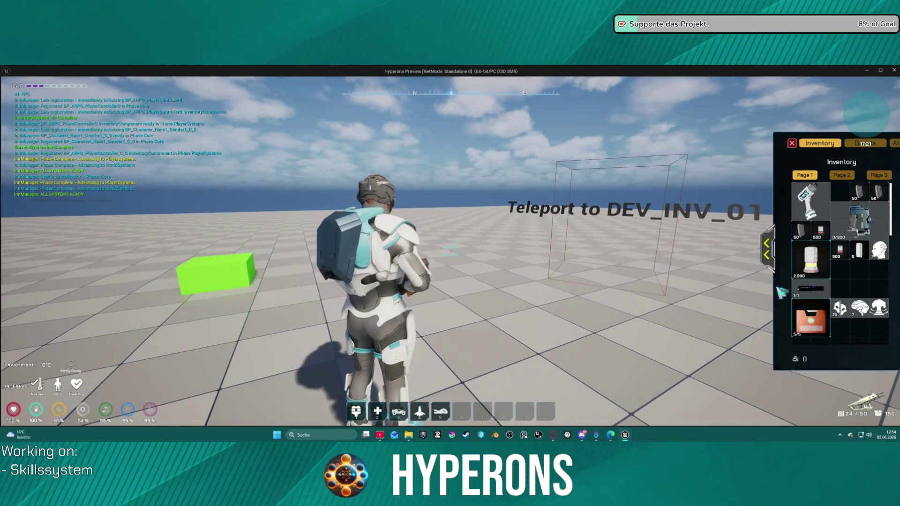
pyautogui.click(767, 250)
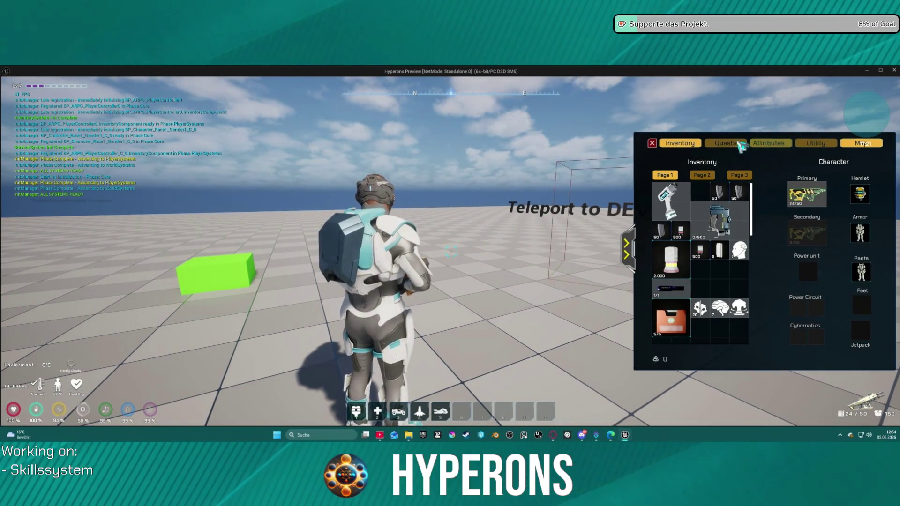
pyautogui.click(757, 147)
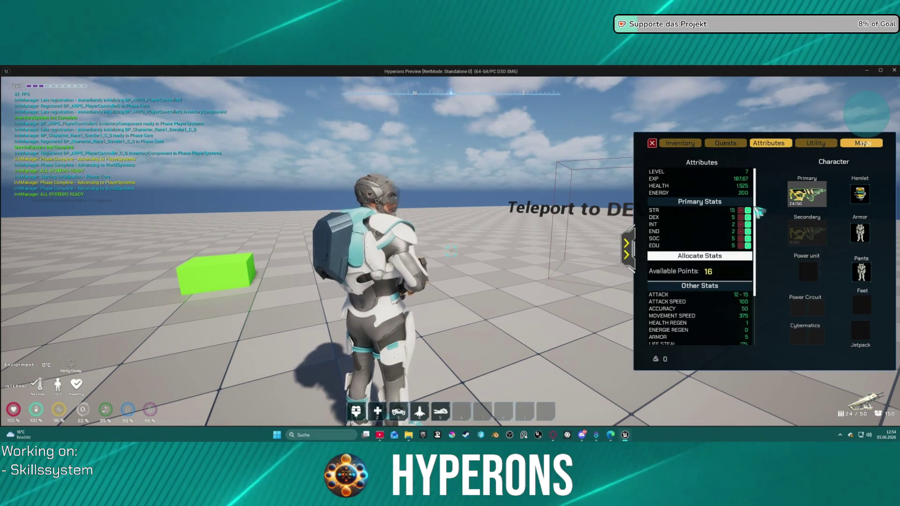
pyautogui.click(748, 217)
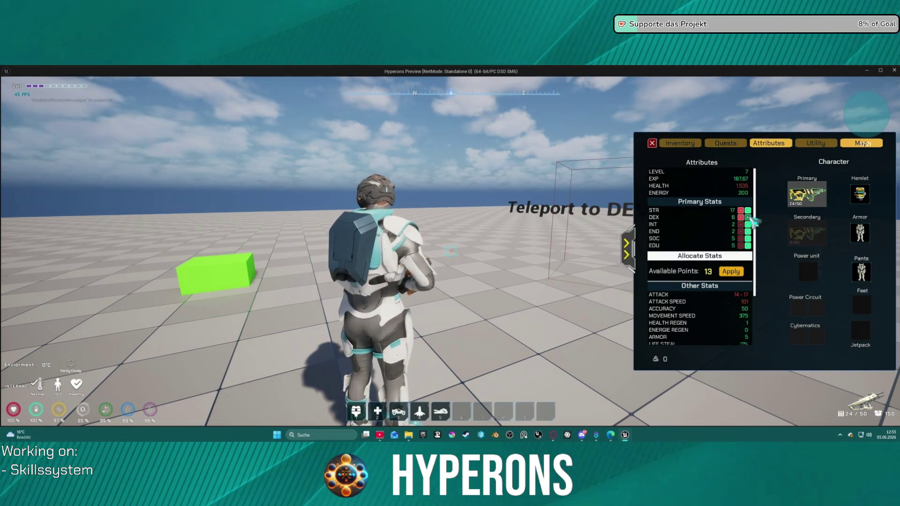
pyautogui.click(747, 218)
pyautogui.click(732, 272)
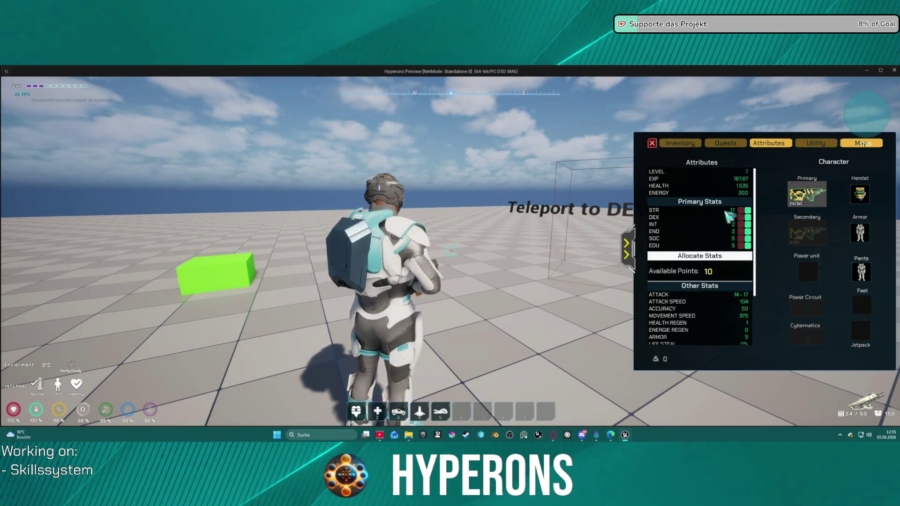
pyautogui.click(653, 144)
# Teleport to DEV_INV_02, resume past the breakpoints, and confirm DEX 9 with 10 available points.
pyautogui.press('w')
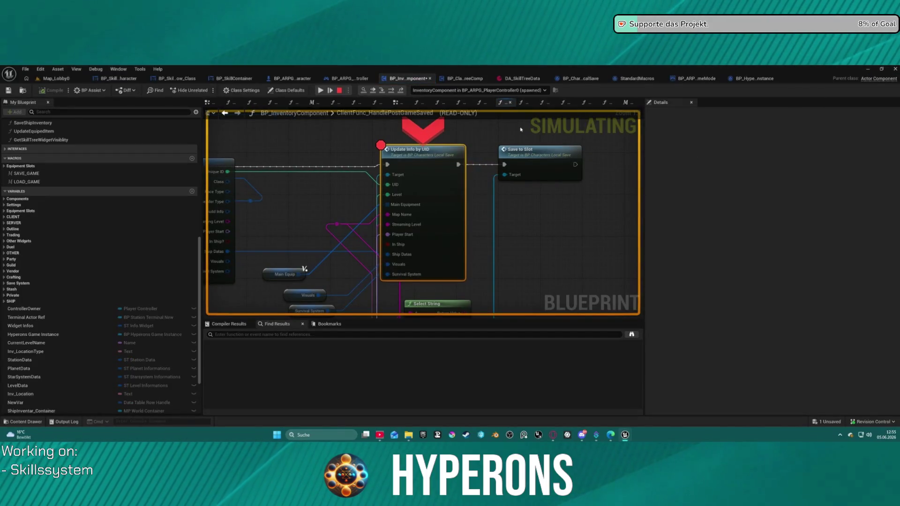
pyautogui.click(320, 91)
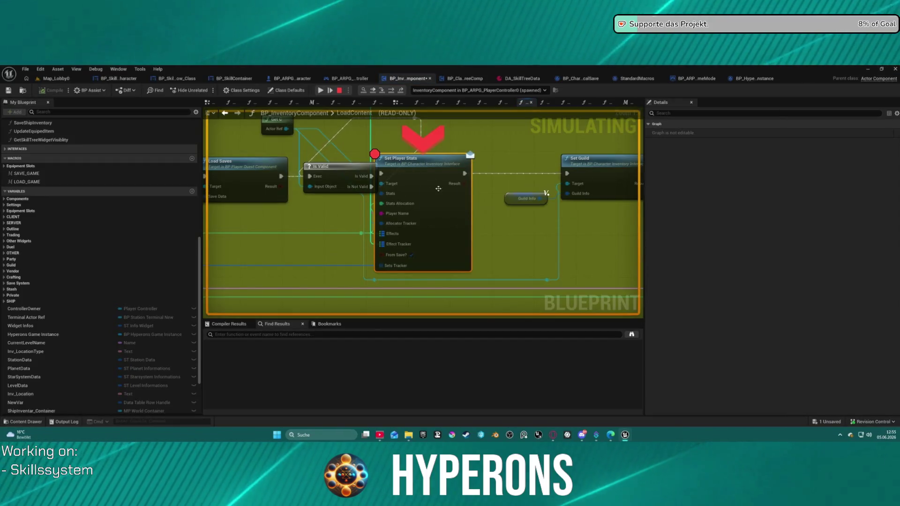
pyautogui.click(321, 90)
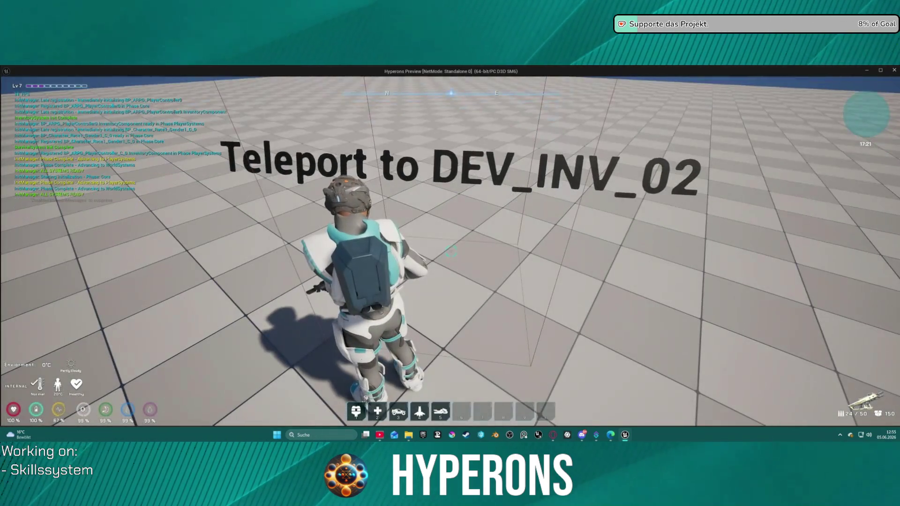
pyautogui.press('i')
pyautogui.click(769, 244)
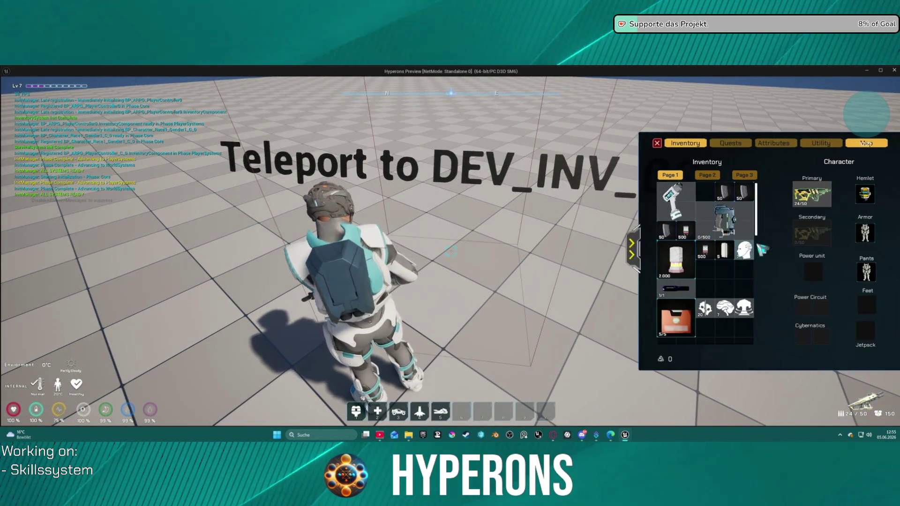
pyautogui.click(755, 147)
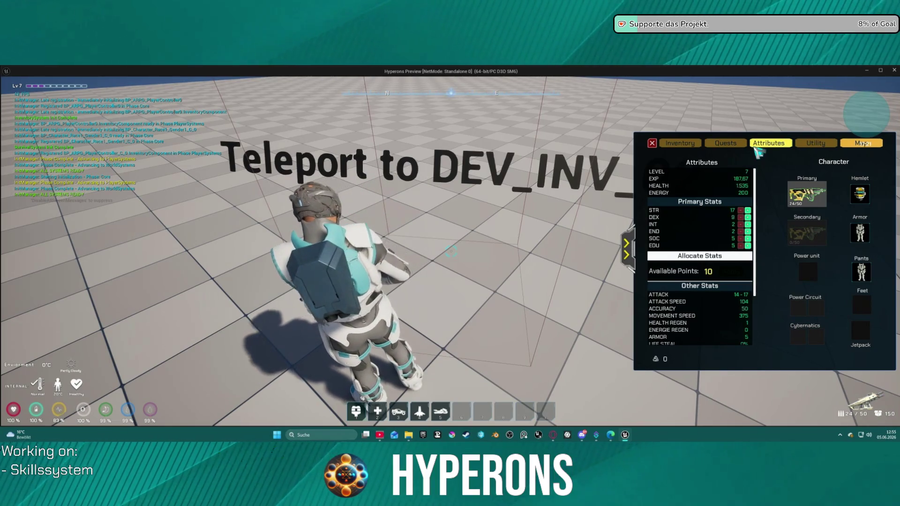
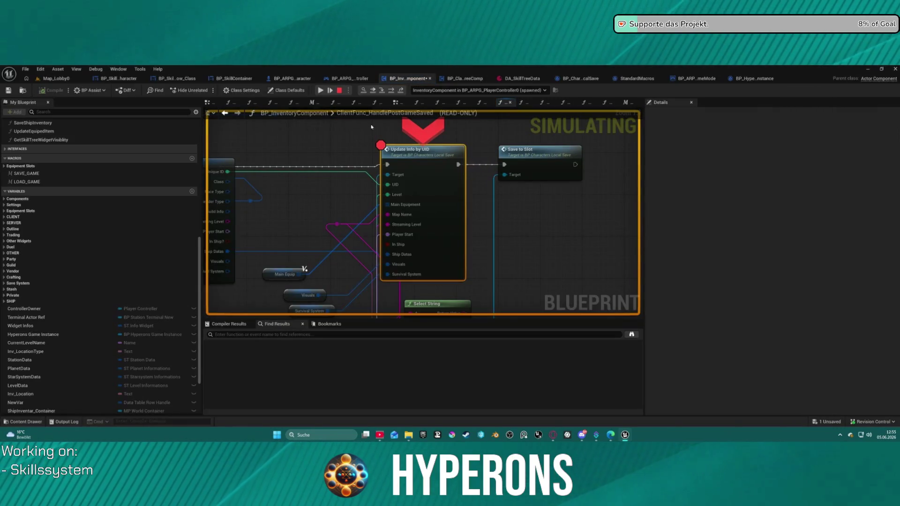
# Stop the running simulation and dismiss the Update Info by UID node menu.
pyautogui.click(339, 90)
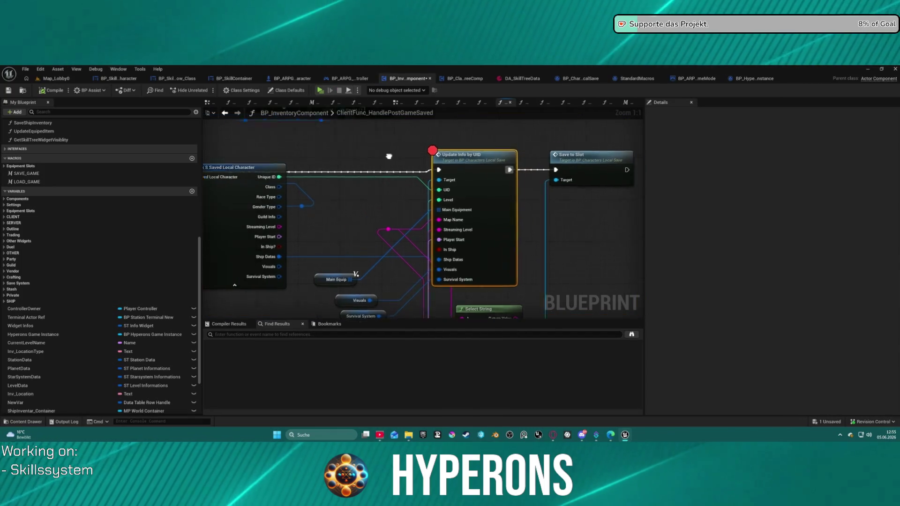
pyautogui.rightClick(514, 164)
pyautogui.press('Escape')
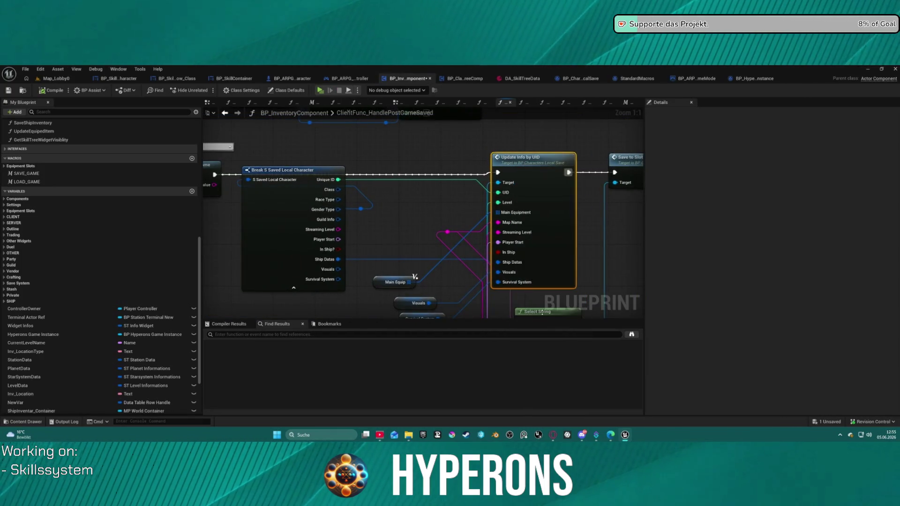
# Pan over the Load Game from Slot and Break Saved Local Character nodes, then return to LoadContent.
pyautogui.scroll(-3, 636, 193)
pyautogui.moveTo(612, 260); pyautogui.dragTo(415, 169)
pyautogui.moveTo(562, 220); pyautogui.dragTo(218, 202)
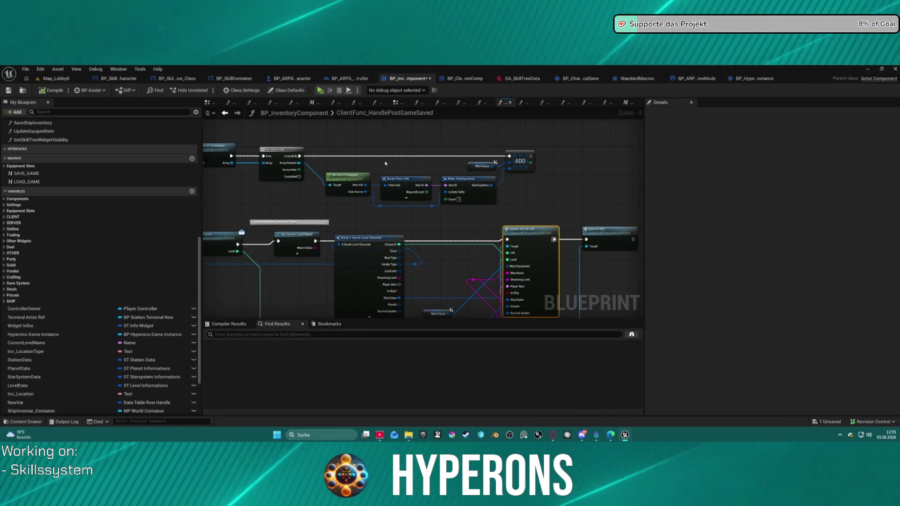
pyautogui.click(226, 113)
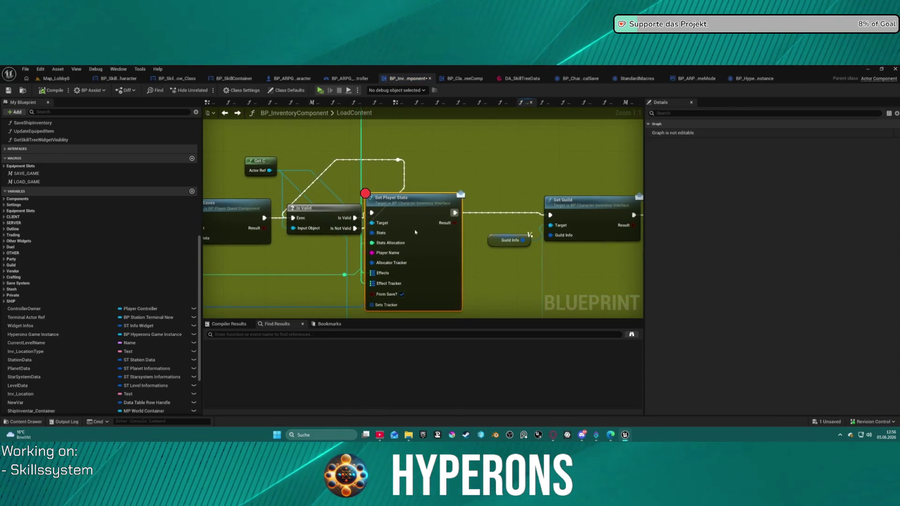
# Nudge the Set Player Stats node slightly right and browse the graph's action list.
pyautogui.moveTo(415, 231); pyautogui.dragTo(436, 237)
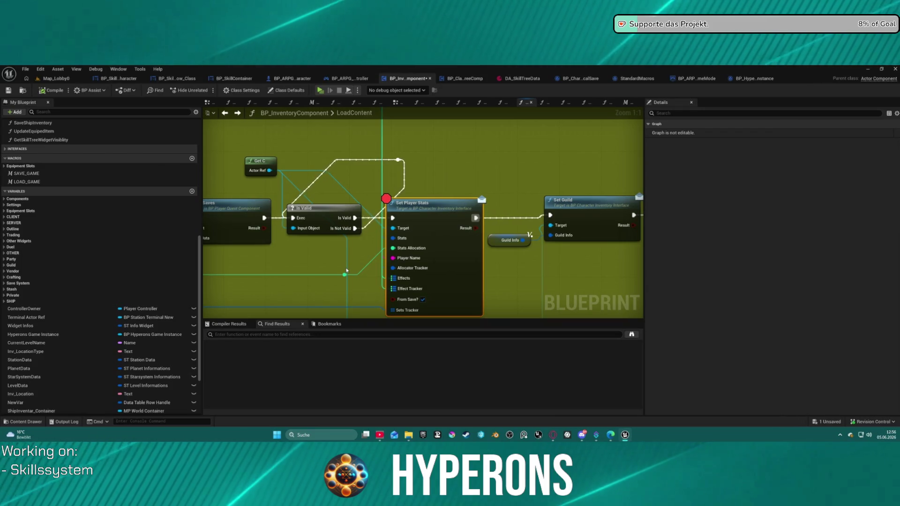
pyautogui.rightClick(346, 270)
pyautogui.scroll(-5, 365, 189)
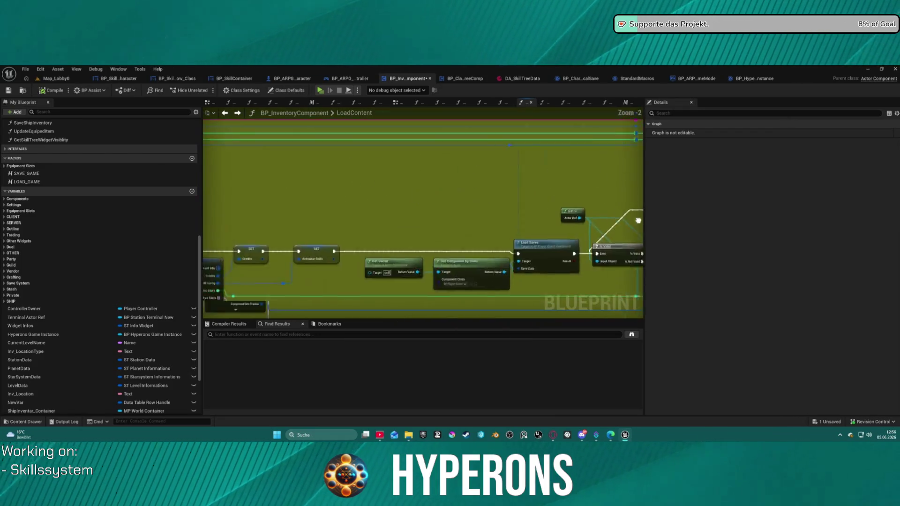
pyautogui.scroll(3, 422, 210)
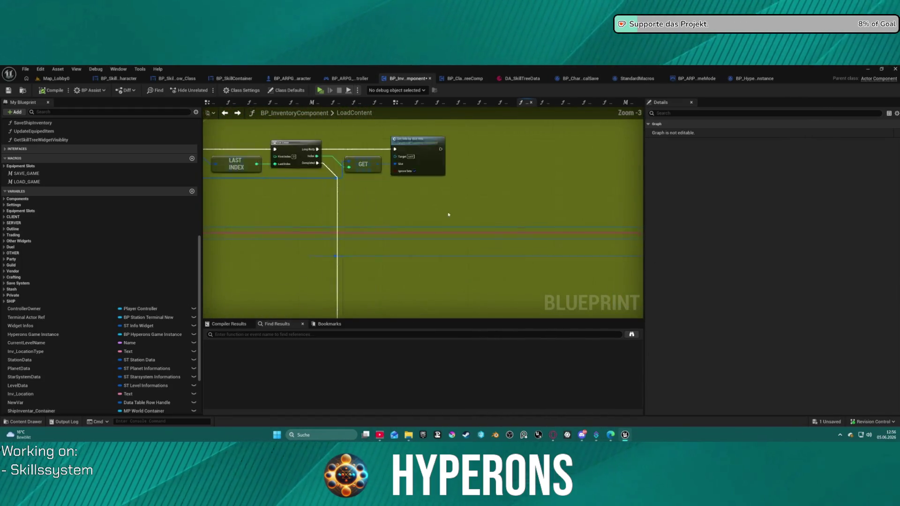
pyautogui.scroll(2, 293, 234)
pyautogui.scroll(-2, 405, 145)
pyautogui.scroll(2, 468, 187)
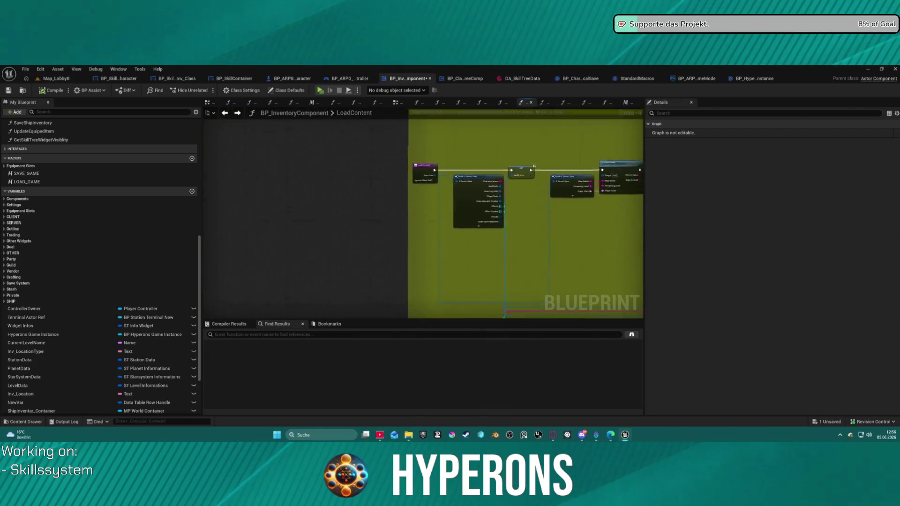
pyautogui.scroll(-2, 540, 258)
pyautogui.scroll(-2, 378, 248)
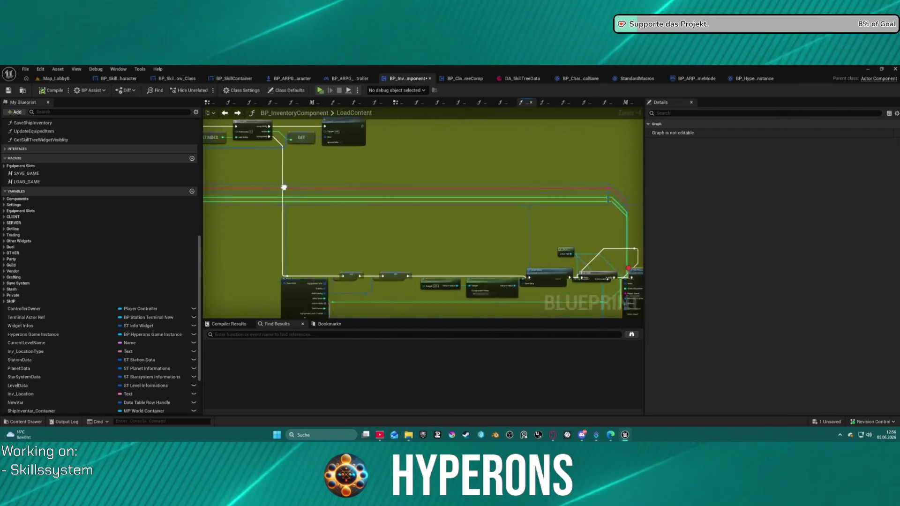
pyautogui.scroll(2, 378, 249)
pyautogui.scroll(-2, 379, 249)
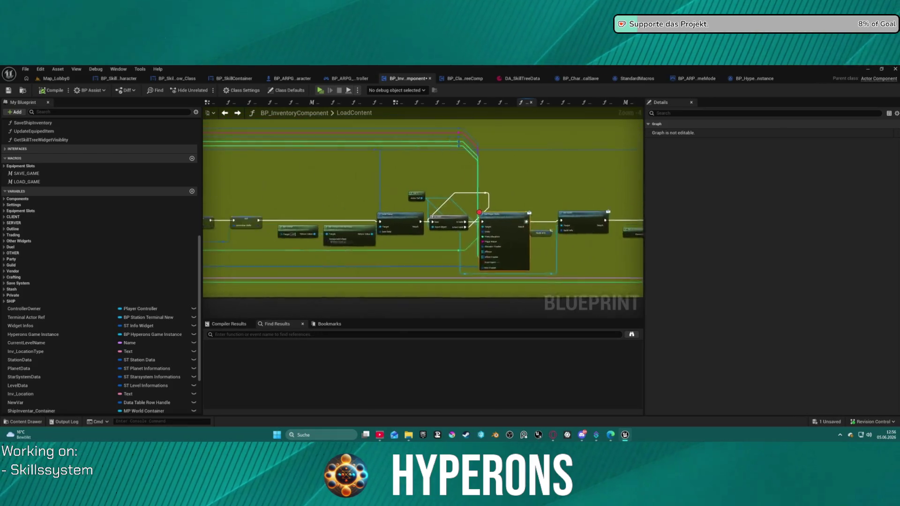
pyautogui.scroll(2, 546, 161)
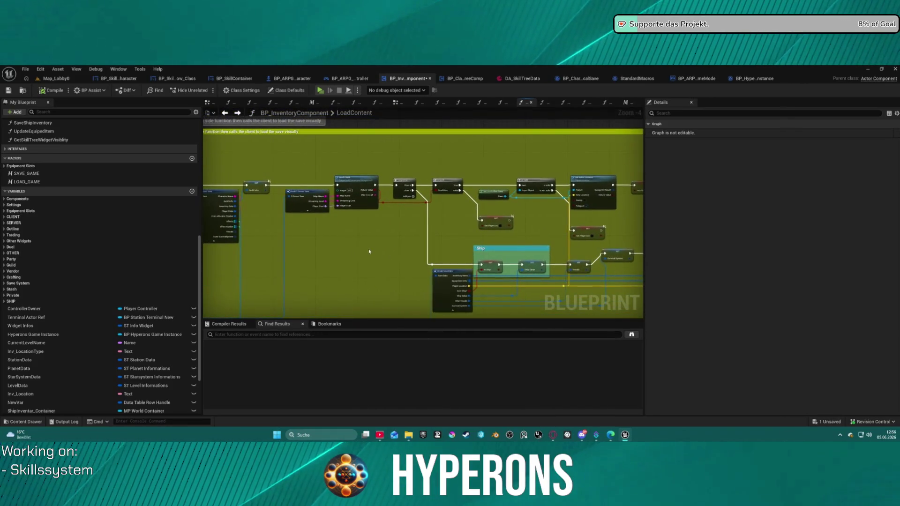
pyautogui.scroll(4, 470, 274)
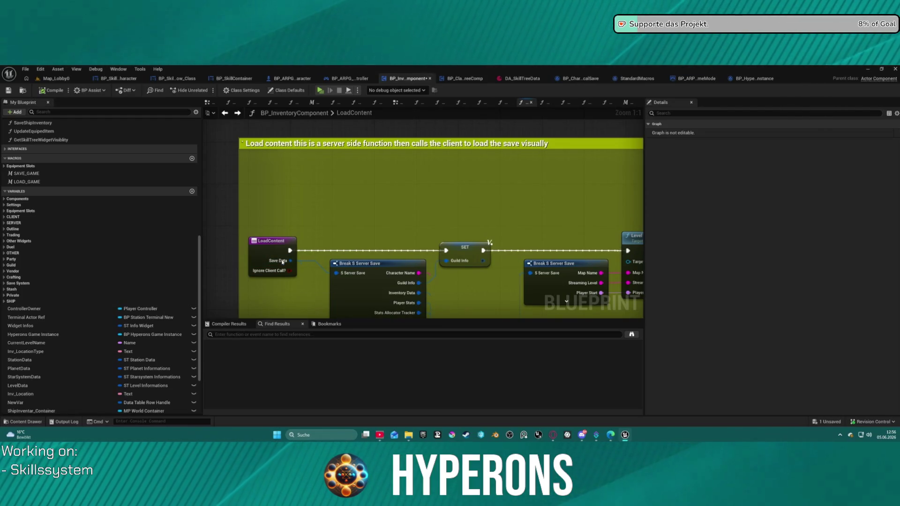
# Bring LoadContent, Break S Server Save, Level Check and Sequence nodes into close view.
pyautogui.moveTo(283, 262)
pyautogui.mouseDown()
pyautogui.moveTo(217, 262)
pyautogui.moveTo(231, 238)
pyautogui.mouseUp()
pyautogui.scroll(-3, 374, 218)
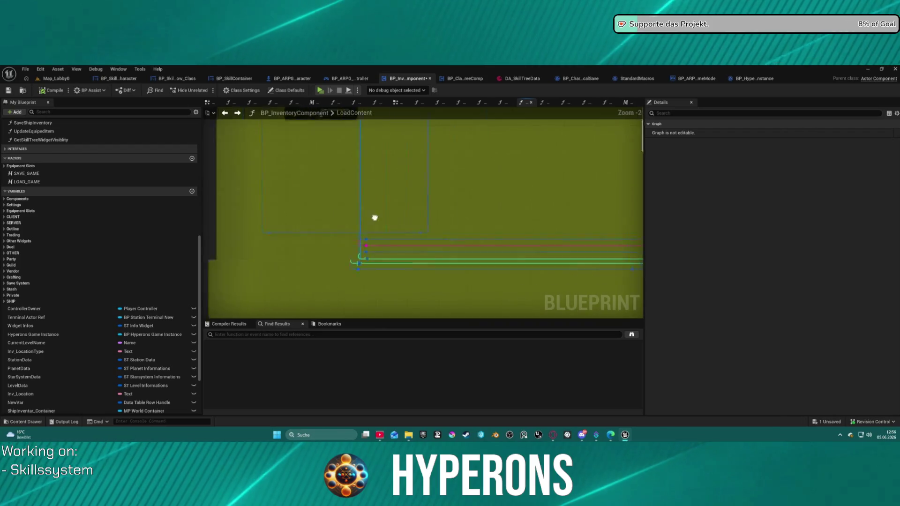
pyautogui.moveTo(374, 217); pyautogui.dragTo(259, 153)
pyautogui.scroll(4, 237, 243)
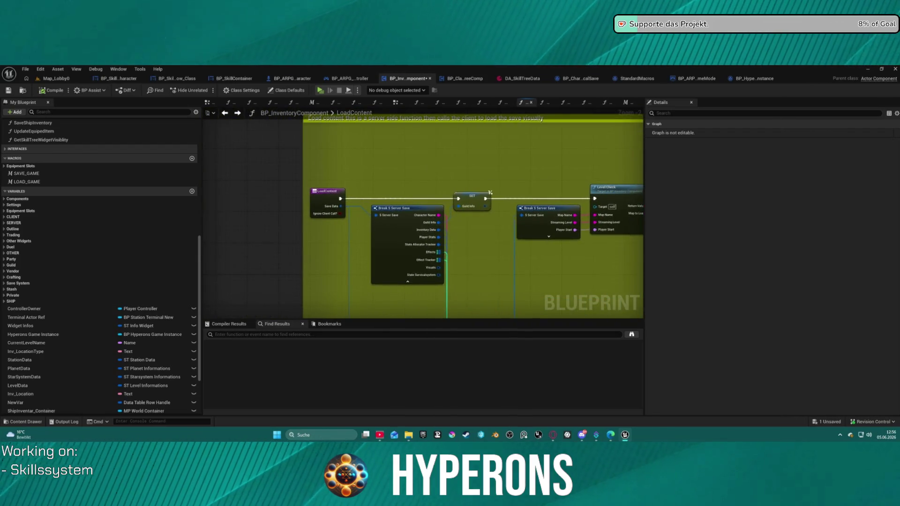
pyautogui.moveTo(339, 187)
pyautogui.mouseDown()
pyautogui.moveTo(255, 165)
pyautogui.moveTo(214, 125)
pyautogui.mouseUp()
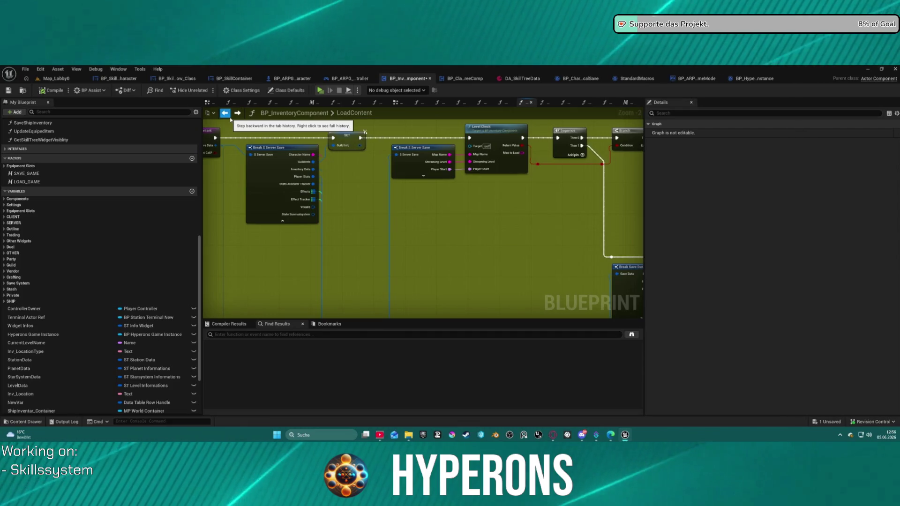
pyautogui.scroll(-3, 546, 228)
pyautogui.scroll(3, 546, 229)
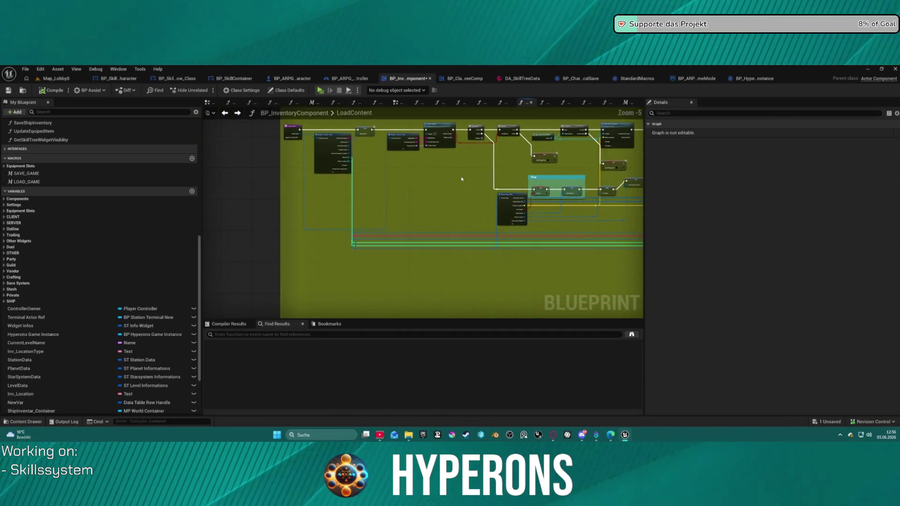
# Locate the small stray Set node beside Break S Server Save and delete it.
pyautogui.click(291, 170)
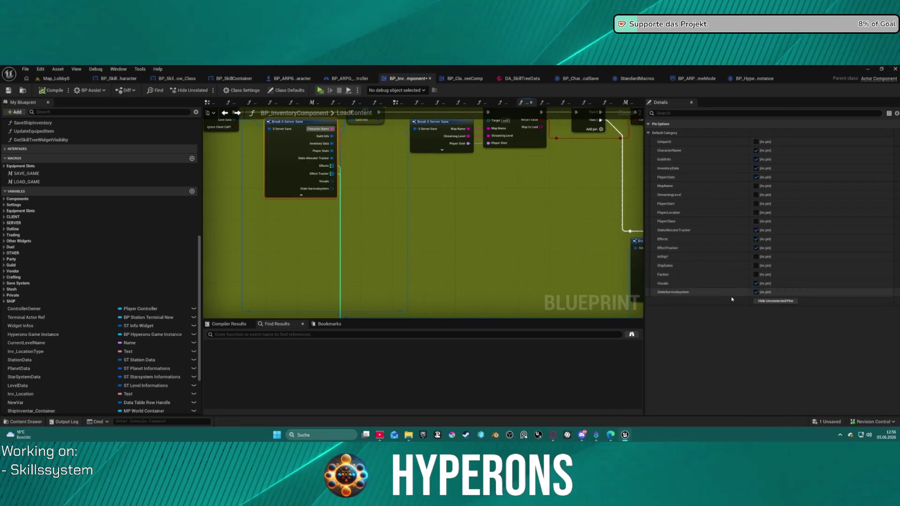
pyautogui.moveTo(290, 170); pyautogui.dragTo(400, 167)
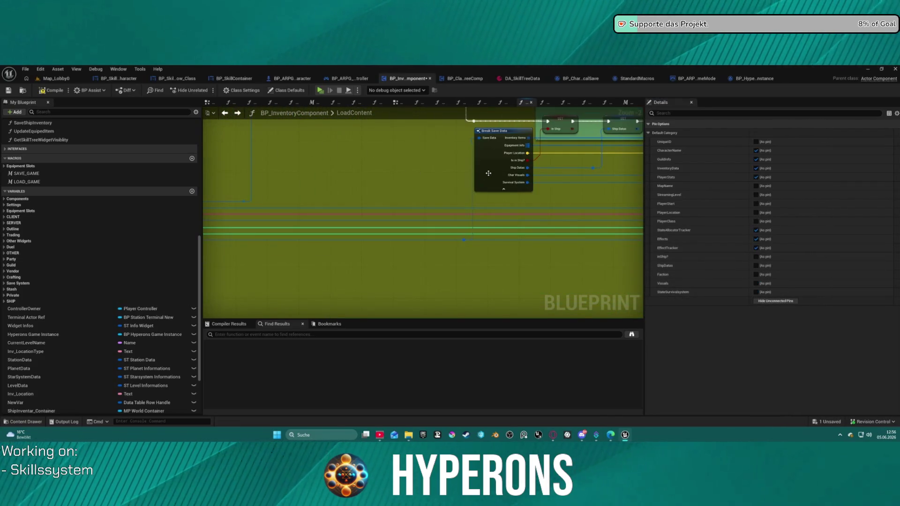
pyautogui.scroll(-3, 509, 194)
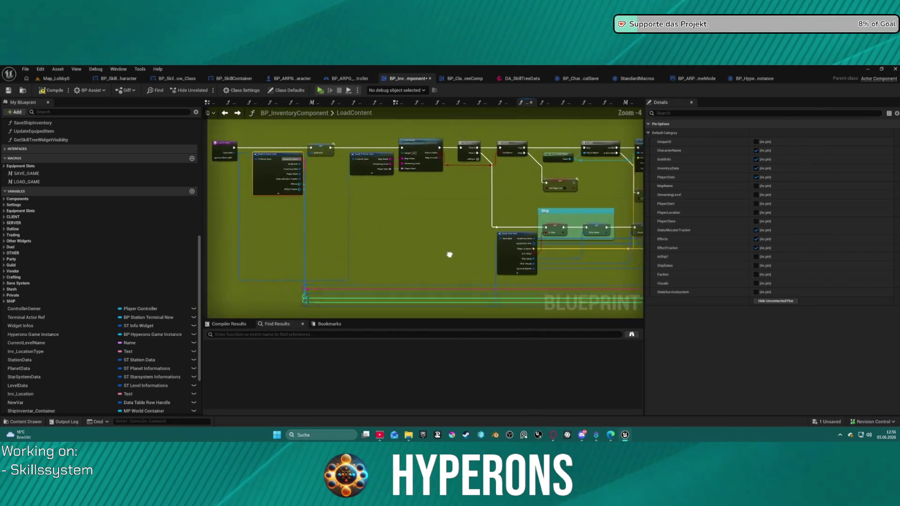
pyautogui.click(323, 197)
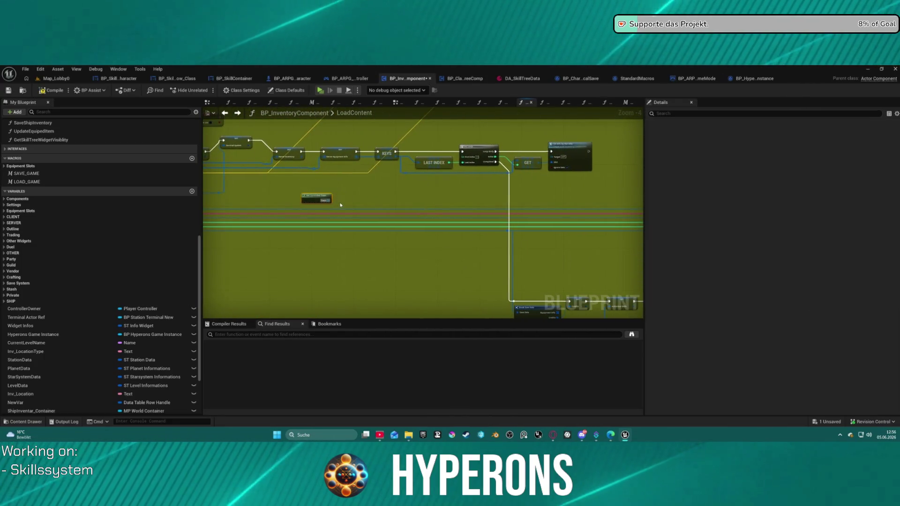
pyautogui.press('Delete')
# Return to the start of the node chain and select the two reroute knots above Is Valid.
pyautogui.moveTo(380, 194); pyautogui.dragTo(435, 193)
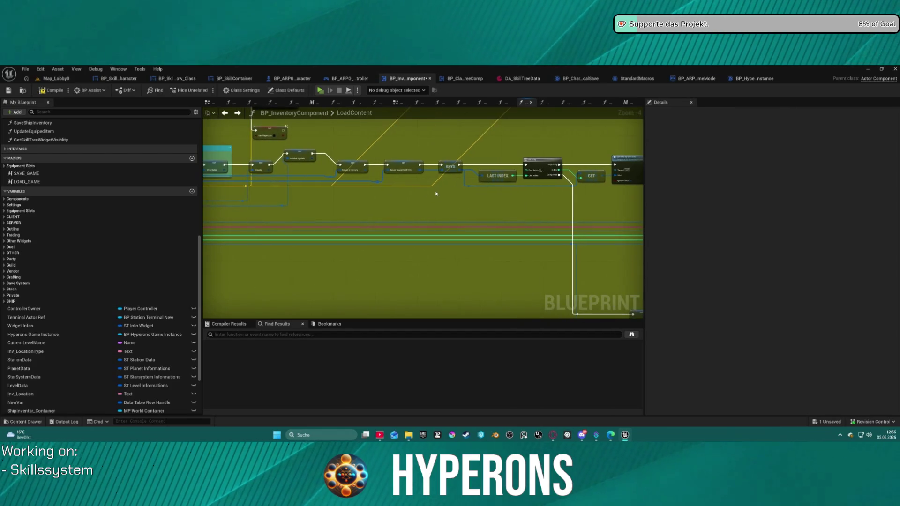
pyautogui.click(298, 155)
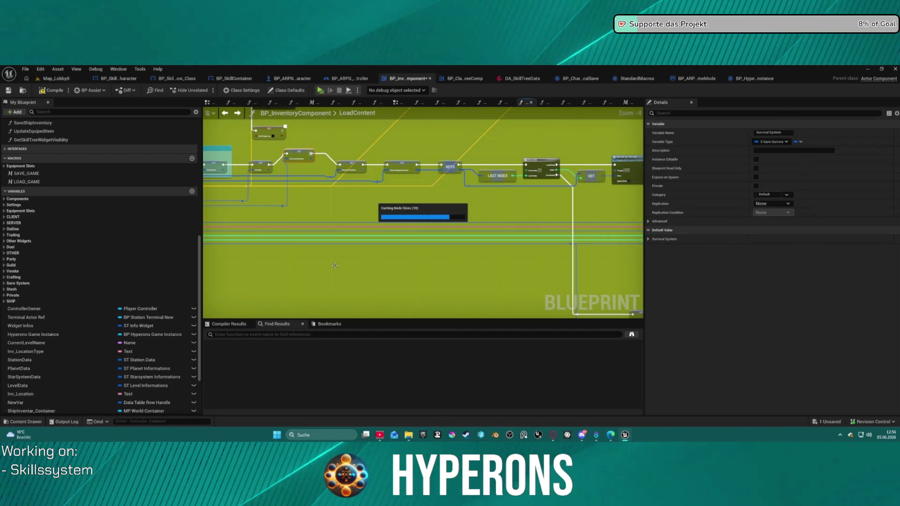
pyautogui.scroll(-4, 335, 268)
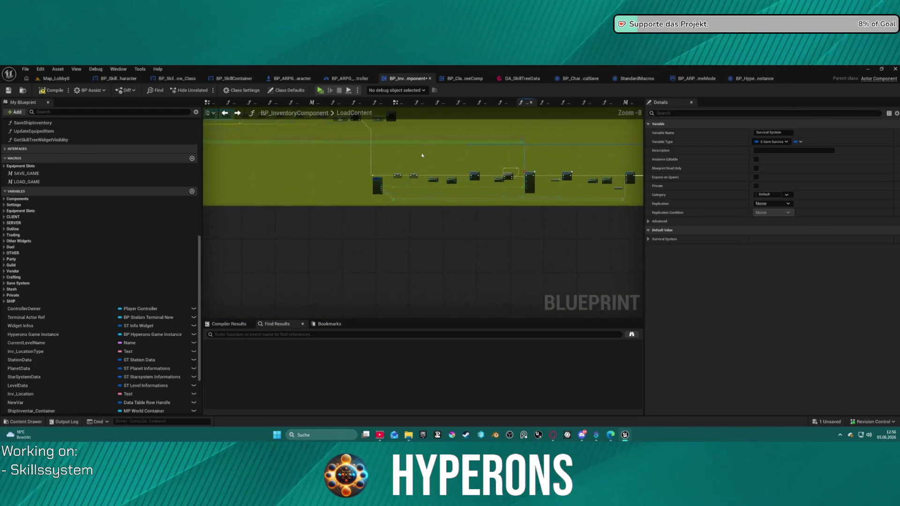
pyautogui.moveTo(523, 173); pyautogui.dragTo(345, 163)
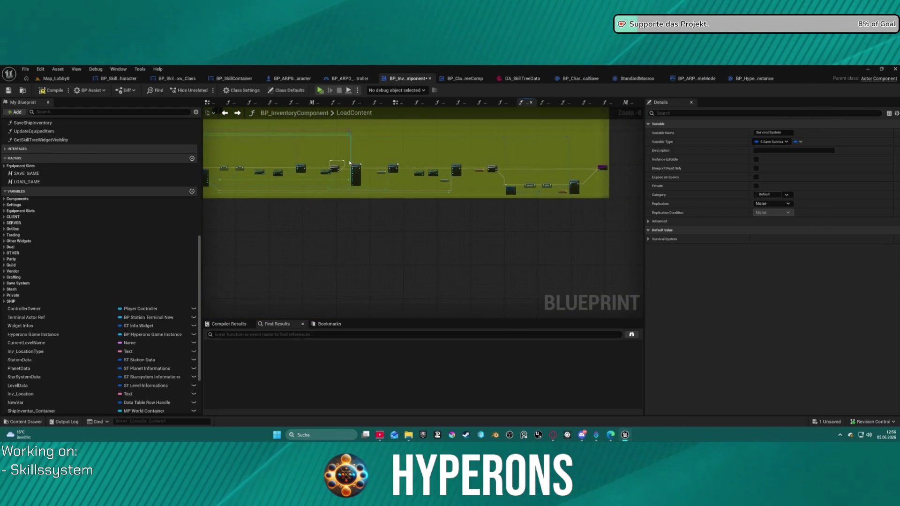
pyautogui.scroll(6, 349, 163)
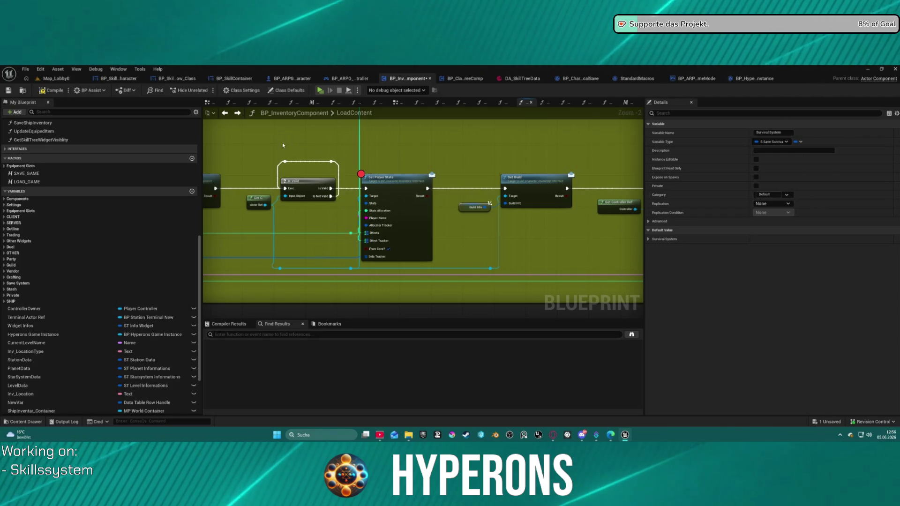
pyautogui.moveTo(277, 154); pyautogui.dragTo(358, 174)
# Title the new comment 'TODO Anders lösen' and box-select the Is Valid node group.
pyautogui.write('c')
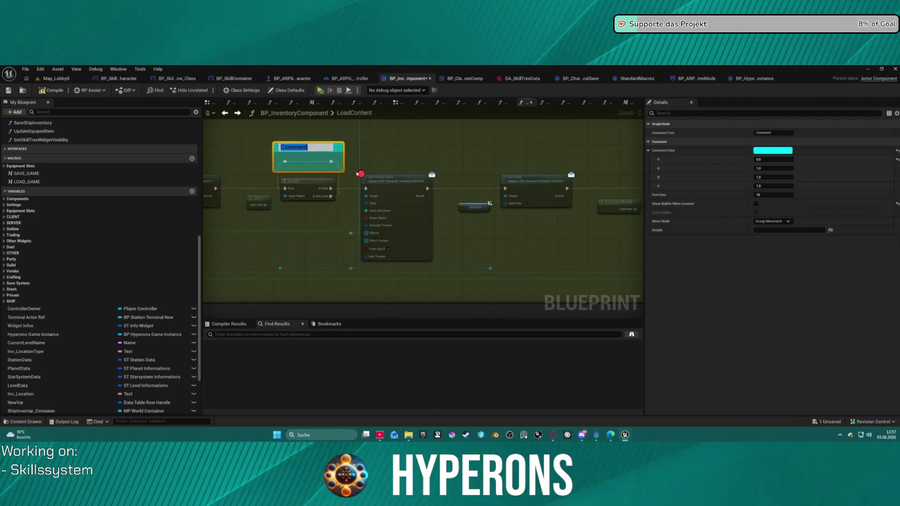
pyautogui.write('todo')
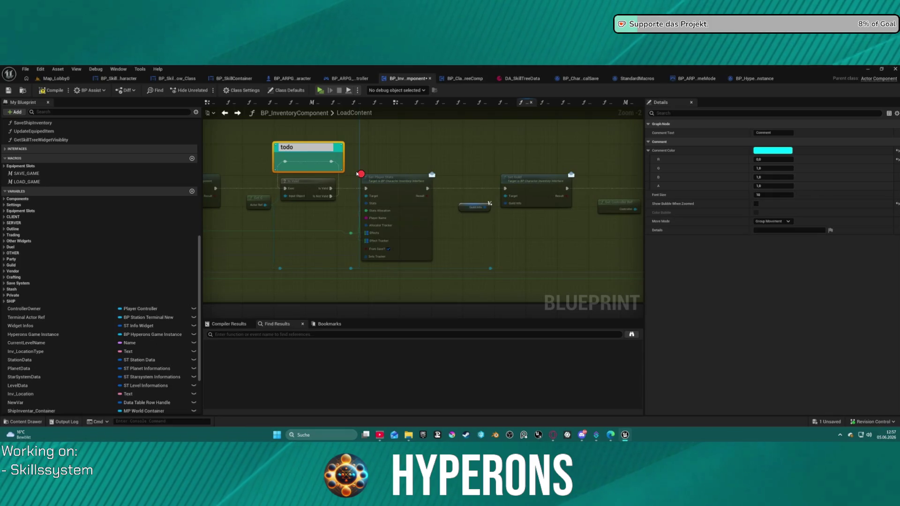
pyautogui.write(' Anders lös')
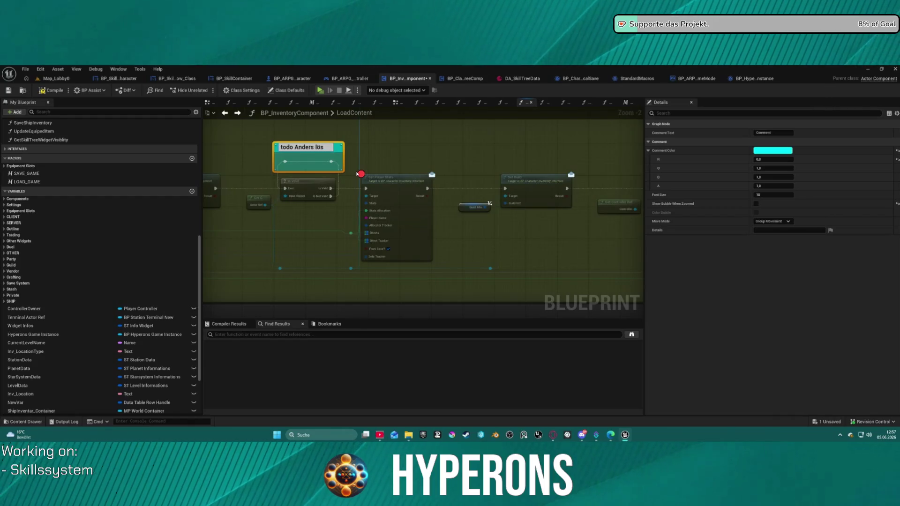
pyautogui.write('en')
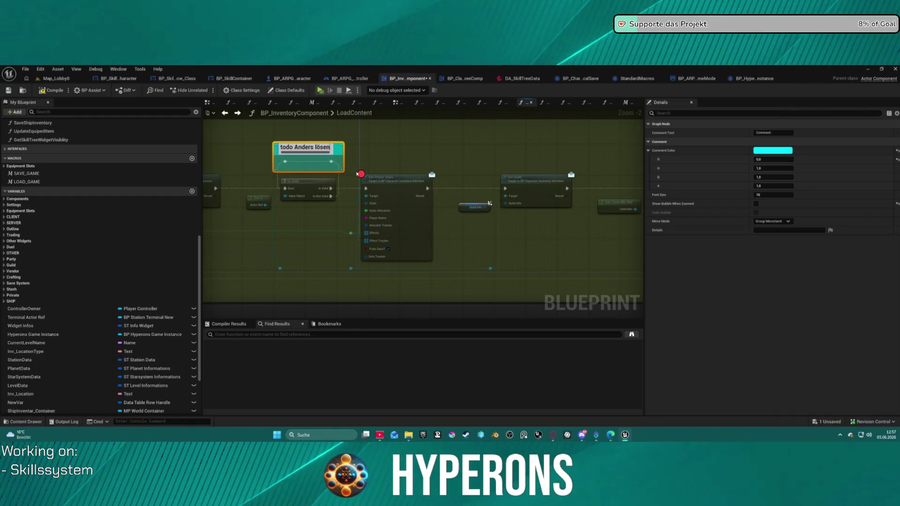
pyautogui.press('Return')
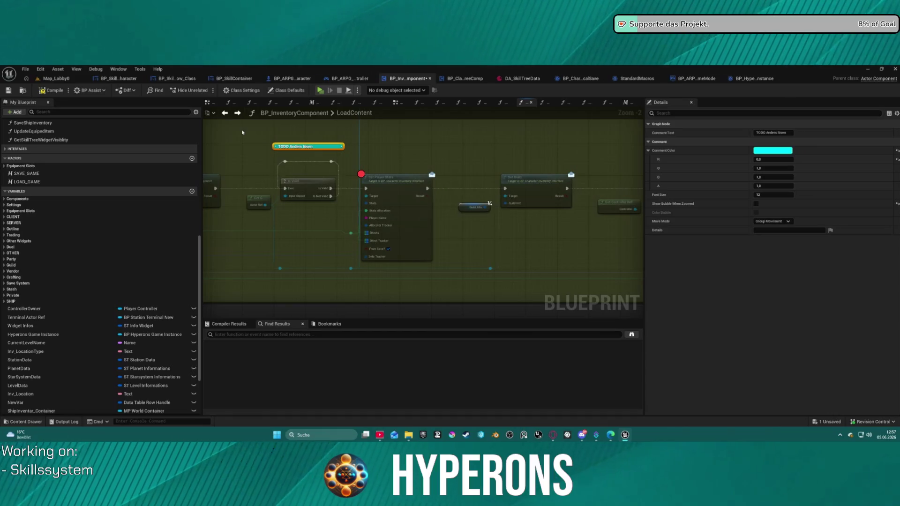
pyautogui.moveTo(242, 132); pyautogui.dragTo(353, 209)
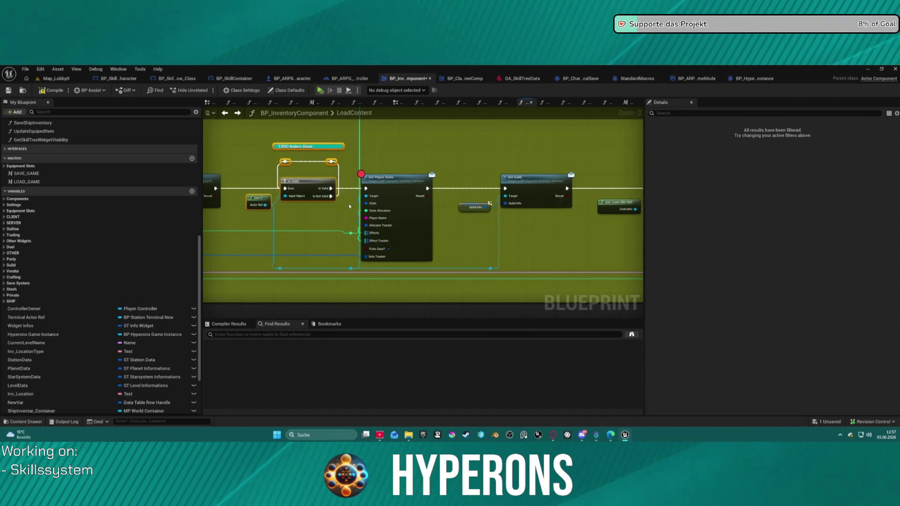
# Wrap the selected nodes in a comment colored full-strength red.
pyautogui.press('c')
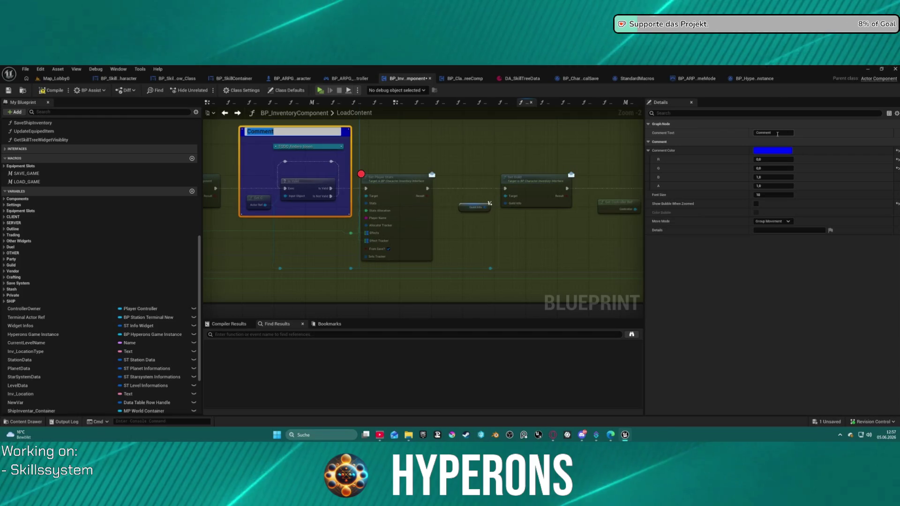
pyautogui.click(772, 150)
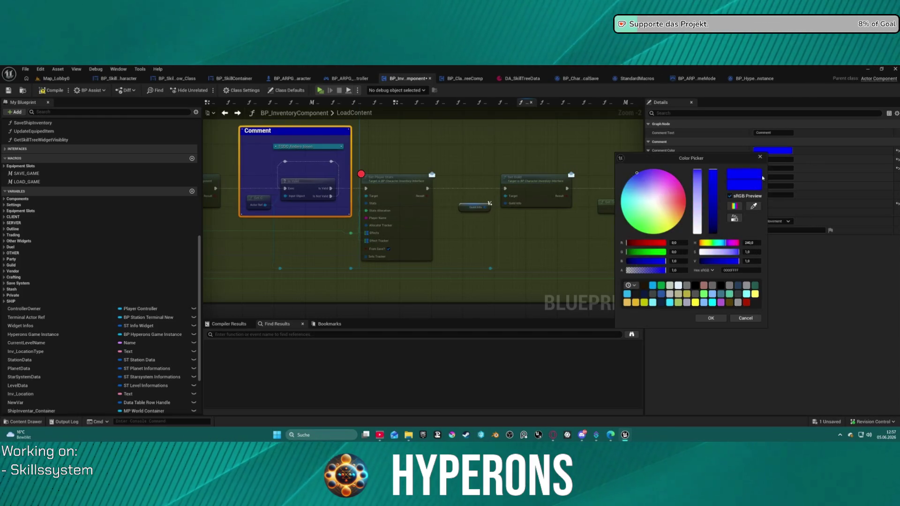
pyautogui.click(748, 303)
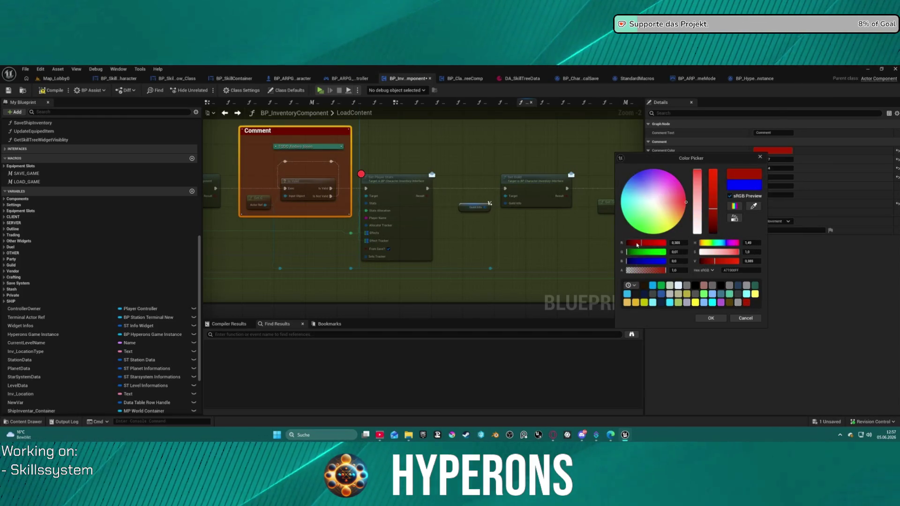
pyautogui.moveTo(637, 243); pyautogui.dragTo(712, 241)
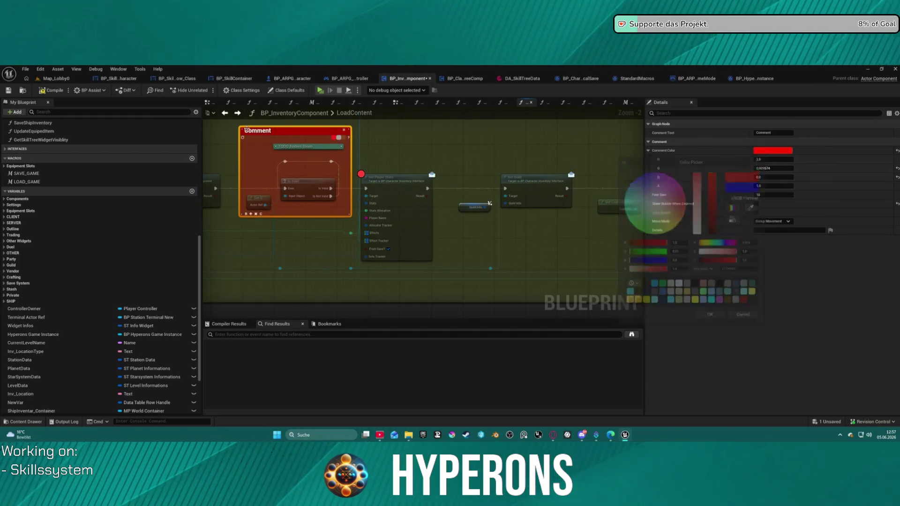
# Retitle the red comment 'Important !!!!!!!!' and commit it.
pyautogui.doubleClick(280, 137)
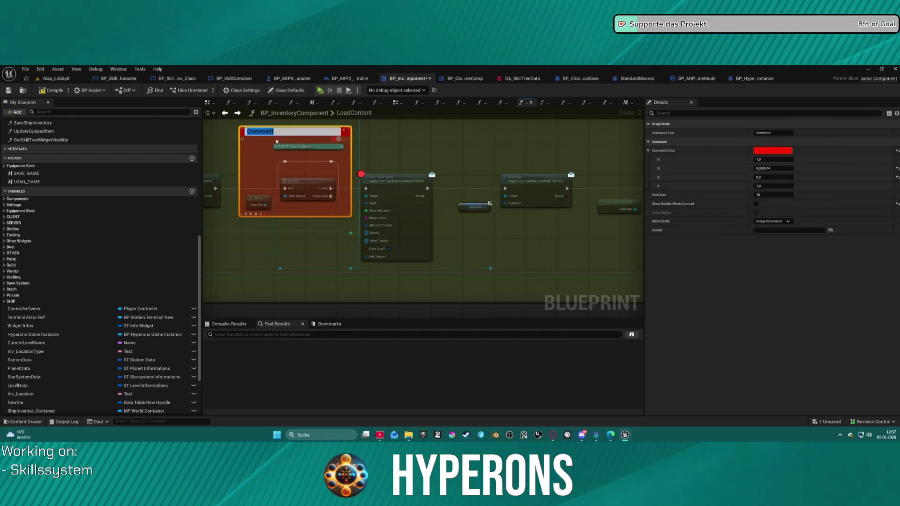
pyautogui.press('BackSpace')
pyautogui.write('Impora')
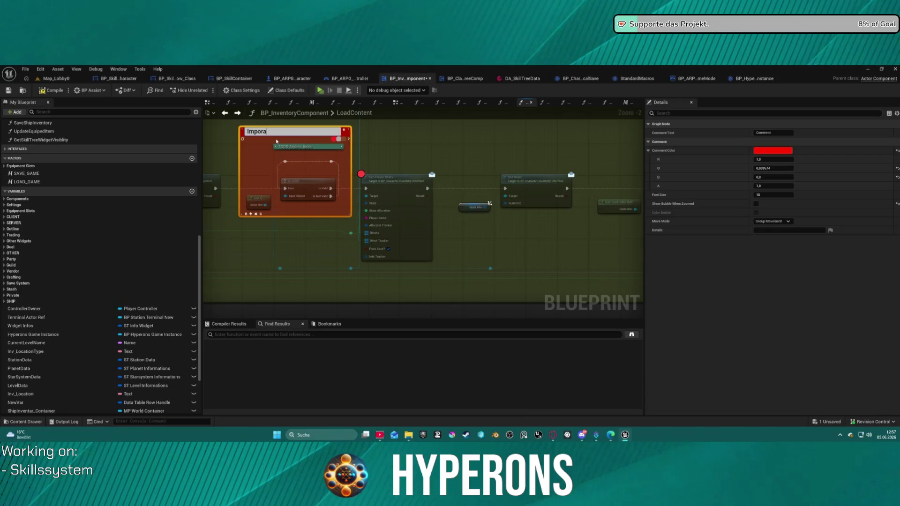
pyautogui.write('nt')
pyautogui.press('BackSpace')
pyautogui.press('BackSpace')
pyautogui.press('BackSpace')
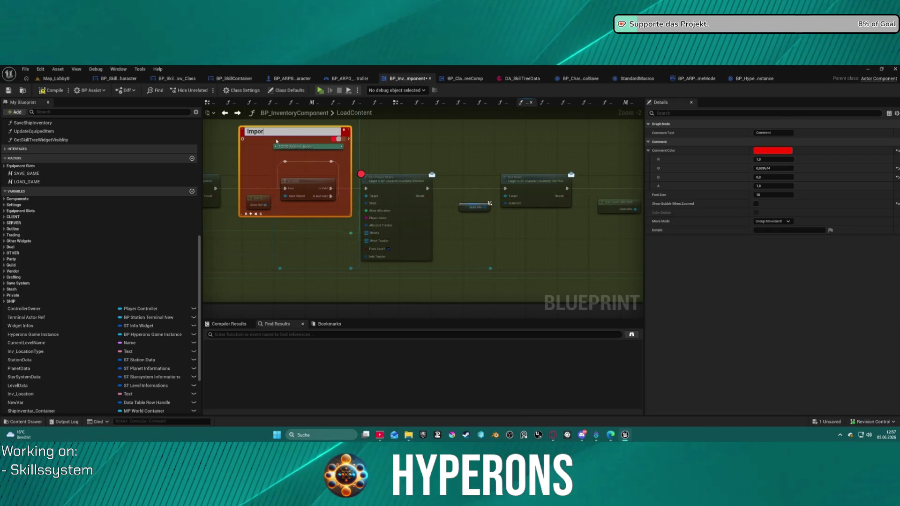
pyautogui.press('Return')
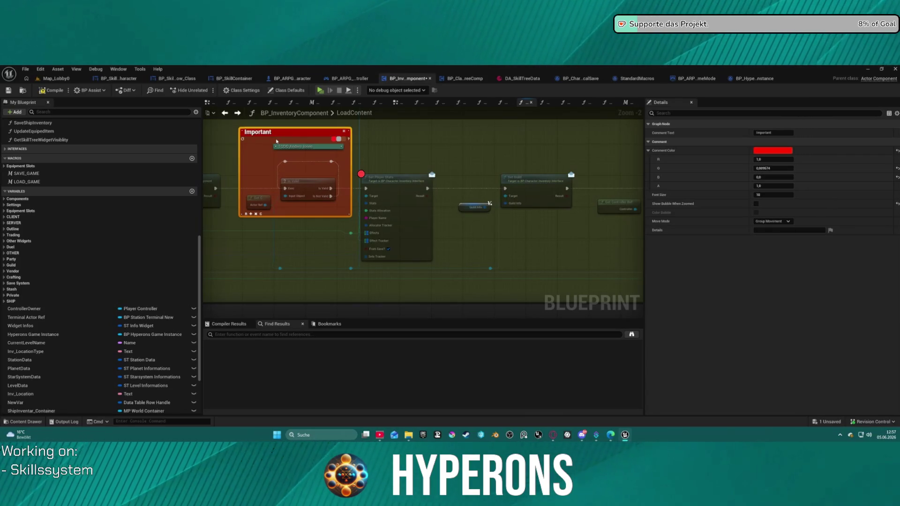
pyautogui.click(785, 132)
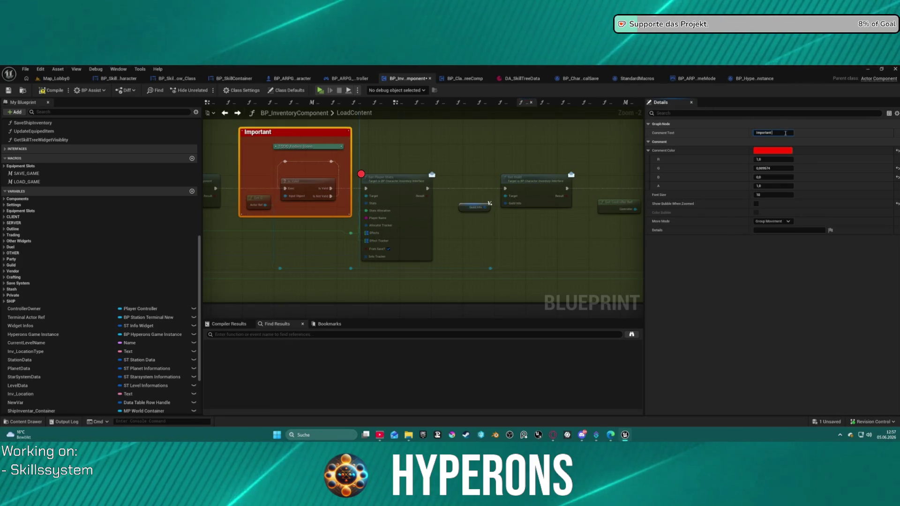
pyautogui.write(' !!!!!!')
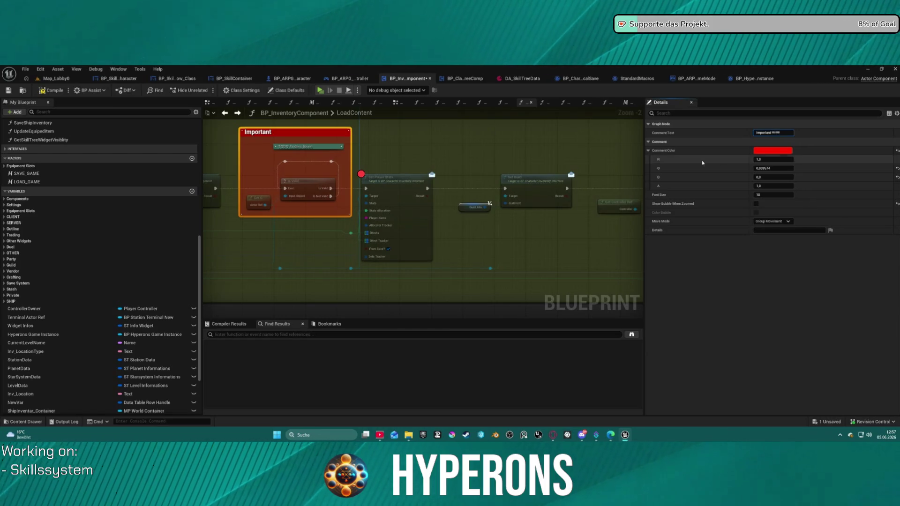
pyautogui.click(453, 155)
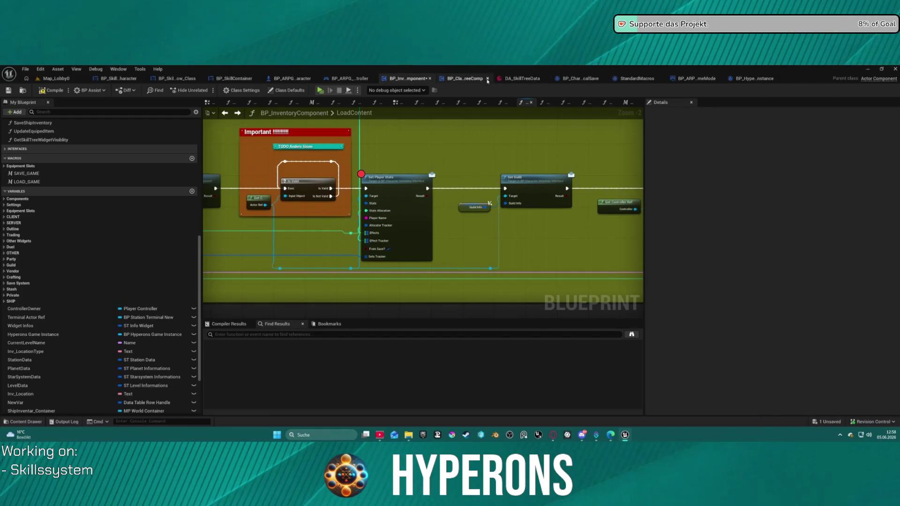
pyautogui.click(696, 78)
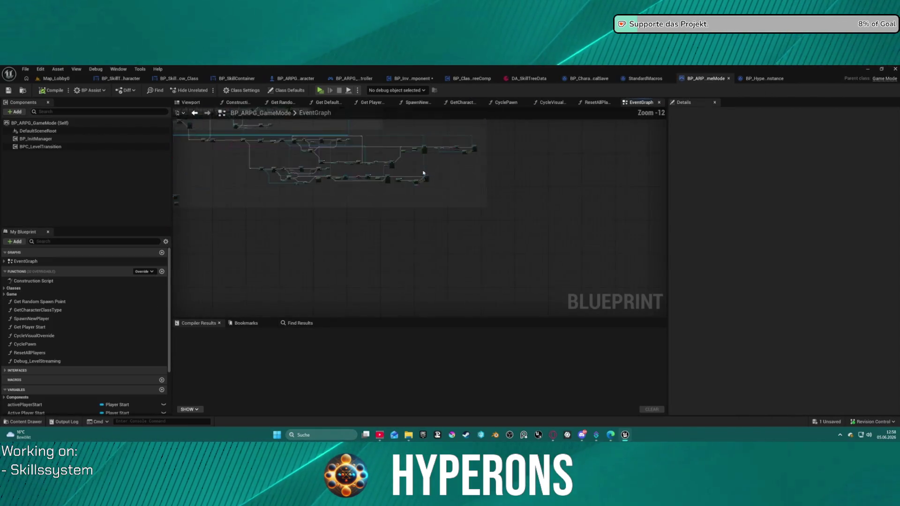
# Zoom into the game mode's EventGraph and nudge Call Ship in Position slightly up-right.
pyautogui.scroll(5, 421, 188)
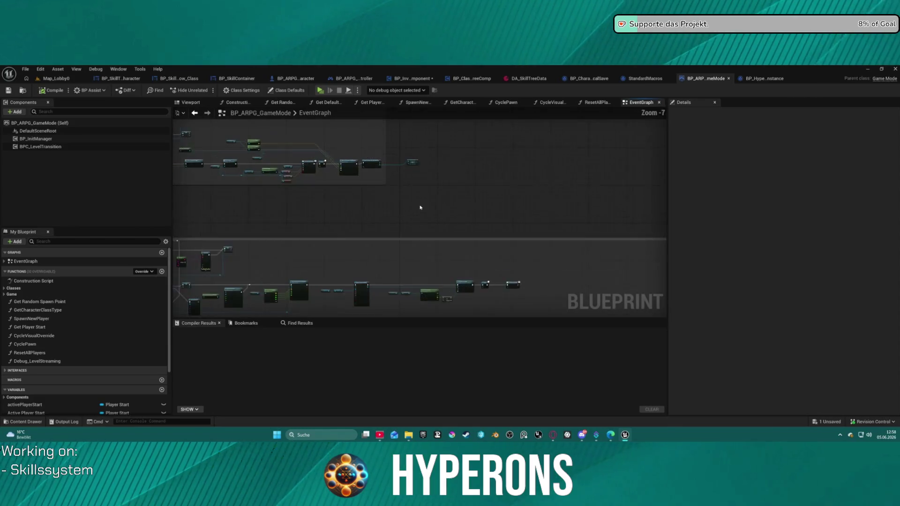
pyautogui.scroll(6, 421, 207)
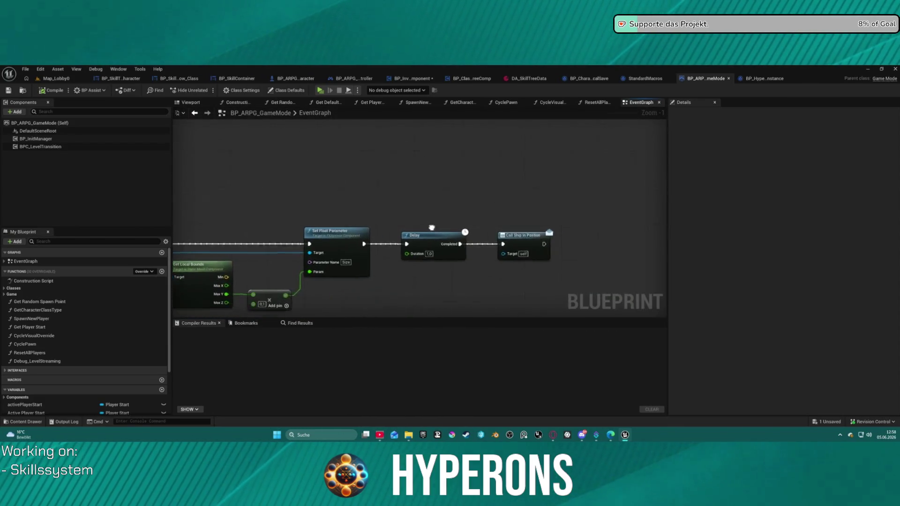
pyautogui.moveTo(431, 228); pyautogui.dragTo(439, 205)
pyautogui.moveTo(511, 230)
pyautogui.mouseDown()
pyautogui.moveTo(500, 216)
pyautogui.moveTo(540, 220)
pyautogui.moveTo(528, 232)
pyautogui.moveTo(509, 229)
pyautogui.mouseUp()
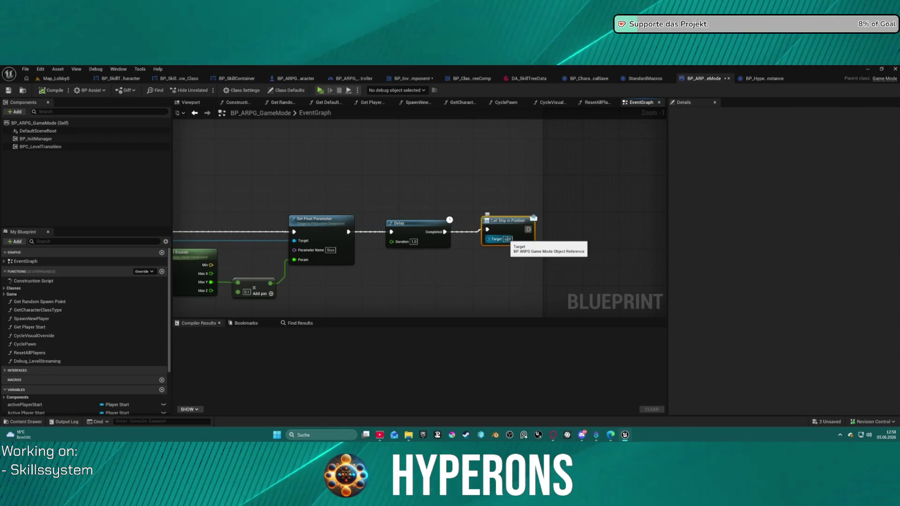
# Zoom and pan over to the player spawn section and Spawn New Player nodes.
pyautogui.scroll(-4, 430, 152)
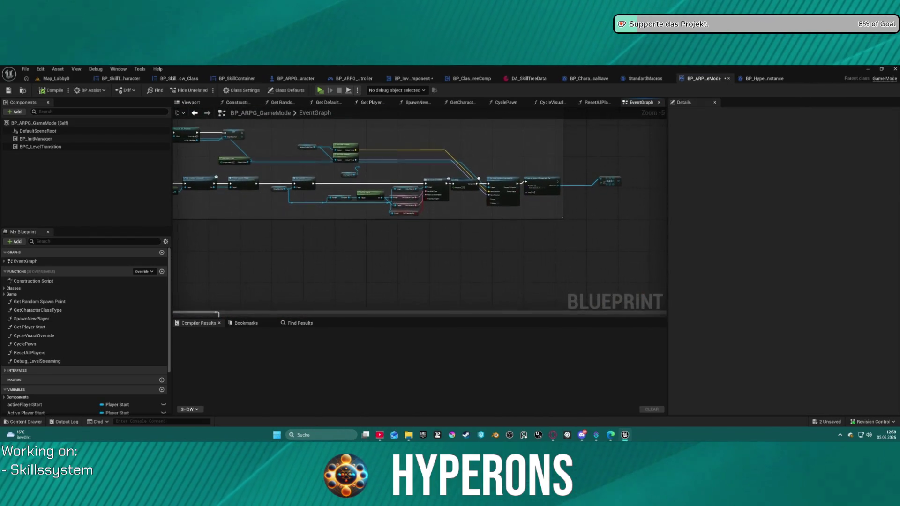
pyautogui.scroll(6, 478, 213)
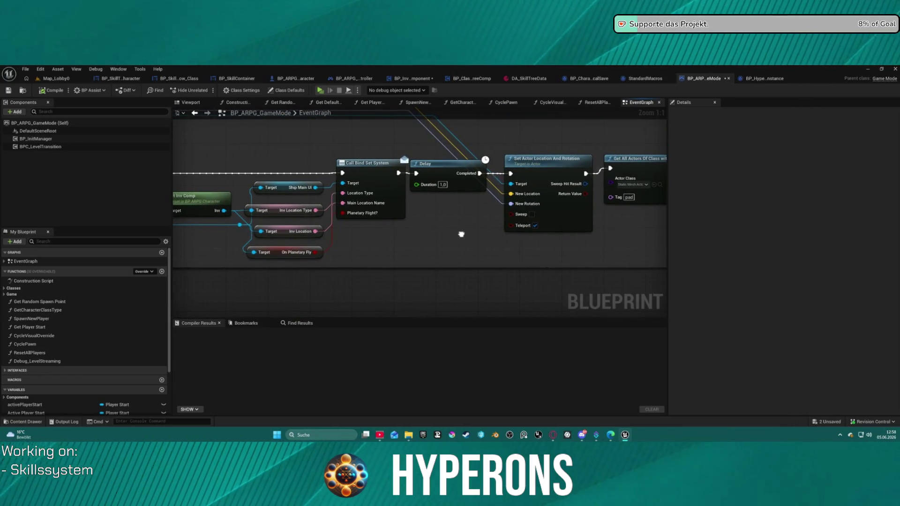
pyautogui.scroll(-7, 461, 234)
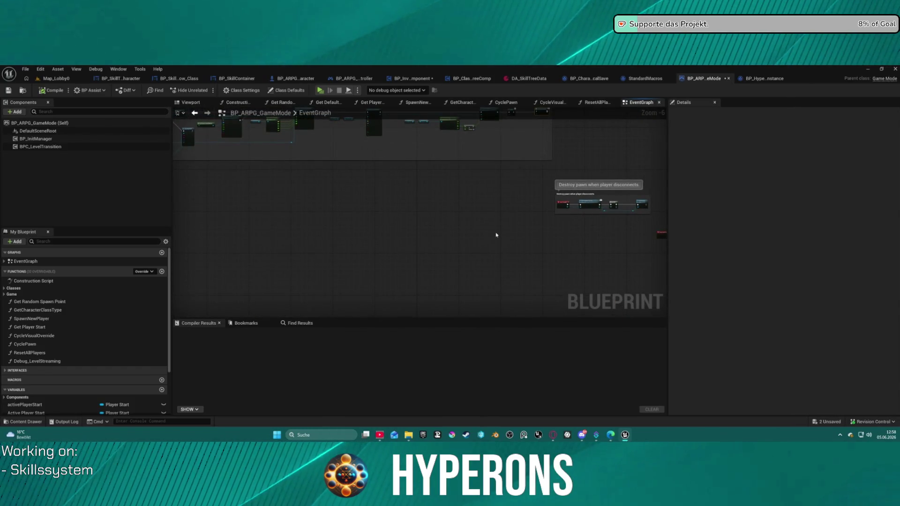
pyautogui.scroll(-6, 391, 201)
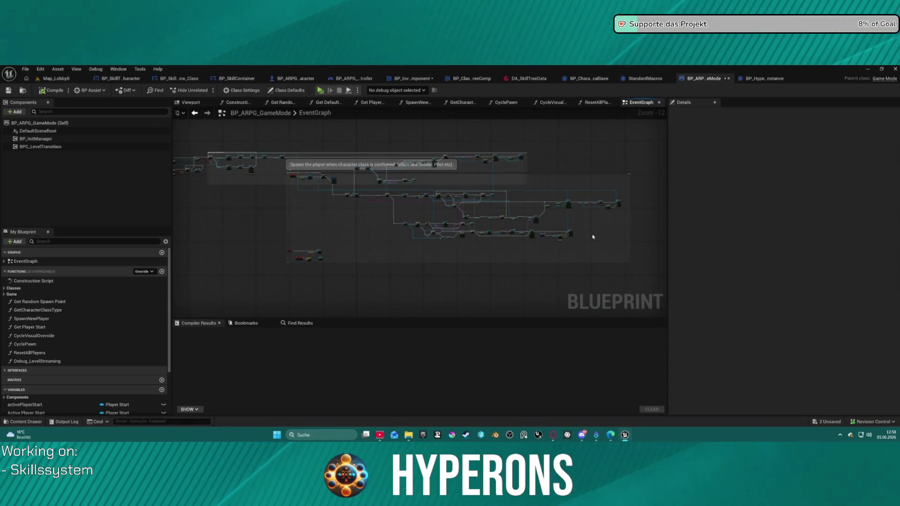
pyautogui.scroll(11, 281, 270)
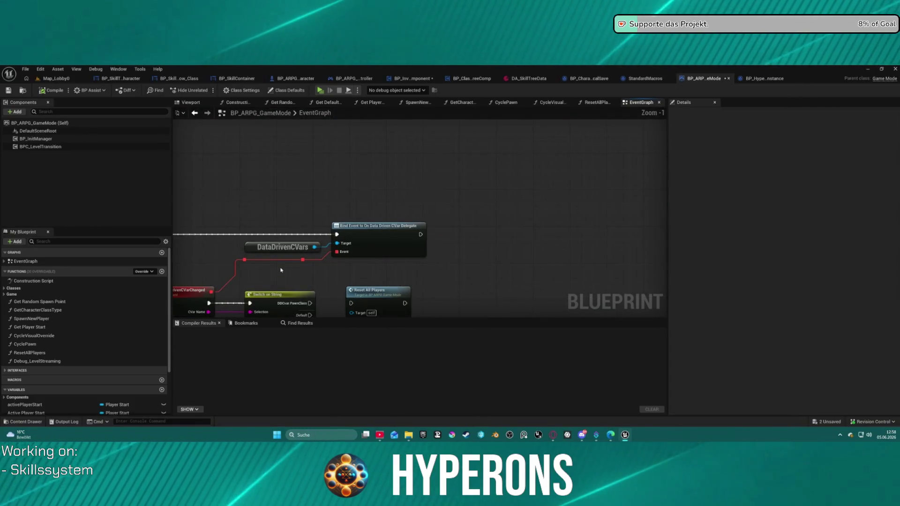
pyautogui.scroll(-11, 281, 270)
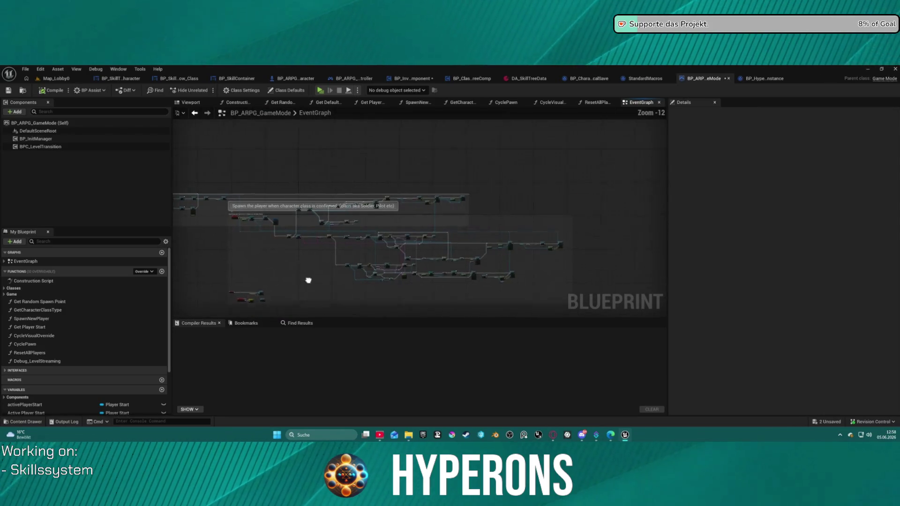
pyautogui.moveTo(306, 284)
pyautogui.mouseDown()
pyautogui.moveTo(313, 259)
pyautogui.moveTo(396, 237)
pyautogui.moveTo(626, 241)
pyautogui.moveTo(351, 231)
pyautogui.moveTo(213, 239)
pyautogui.mouseUp()
pyautogui.scroll(13, 419, 223)
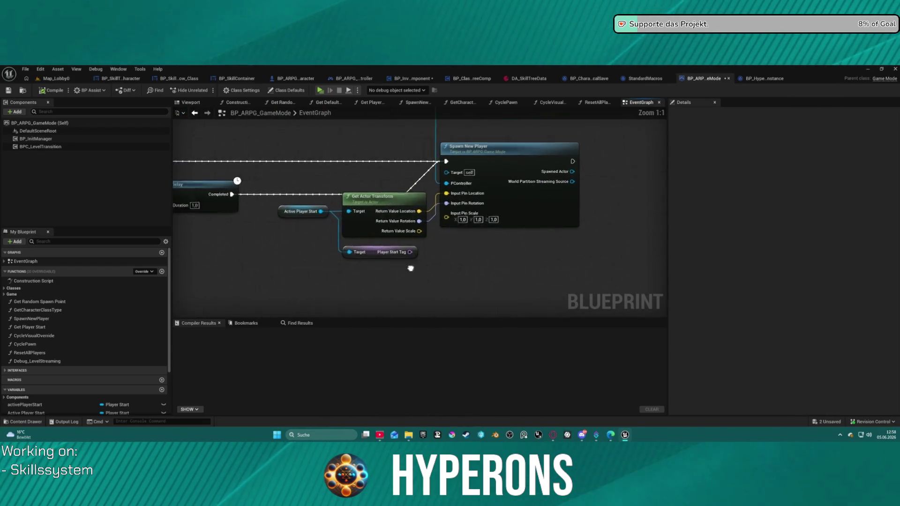
pyautogui.moveTo(412, 267)
pyautogui.mouseDown()
pyautogui.moveTo(552, 291)
pyautogui.moveTo(456, 287)
pyautogui.moveTo(418, 301)
pyautogui.moveTo(401, 284)
pyautogui.mouseUp()
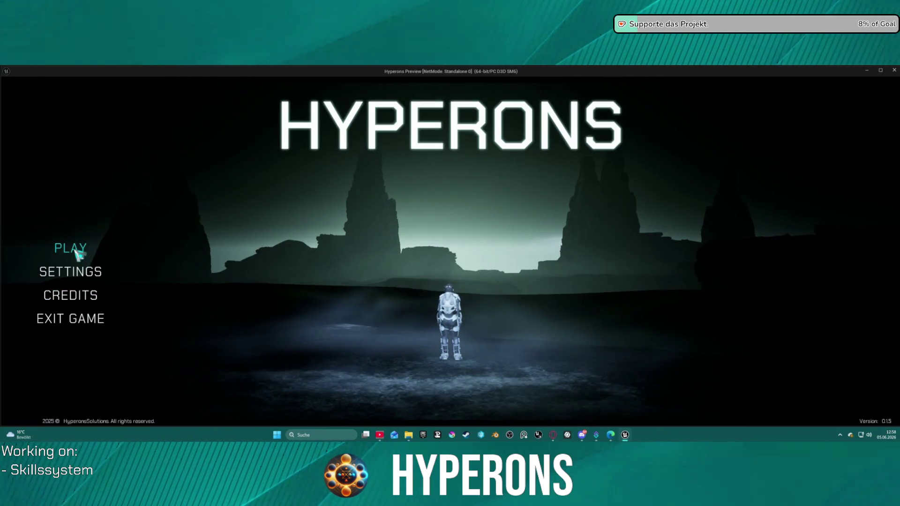
pyautogui.click(77, 253)
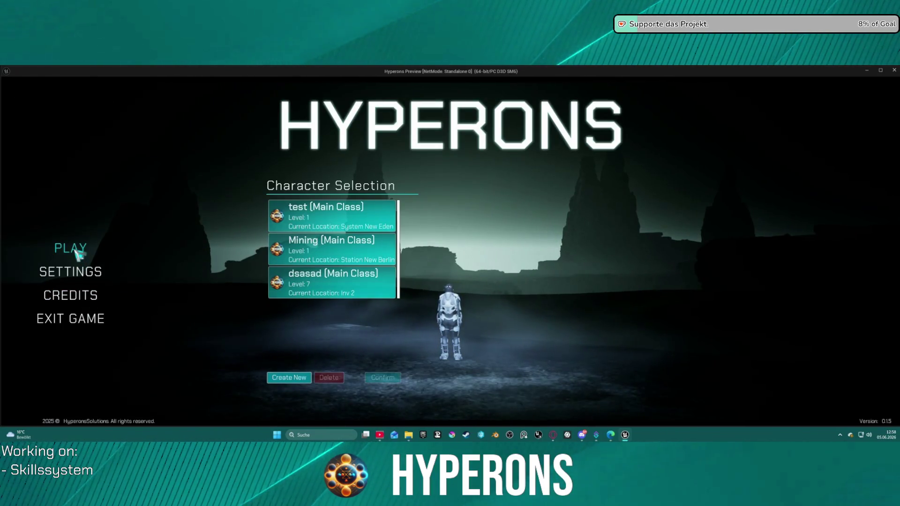
# Start the game as the level 7 character at Inv 2 and resume past the Set Player Stats breakpoint.
pyautogui.click(352, 290)
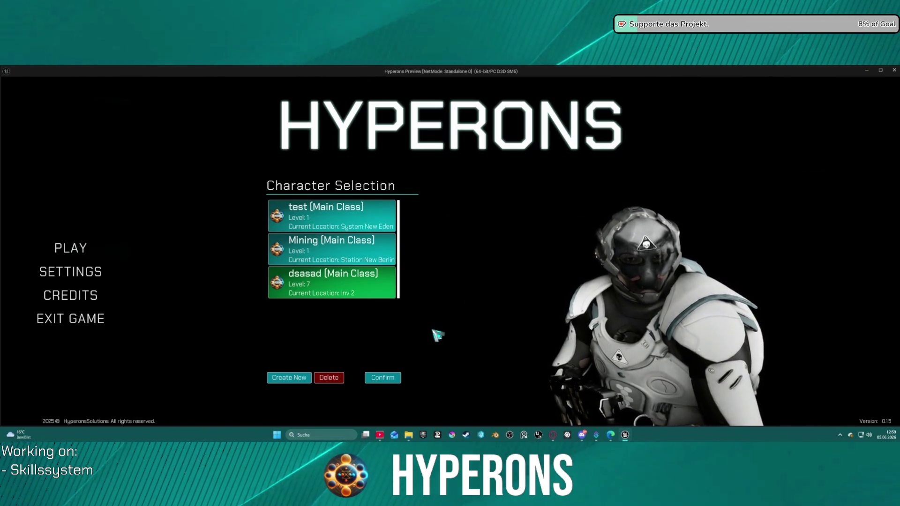
pyautogui.click(387, 381)
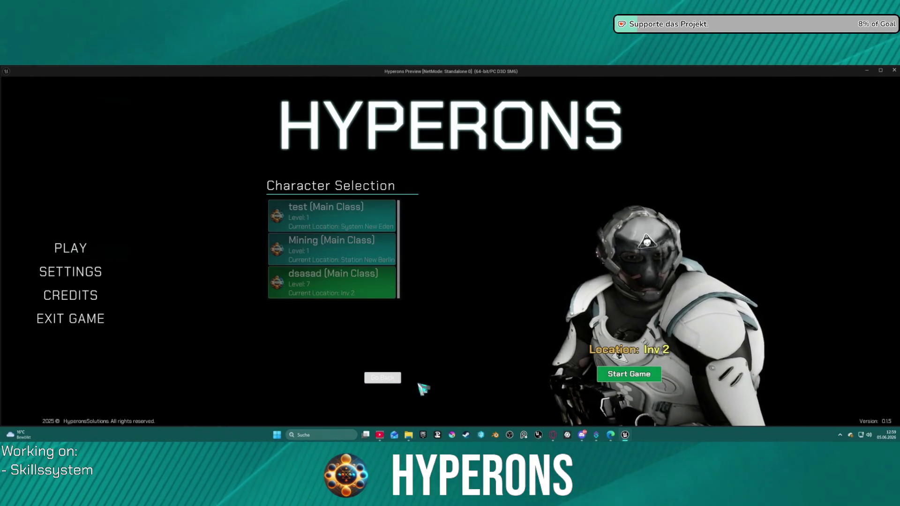
pyautogui.click(638, 377)
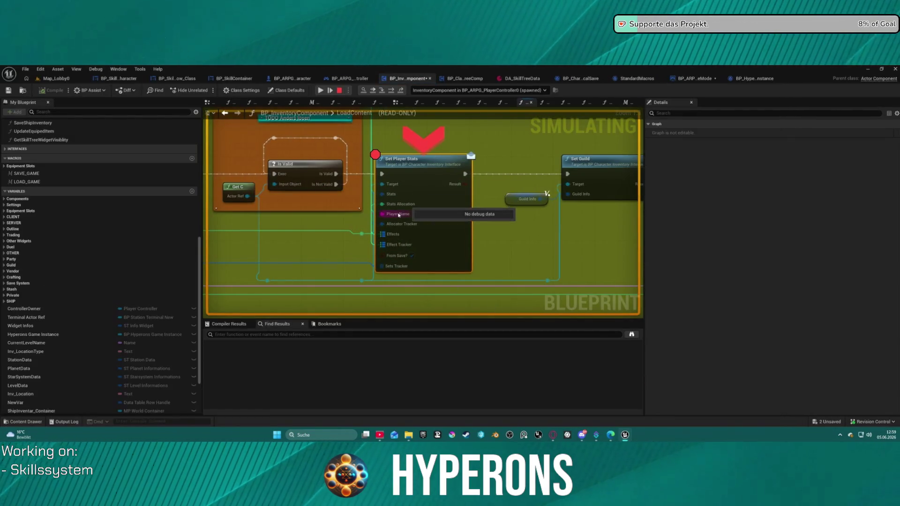
pyautogui.moveTo(397, 225)
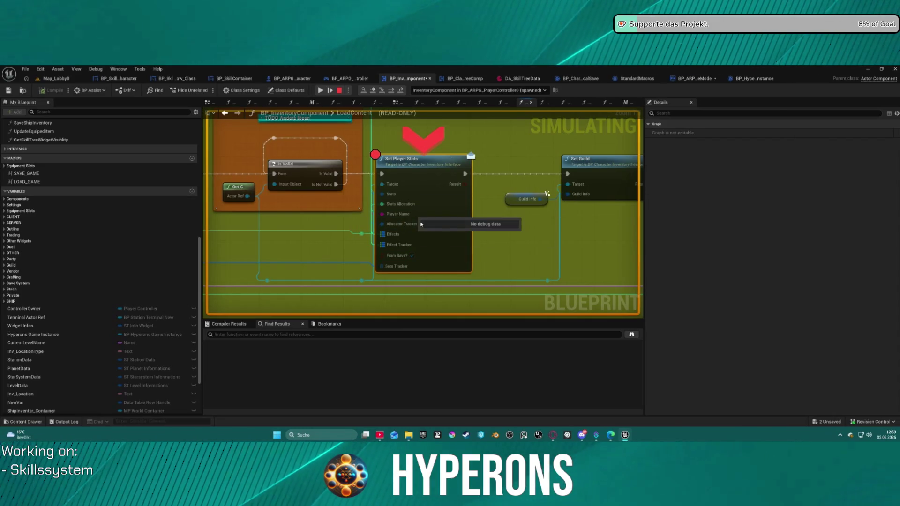
pyautogui.rightClick(430, 207)
pyautogui.click(463, 266)
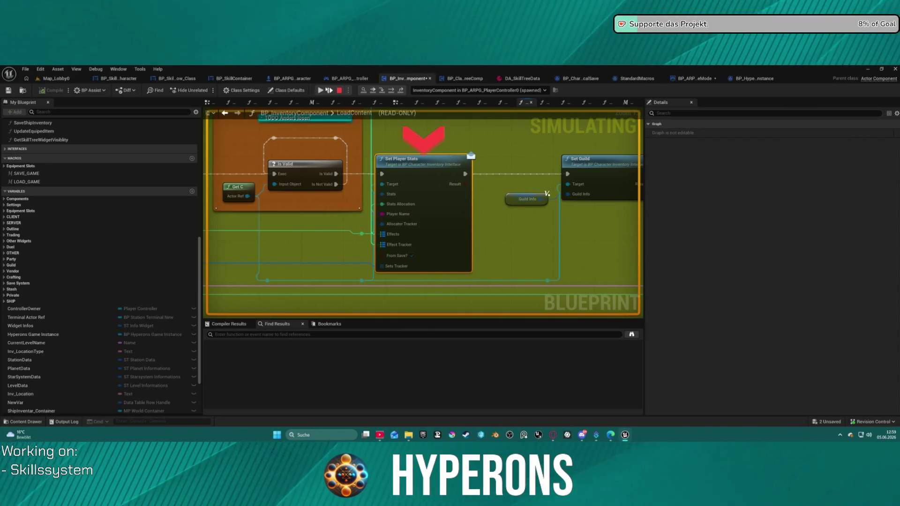
pyautogui.click(318, 90)
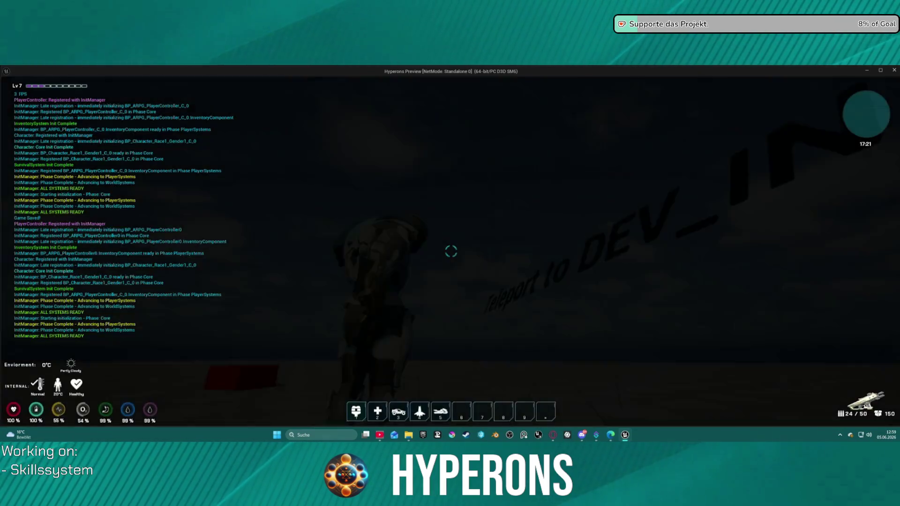
# Crouch and move the character, then toggle the inventory panel with I and expand it.
pyautogui.press('c')
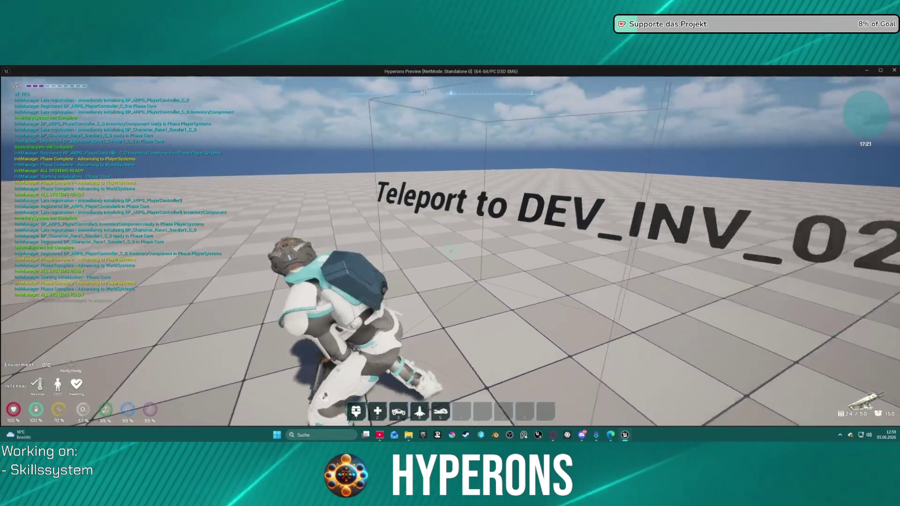
pyautogui.press('s')
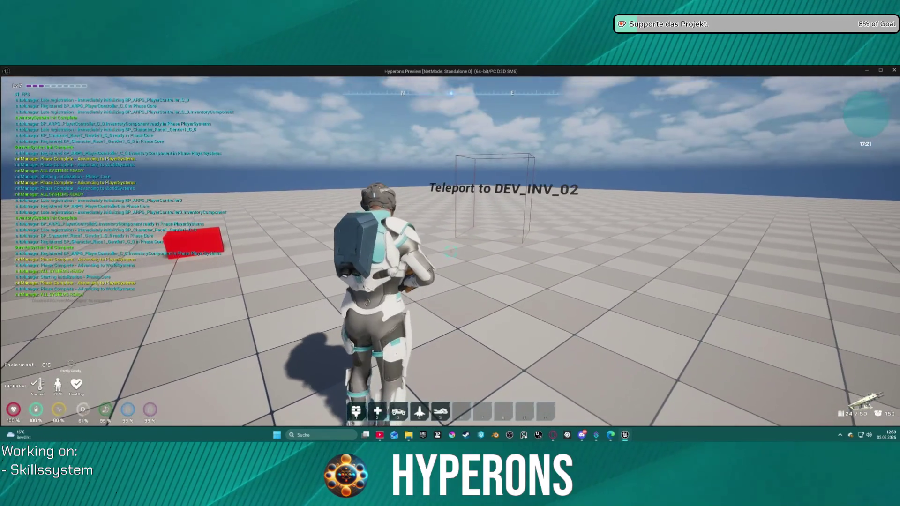
pyautogui.press('i')
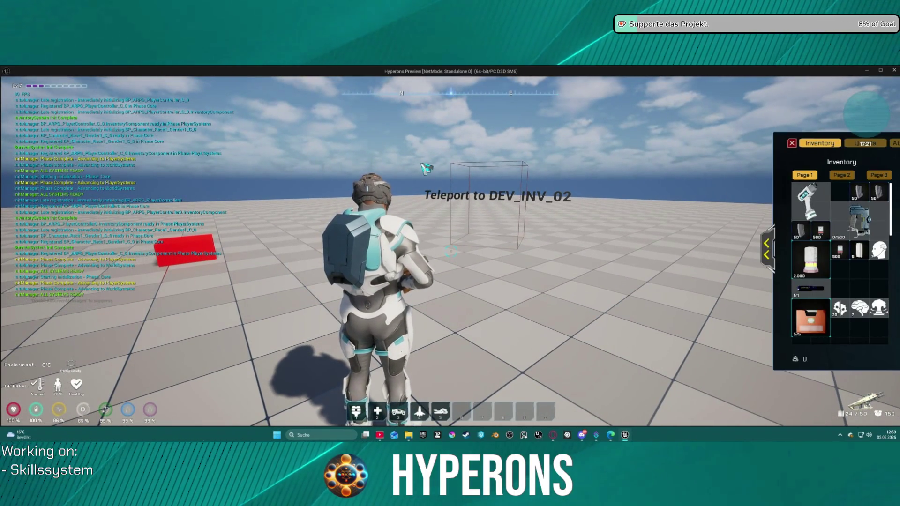
pyautogui.press('i')
pyautogui.press('i')
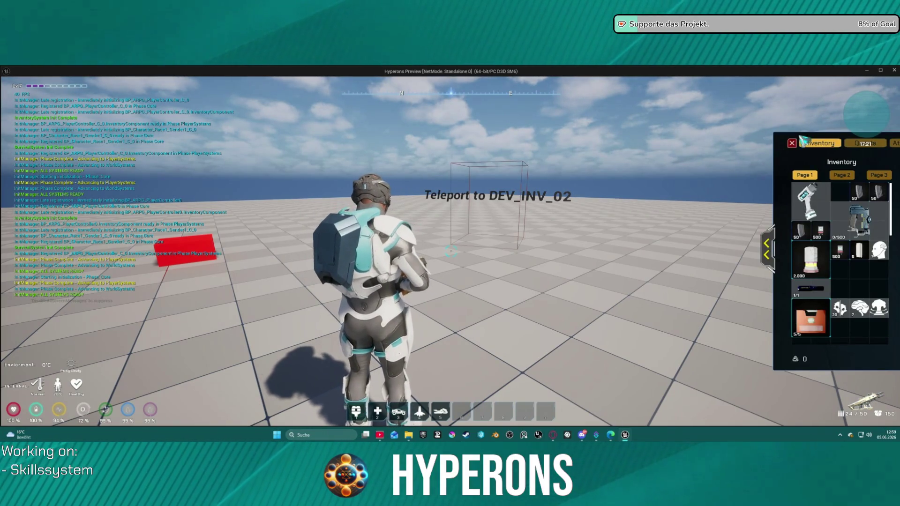
pyautogui.press('i')
pyautogui.press('i')
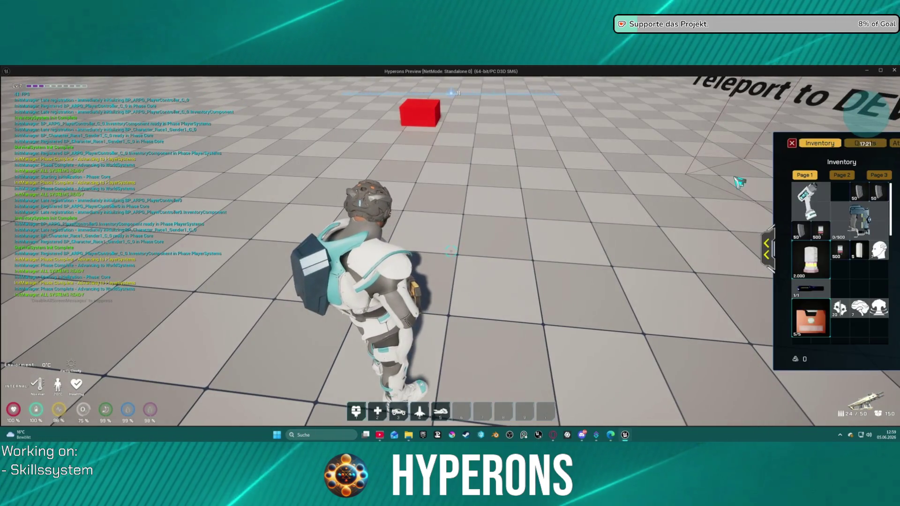
pyautogui.click(768, 249)
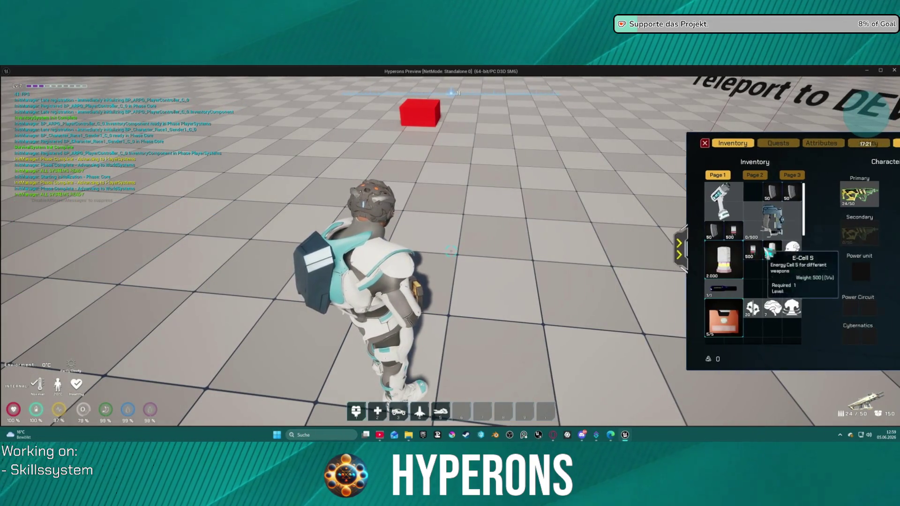
# Spend the free attribute points, raising DEX to 13 and INT to 8, and apply them.
pyautogui.click(789, 146)
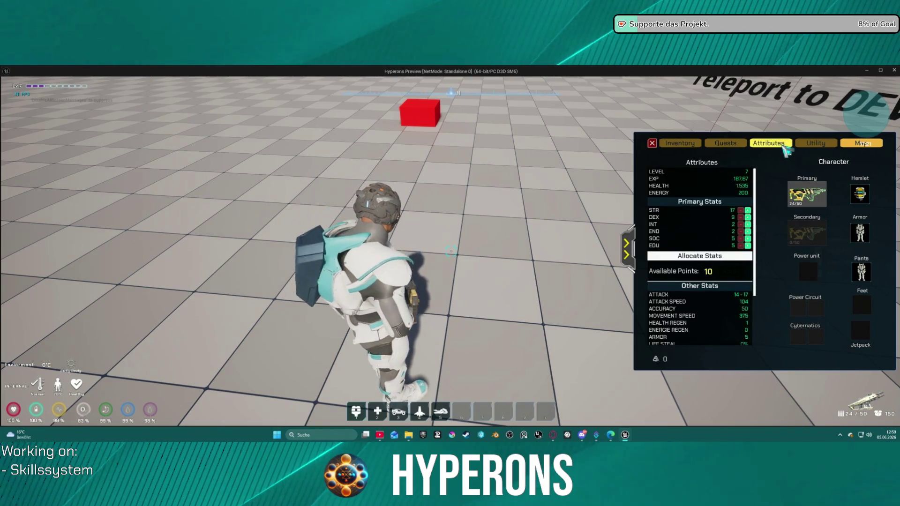
pyautogui.click(748, 217)
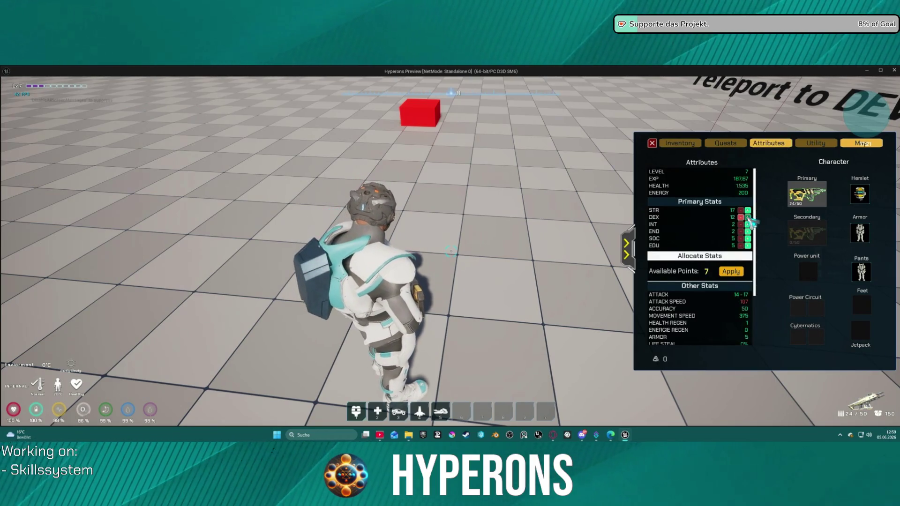
pyautogui.click(748, 224)
pyautogui.scroll(-3, 721, 328)
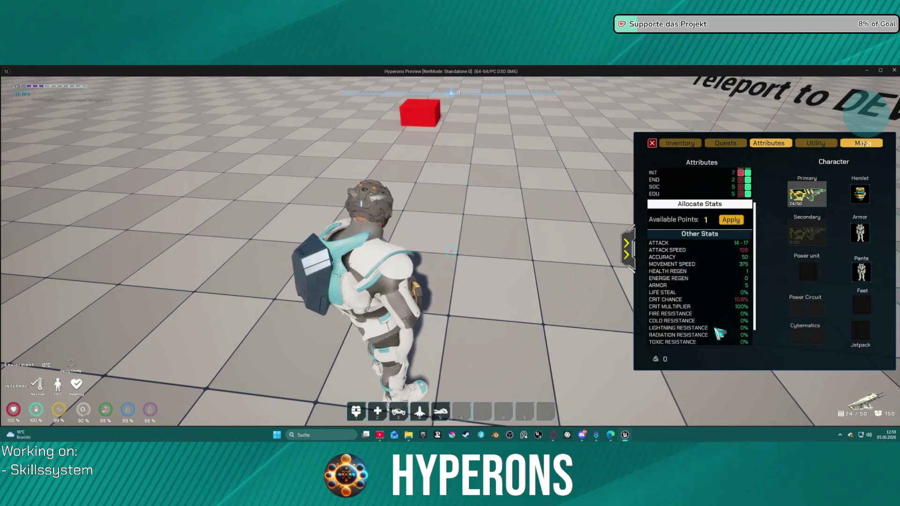
pyautogui.scroll(3, 718, 323)
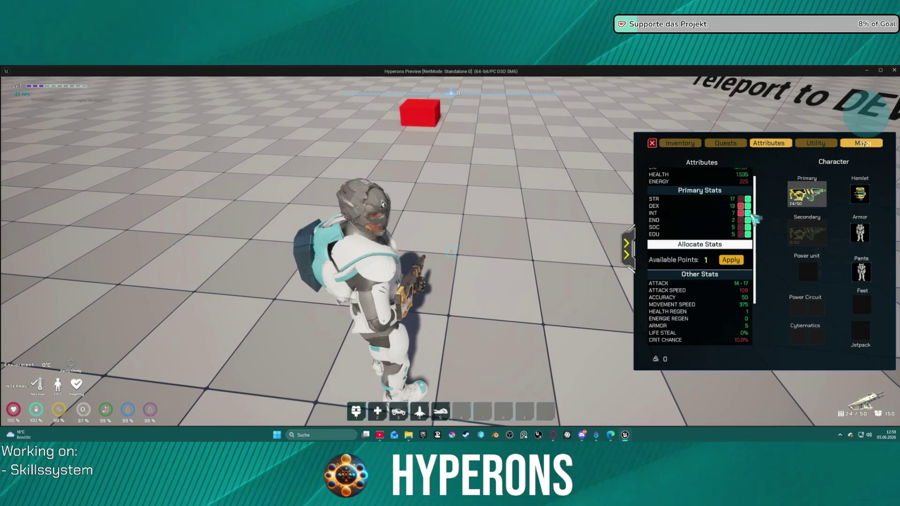
pyautogui.click(748, 213)
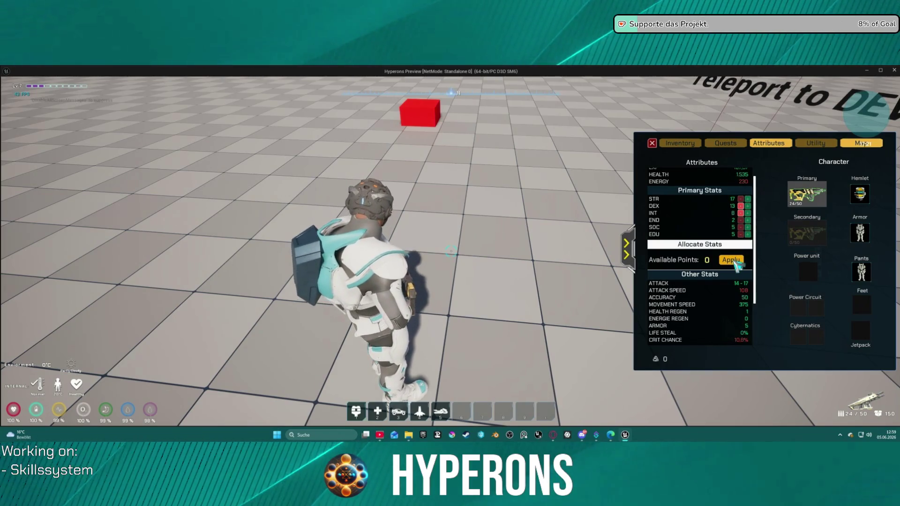
pyautogui.click(732, 260)
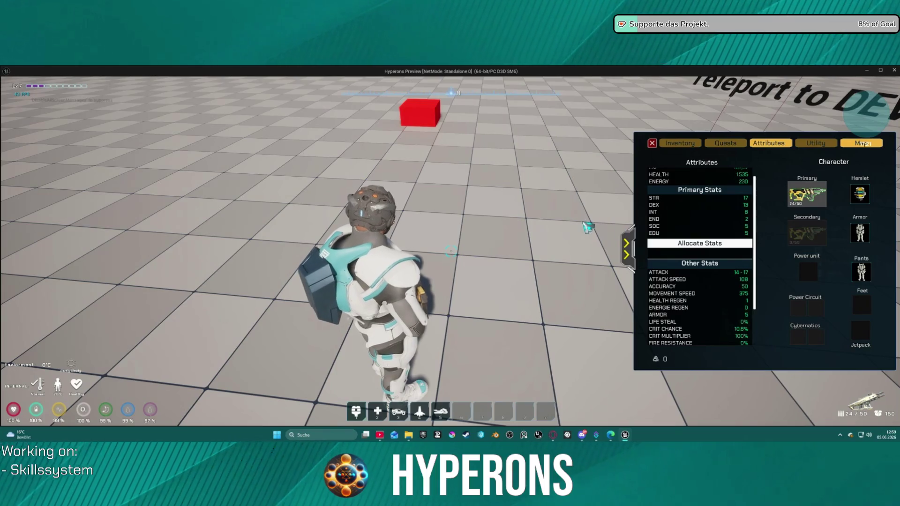
pyautogui.press('w')
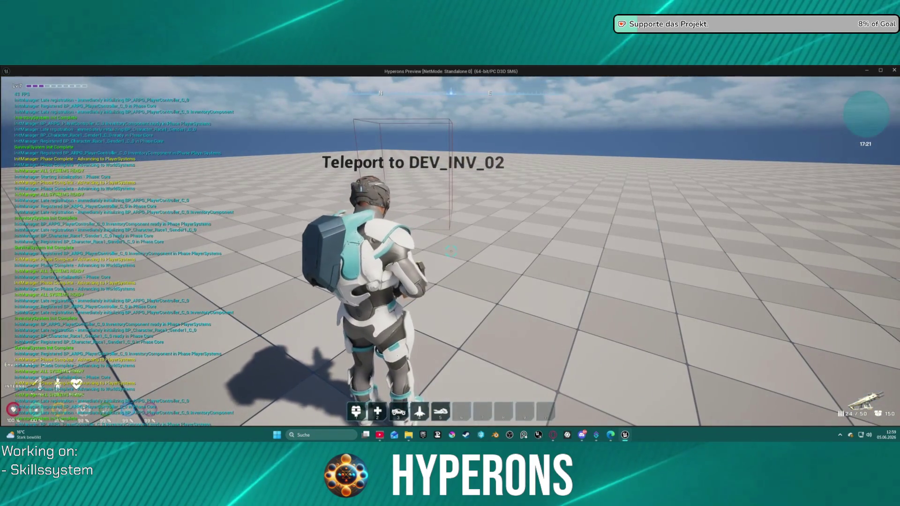
# Consume the ResetStats item and confirm the attributes reset with 21 points to reallocate.
pyautogui.press('i')
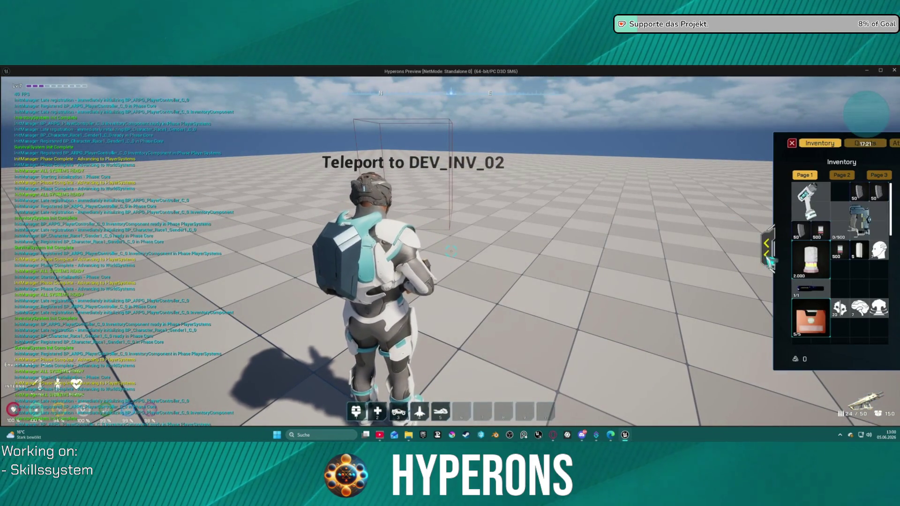
pyautogui.click(768, 255)
pyautogui.click(780, 144)
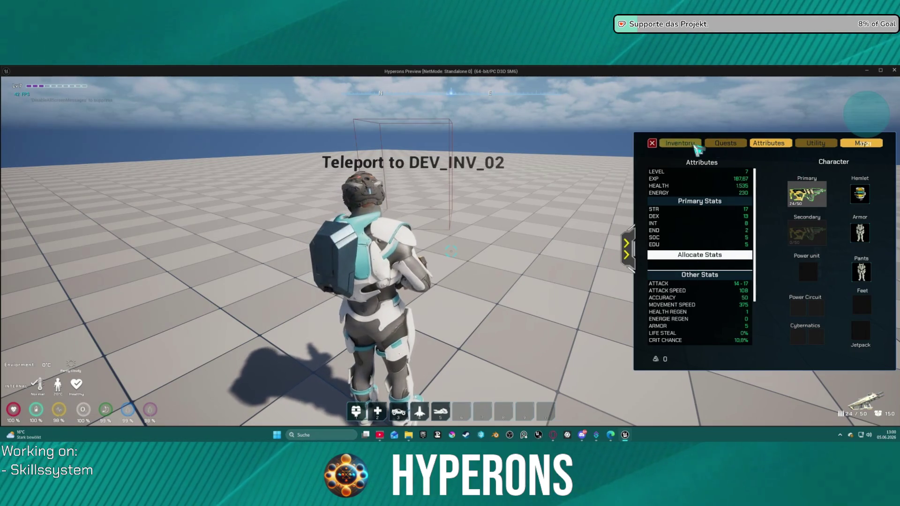
pyautogui.click(679, 143)
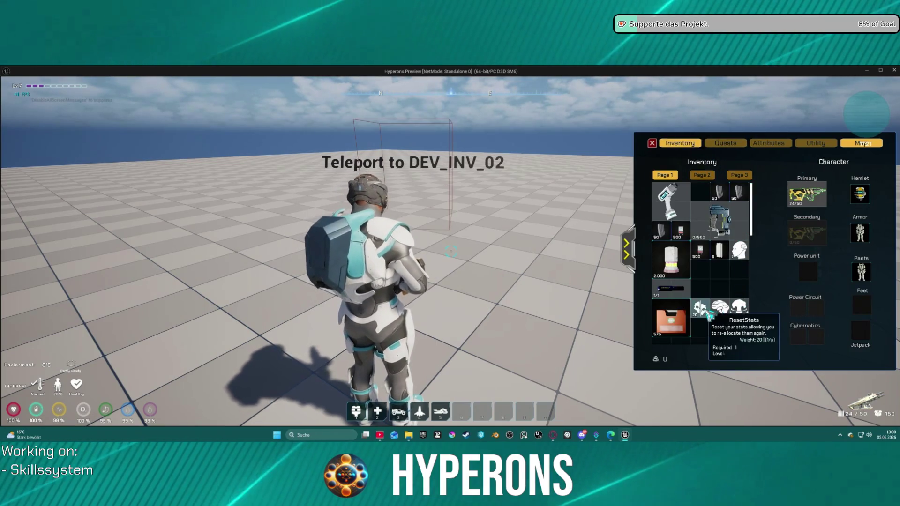
pyautogui.rightClick(739, 310)
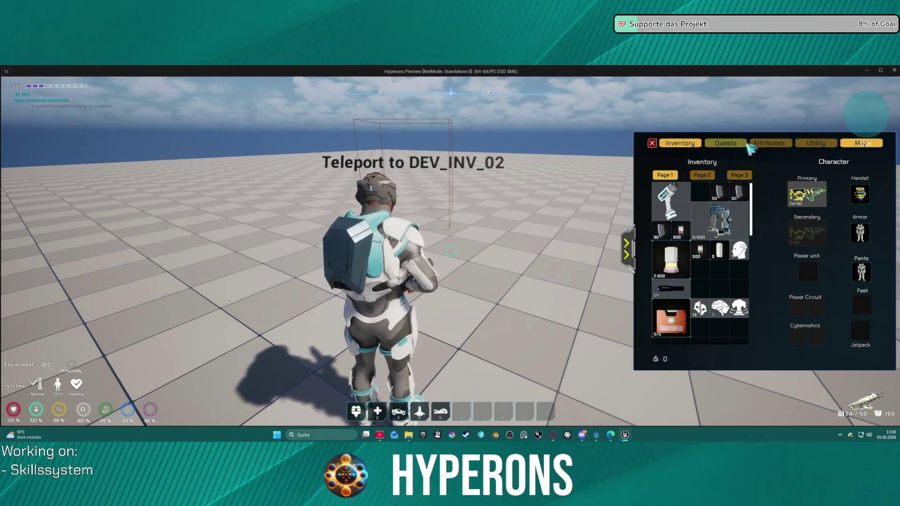
pyautogui.click(769, 143)
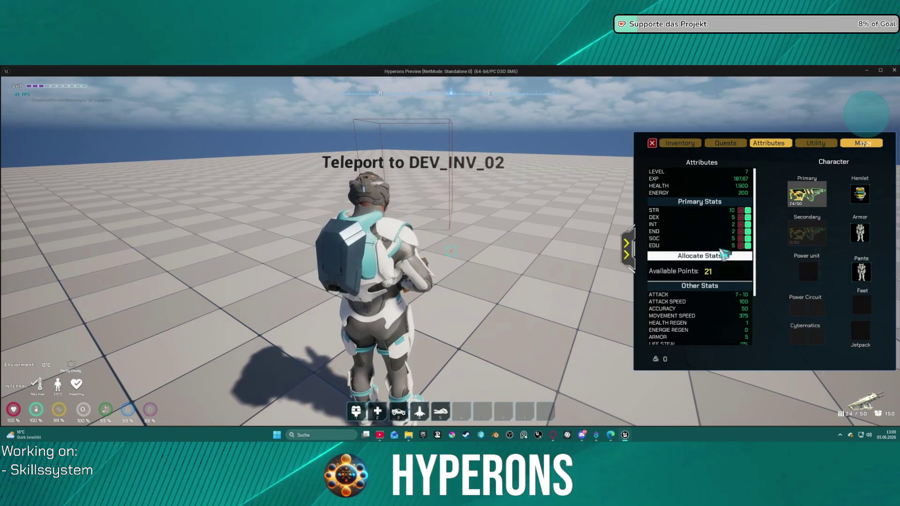
pyautogui.scroll(-1, 725, 252)
pyautogui.scroll(1, 720, 238)
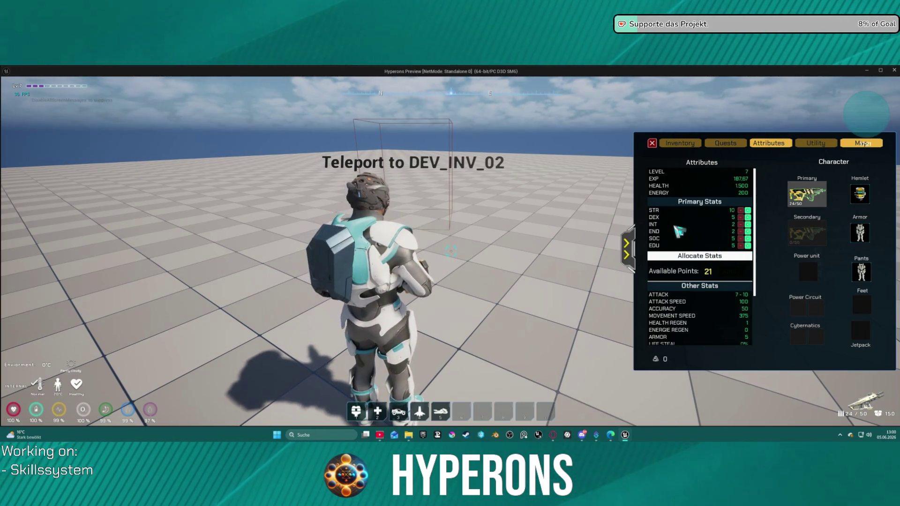
# Move the character, then reopen the inventory on the Attributes page.
pyautogui.press('s')
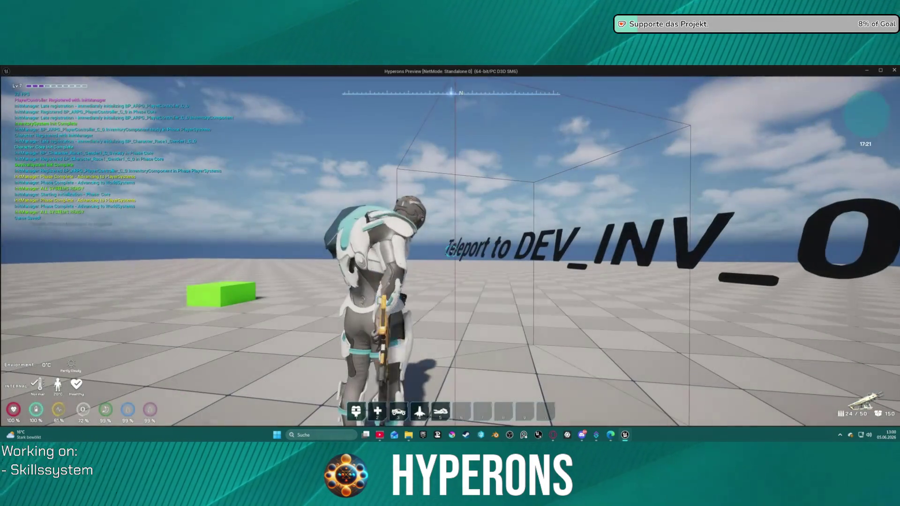
pyautogui.press('i')
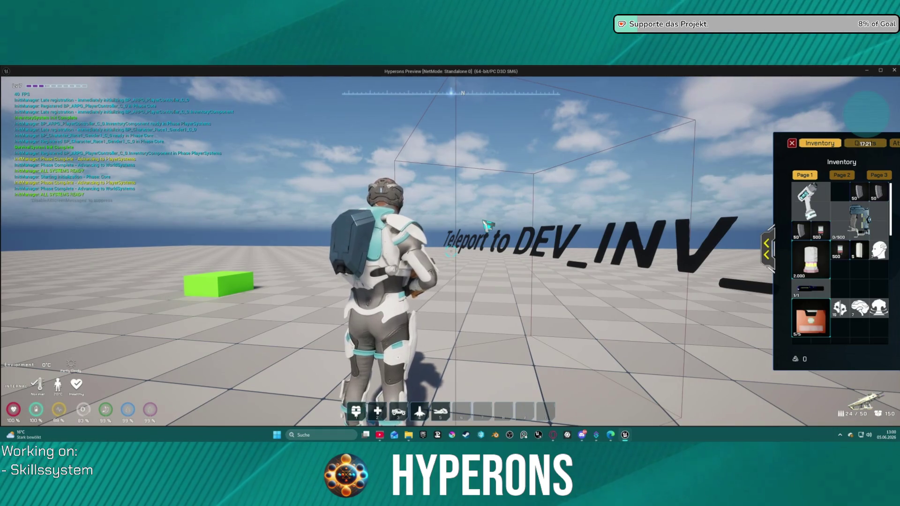
pyautogui.click(766, 248)
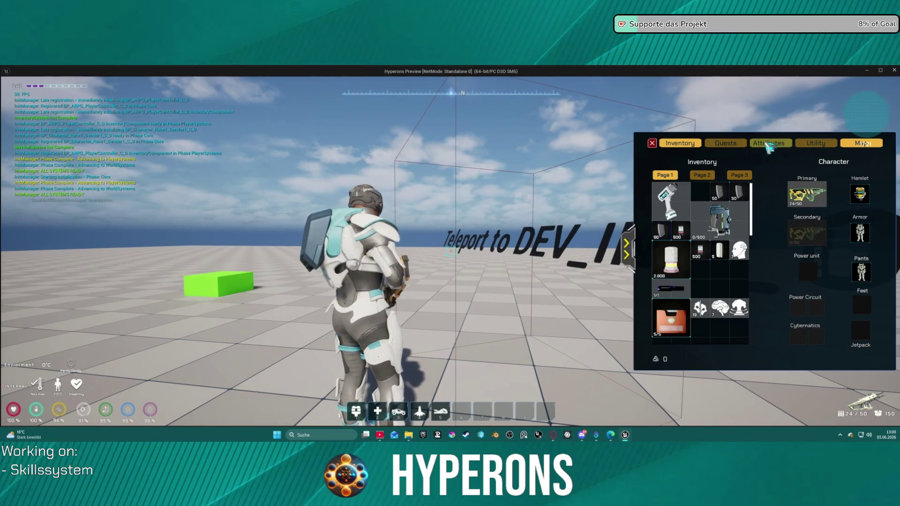
pyautogui.click(767, 145)
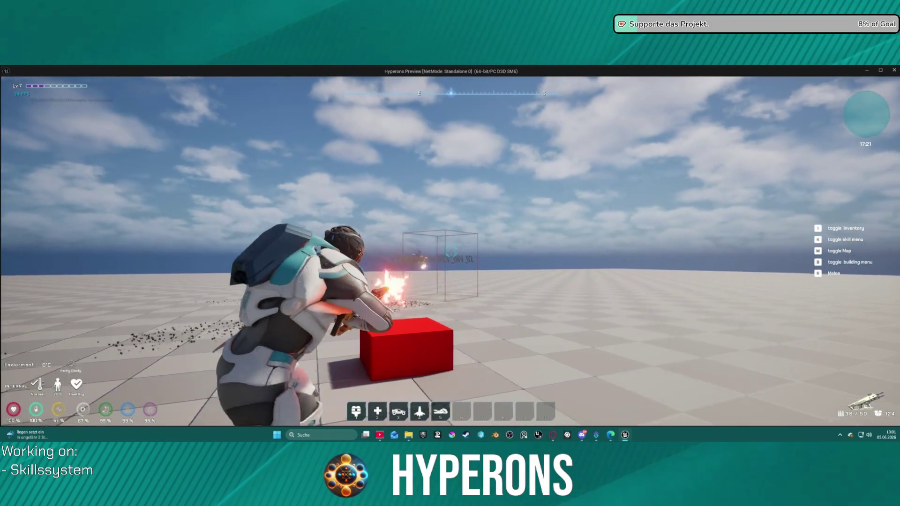
# Strafe past the red box, reload, and turn the character around in the Hyperons preview.
pyautogui.press('d')
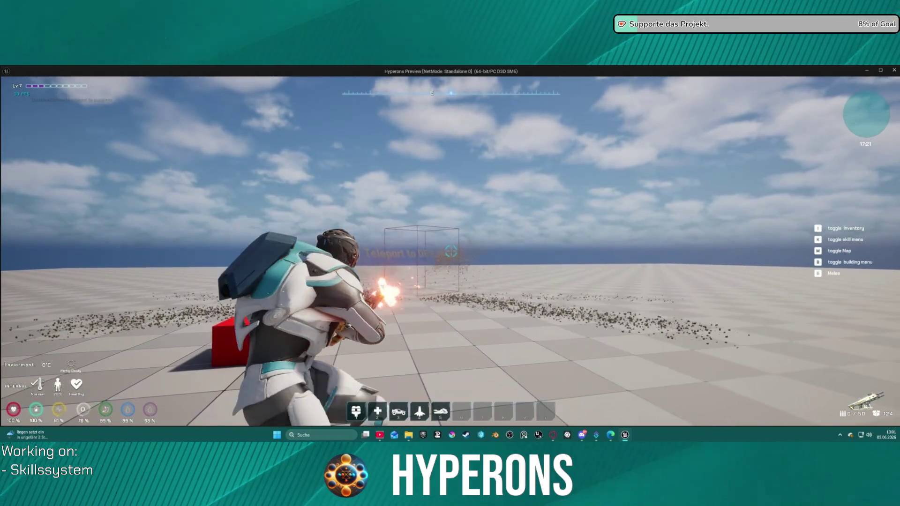
pyautogui.press('d')
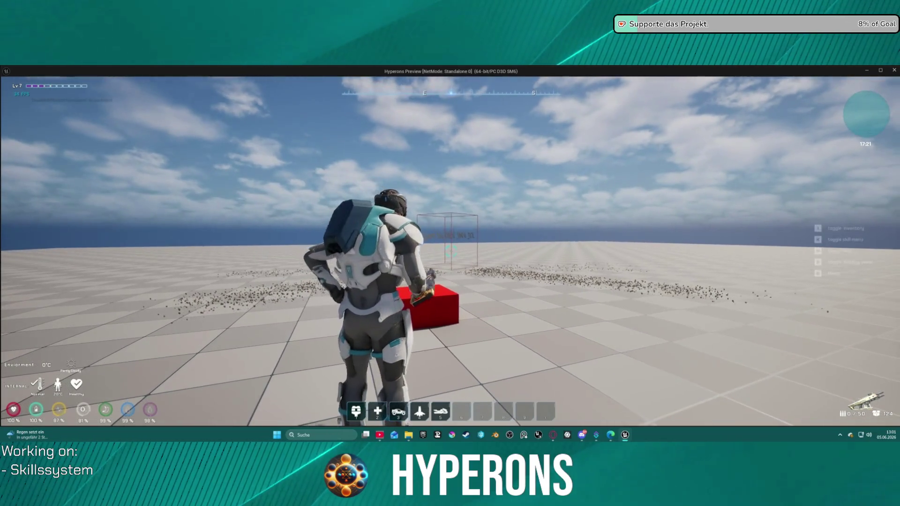
pyautogui.press('r')
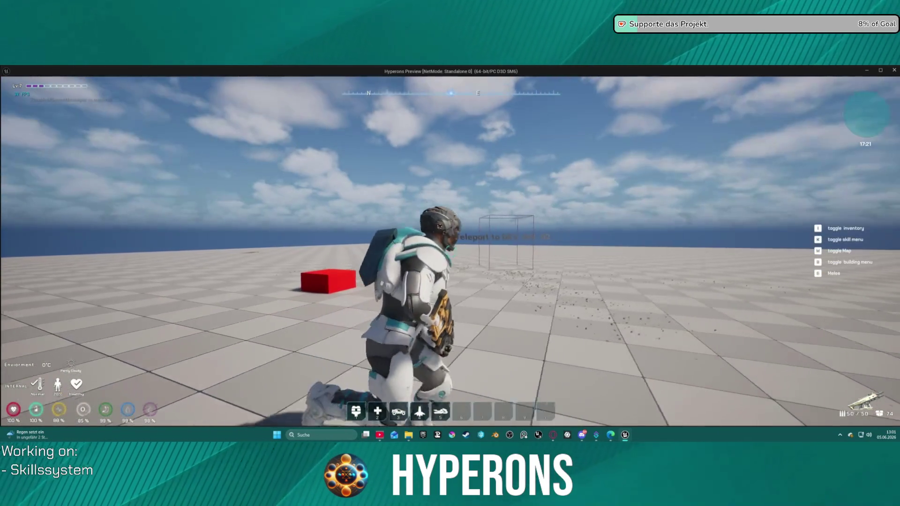
pyautogui.press('s')
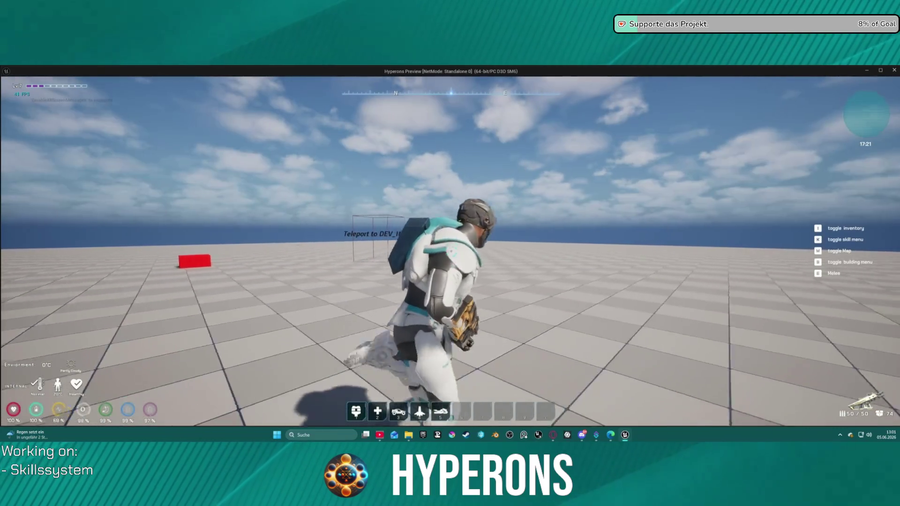
pyautogui.press('d')
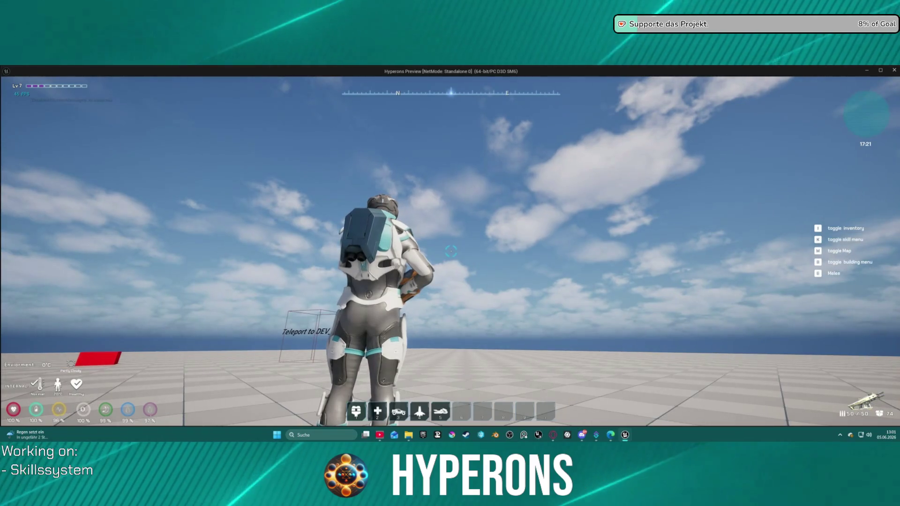
pyautogui.press('super')
pyautogui.press('Escape')
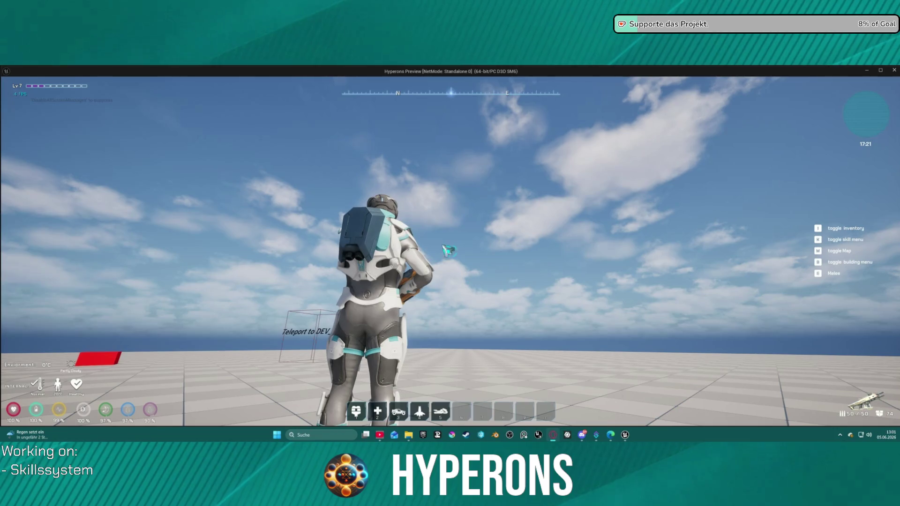
# Vault across the floor toward the teleport frame, then end the preview with Esc.
pyautogui.press('a')
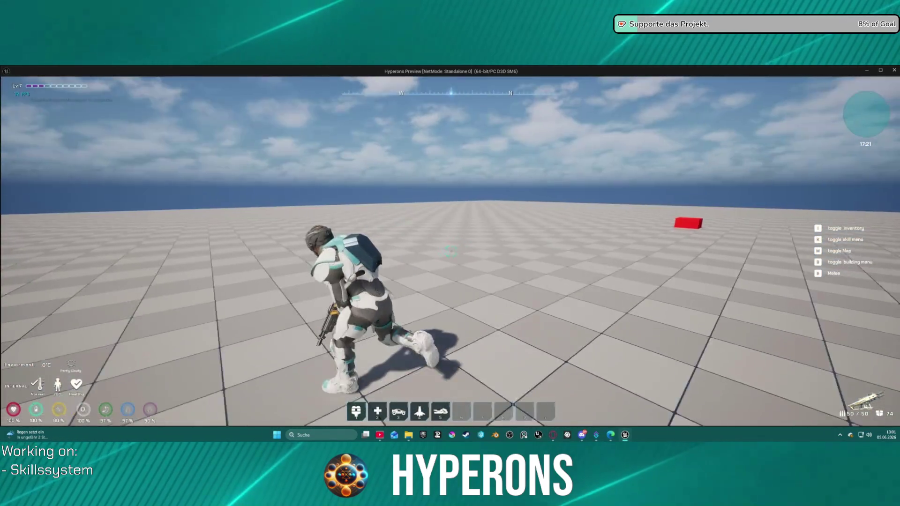
pyautogui.press('space')
pyautogui.press('space')
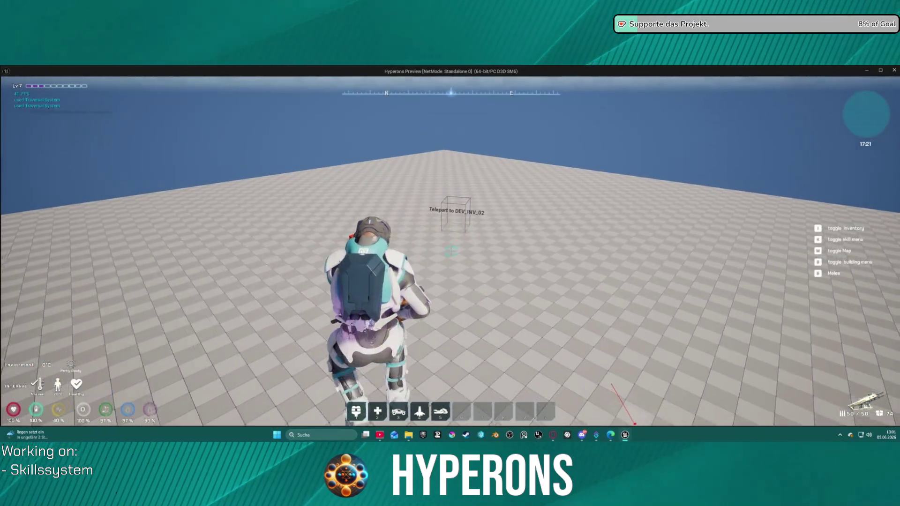
pyautogui.press('space')
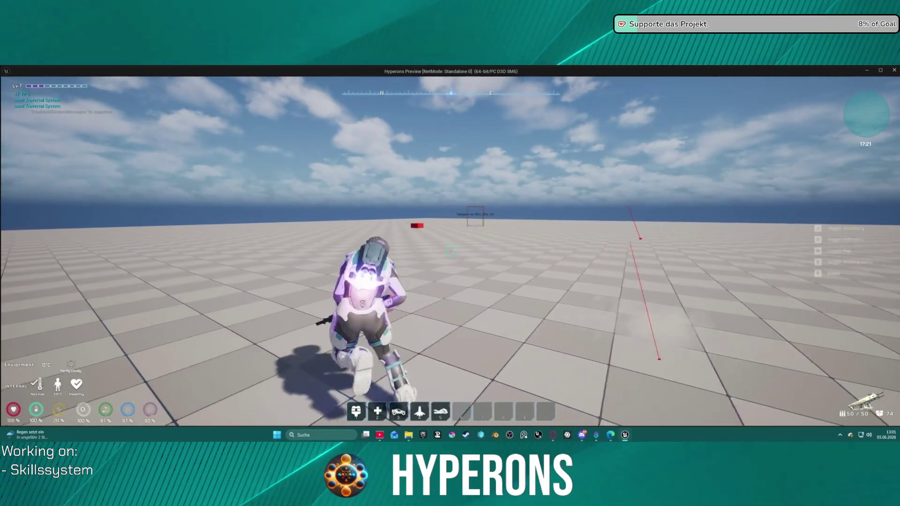
pyautogui.press('w')
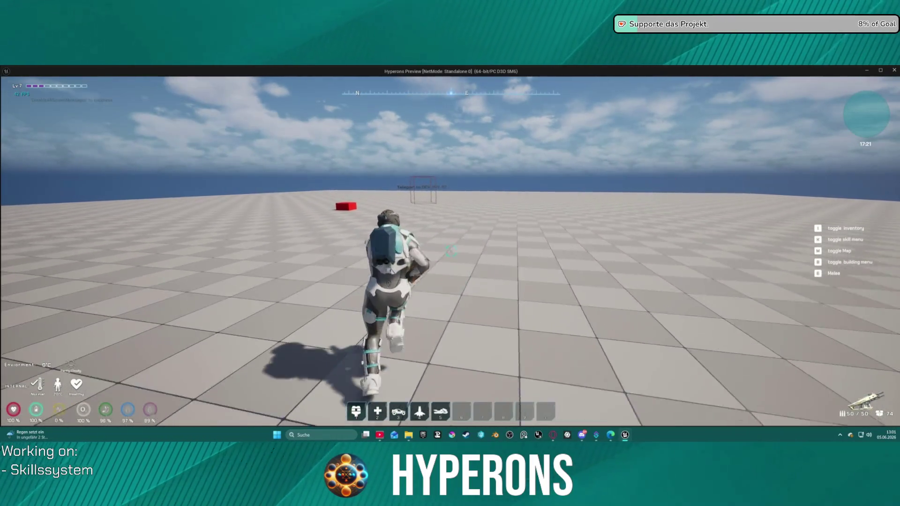
pyautogui.press('s')
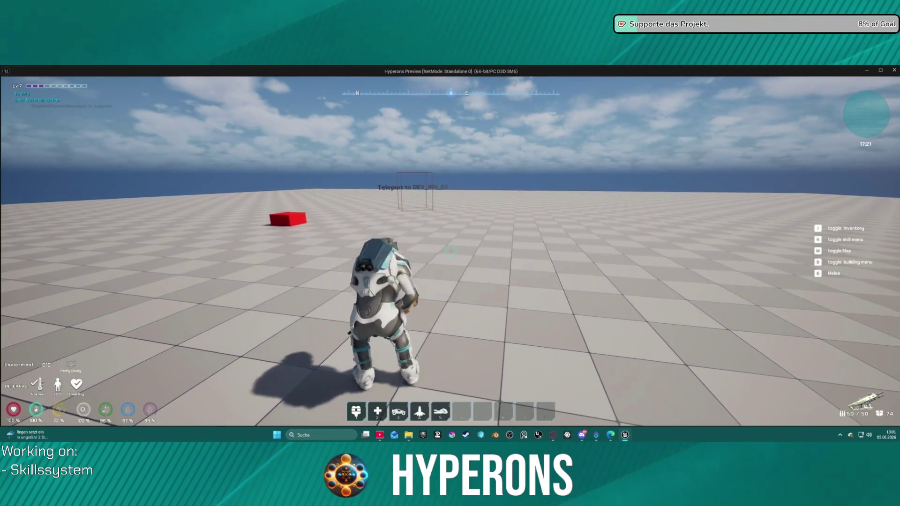
pyautogui.press('w')
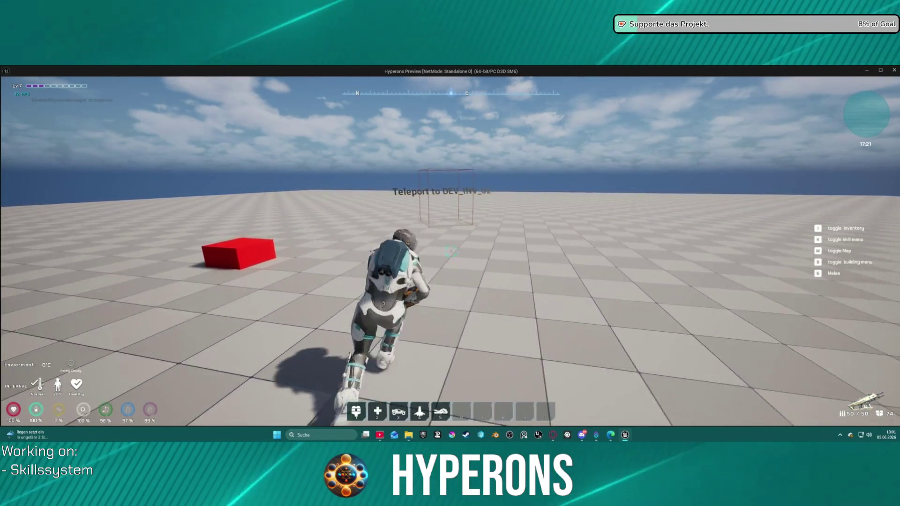
pyautogui.press('a')
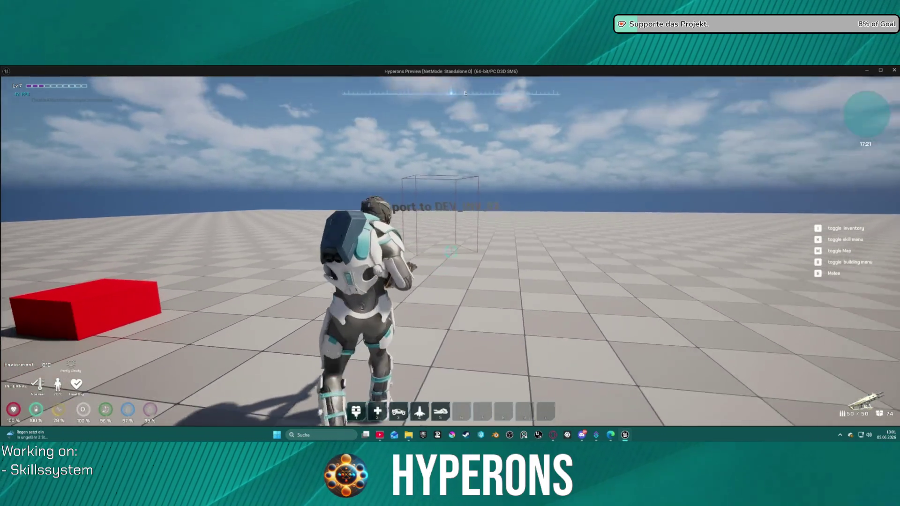
pyautogui.press('Escape')
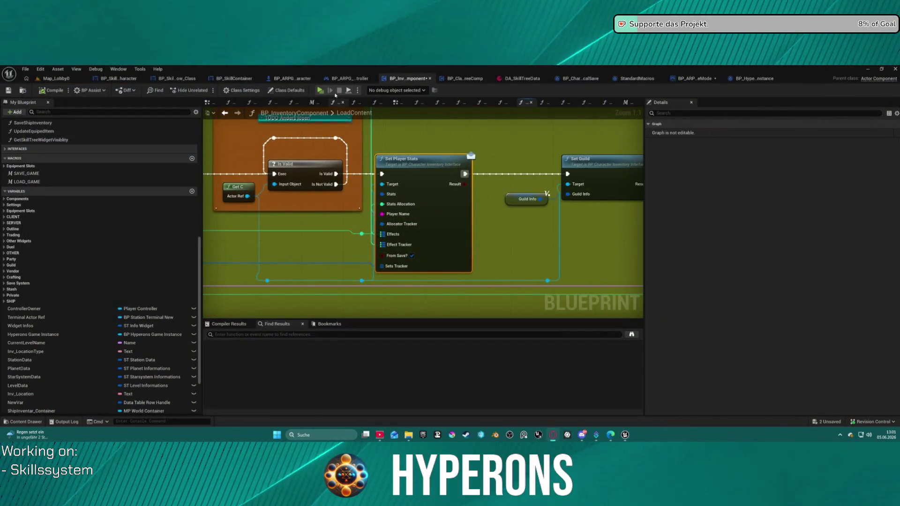
pyautogui.moveTo(422, 147); pyautogui.dragTo(515, 223)
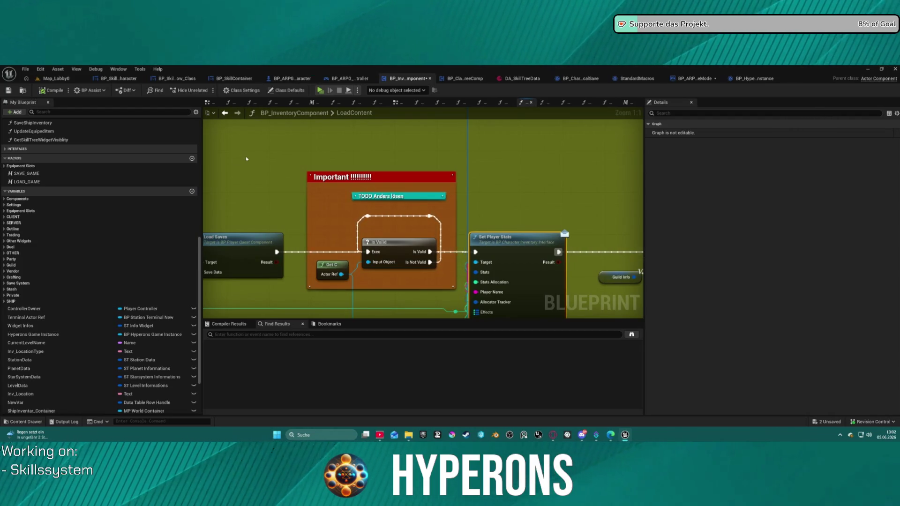
pyautogui.scroll(-5, 422, 216)
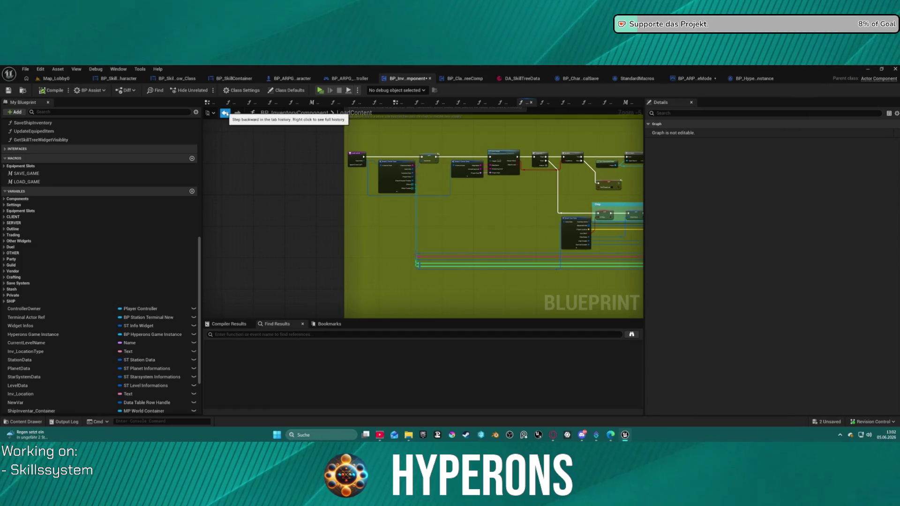
pyautogui.scroll(3, 454, 215)
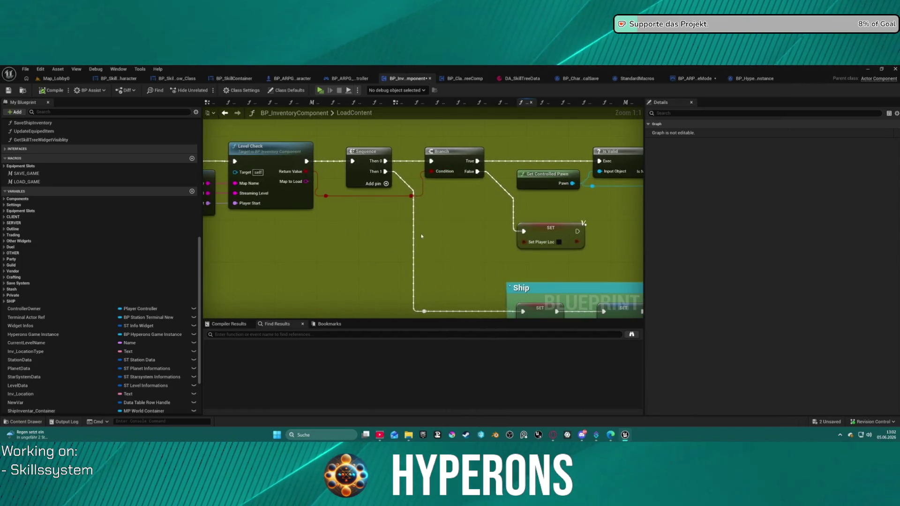
pyautogui.moveTo(420, 235)
pyautogui.mouseDown()
pyautogui.moveTo(438, 255)
pyautogui.moveTo(215, 241)
pyautogui.moveTo(377, 249)
pyautogui.mouseUp()
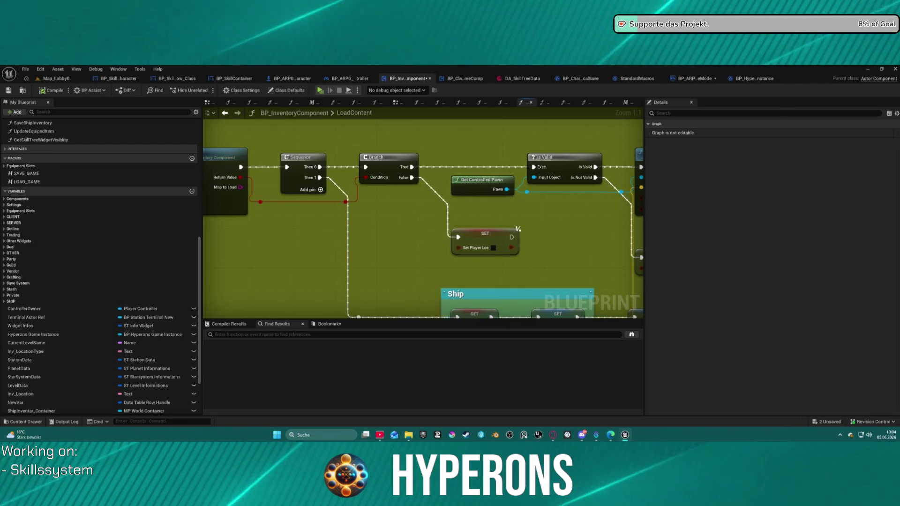
pyautogui.moveTo(417, 268)
pyautogui.mouseDown()
pyautogui.moveTo(378, 223)
pyautogui.moveTo(452, 158)
pyautogui.moveTo(407, 187)
pyautogui.moveTo(437, 104)
pyautogui.moveTo(428, 70)
pyautogui.mouseUp()
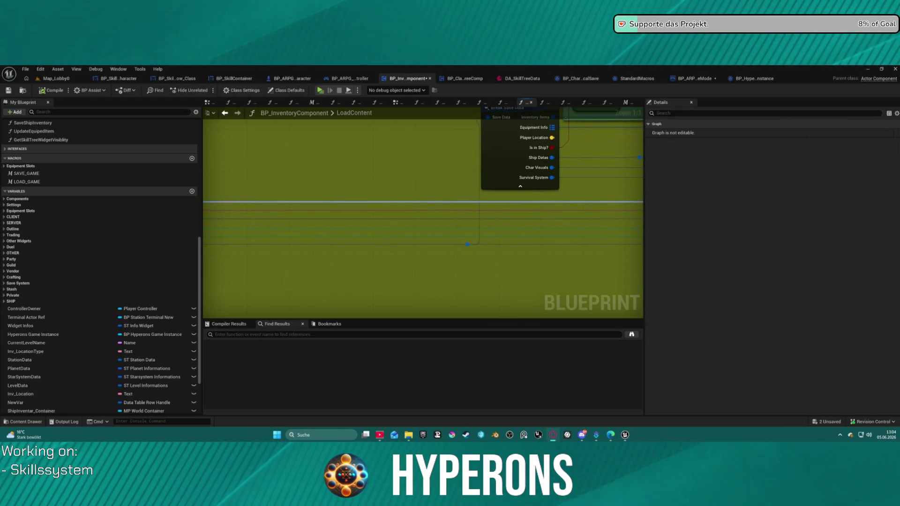
pyautogui.moveTo(434, 197); pyautogui.dragTo(327, 251)
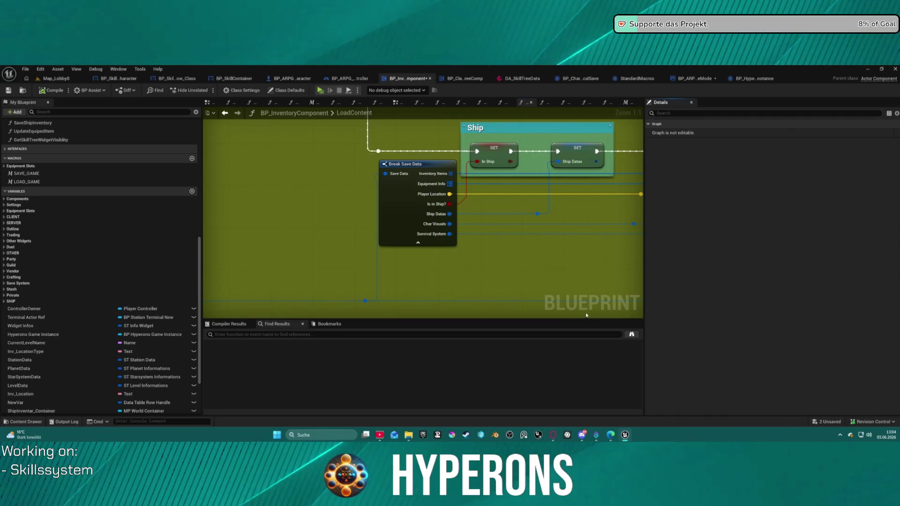
pyautogui.scroll(-4, 382, 271)
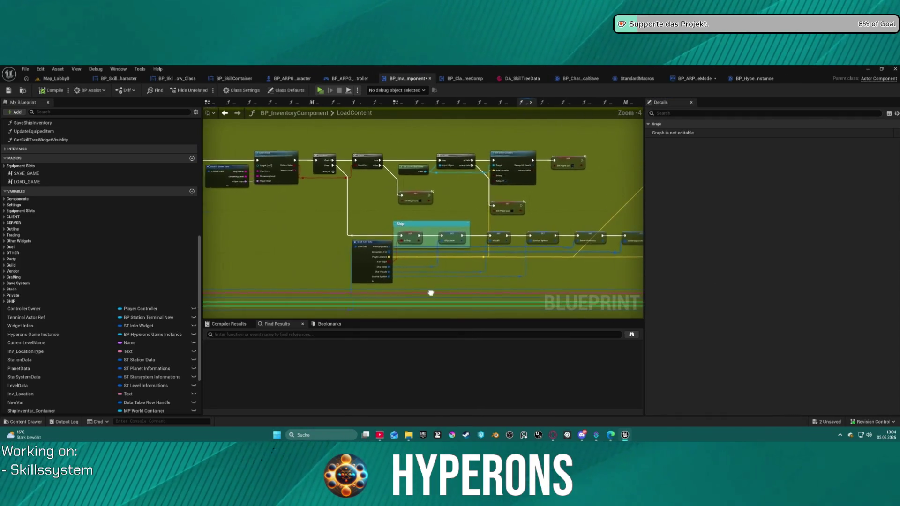
pyautogui.moveTo(431, 292)
pyautogui.mouseDown()
pyautogui.moveTo(235, 283)
pyautogui.moveTo(585, 287)
pyautogui.mouseUp()
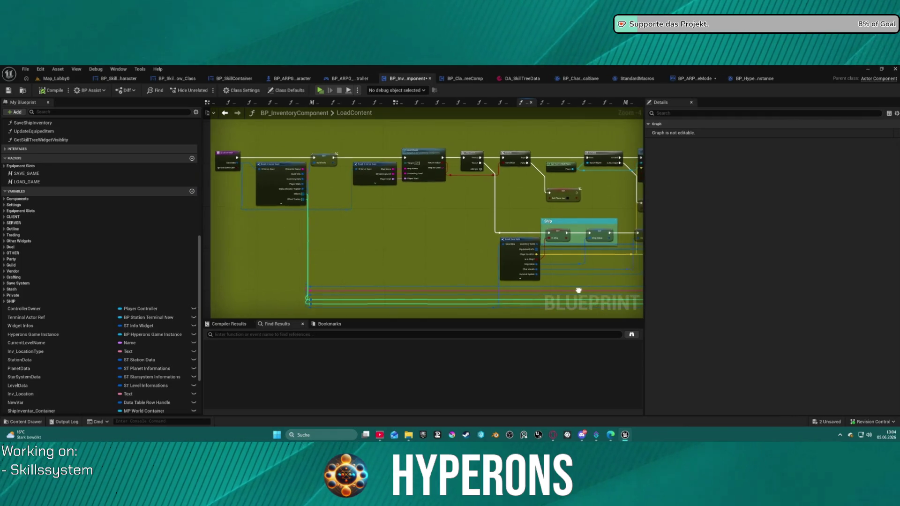
pyautogui.scroll(3, 546, 187)
pyautogui.moveTo(499, 200)
pyautogui.mouseDown()
pyautogui.moveTo(498, 244)
pyautogui.moveTo(813, 252)
pyautogui.mouseUp()
pyautogui.scroll(1, 504, 239)
pyautogui.moveTo(328, 262)
pyautogui.mouseDown()
pyautogui.moveTo(237, 234)
pyautogui.moveTo(326, 266)
pyautogui.moveTo(105, 278)
pyautogui.moveTo(26, 268)
pyautogui.moveTo(52, 225)
pyautogui.moveTo(164, 206)
pyautogui.moveTo(306, 164)
pyautogui.moveTo(268, 181)
pyautogui.moveTo(277, 202)
pyautogui.moveTo(238, 234)
pyautogui.mouseUp()
pyautogui.moveTo(416, 155)
pyautogui.mouseDown()
pyautogui.moveTo(746, 115)
pyautogui.moveTo(756, 143)
pyautogui.mouseUp()
pyautogui.moveTo(773, 213)
pyautogui.mouseDown()
pyautogui.moveTo(319, 210)
pyautogui.moveTo(423, 227)
pyautogui.moveTo(429, 216)
pyautogui.mouseUp()
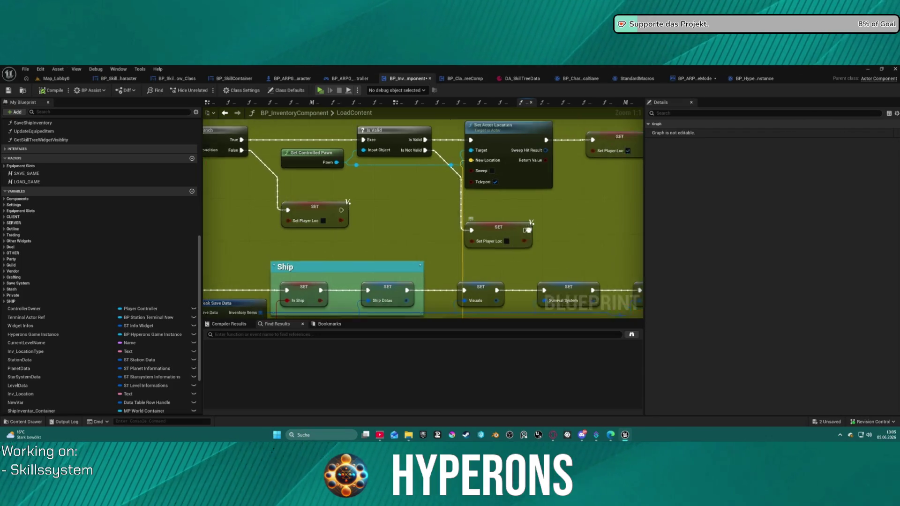
pyautogui.scroll(-5, 534, 229)
pyautogui.scroll(3, 549, 171)
pyautogui.moveTo(549, 172); pyautogui.dragTo(204, 156)
pyautogui.scroll(1, 203, 156)
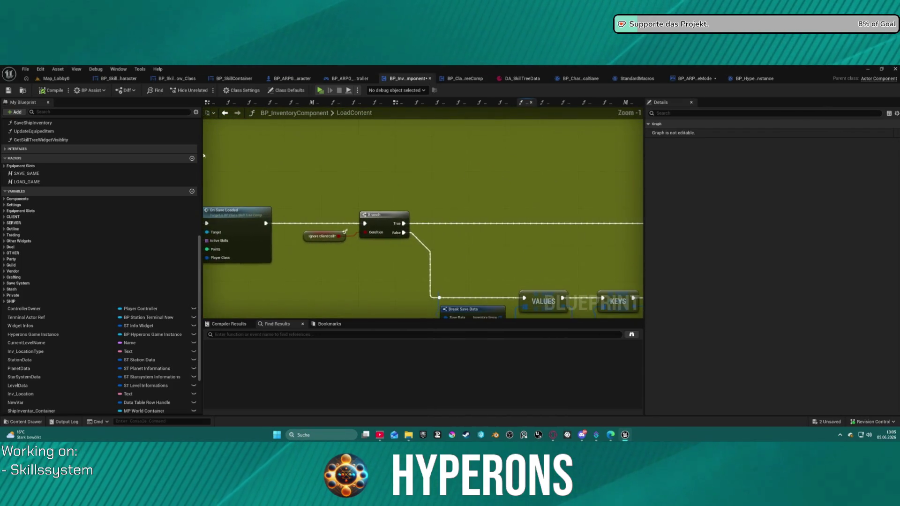
pyautogui.moveTo(430, 244); pyautogui.dragTo(430, 163)
pyautogui.scroll(-2, 430, 163)
pyautogui.scroll(3, 430, 163)
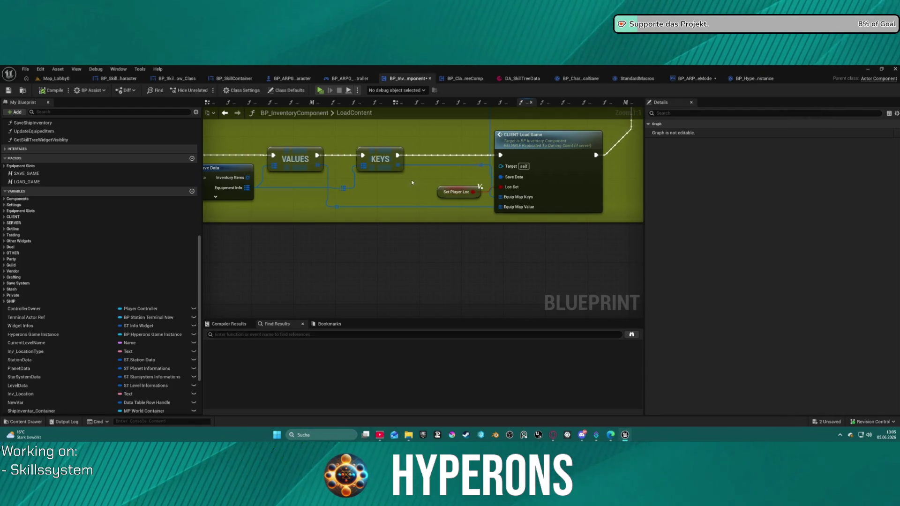
pyautogui.scroll(-5, 426, 198)
pyautogui.moveTo(397, 156)
pyautogui.mouseDown()
pyautogui.moveTo(502, 226)
pyautogui.moveTo(478, 221)
pyautogui.moveTo(580, 207)
pyautogui.moveTo(486, 235)
pyautogui.moveTo(371, 183)
pyautogui.mouseUp()
pyautogui.moveTo(397, 241)
pyautogui.mouseDown()
pyautogui.moveTo(490, 311)
pyautogui.moveTo(525, 323)
pyautogui.moveTo(649, 299)
pyautogui.mouseUp()
pyautogui.scroll(4, 525, 179)
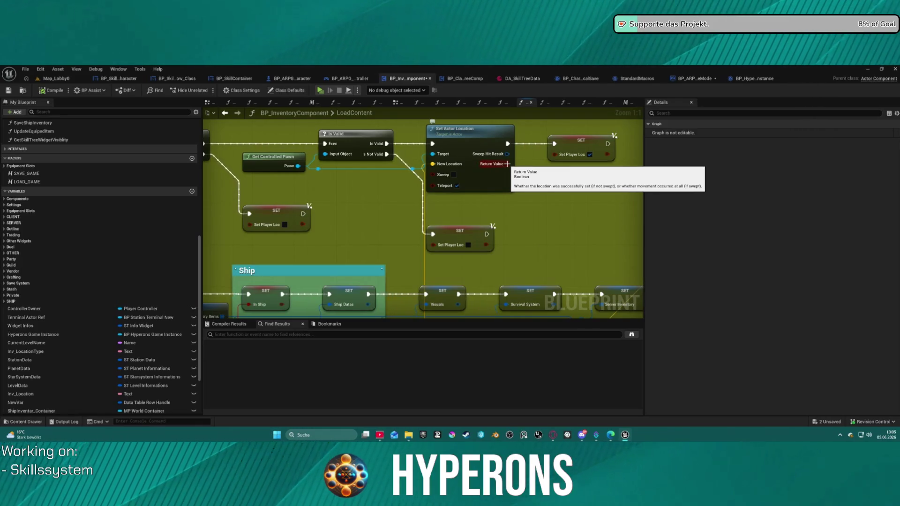
pyautogui.press('Home')
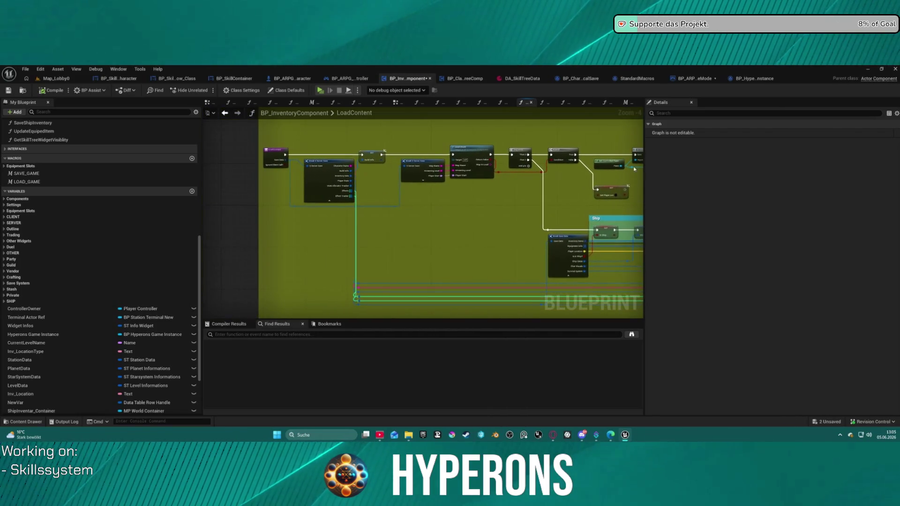
pyautogui.click(225, 113)
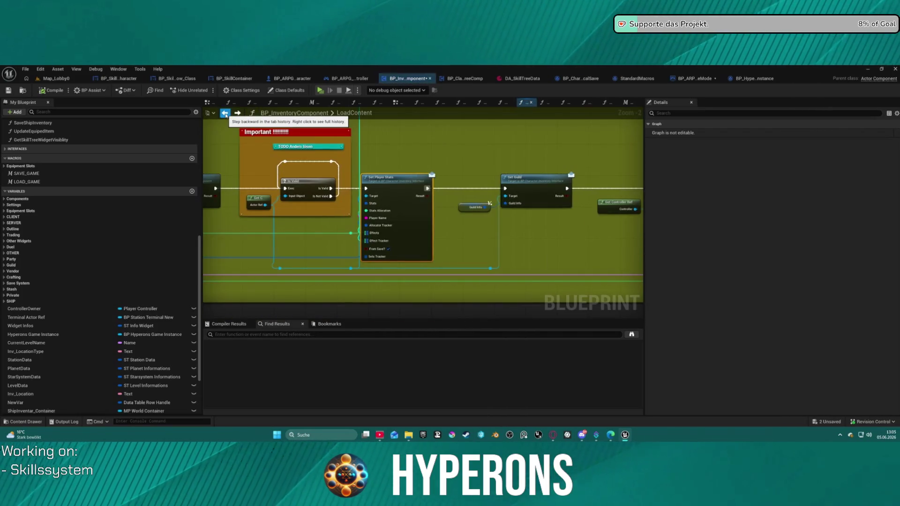
# Go back to ServerFunc_HandleLoadingSavedChar and move the Load Content call further right.
pyautogui.click(225, 113)
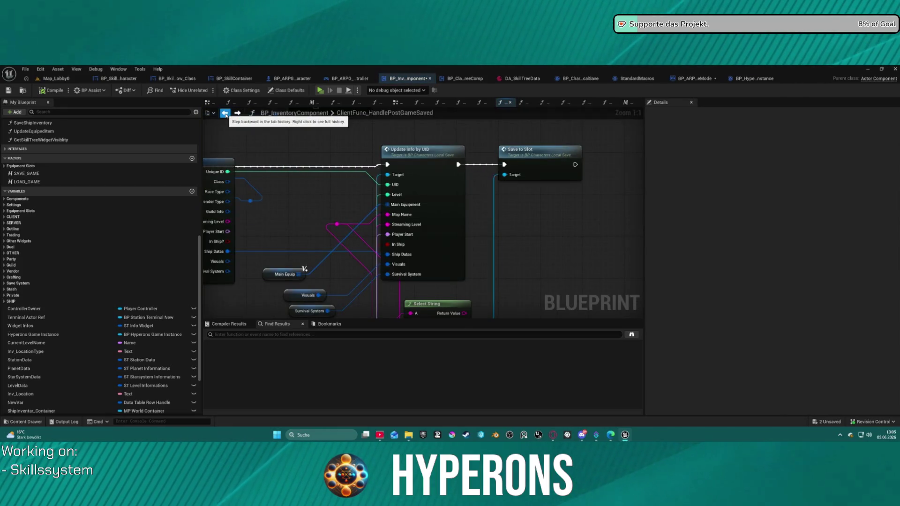
pyautogui.click(225, 113)
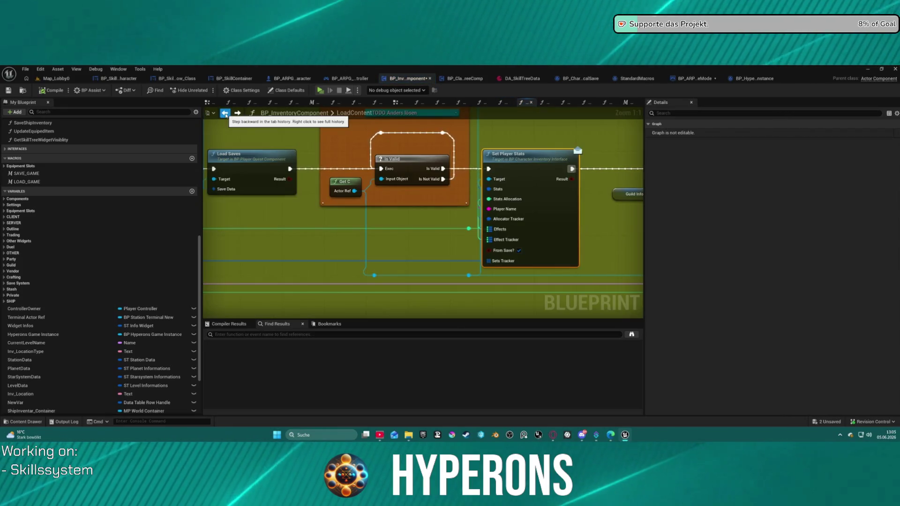
pyautogui.click(225, 114)
pyautogui.click(225, 113)
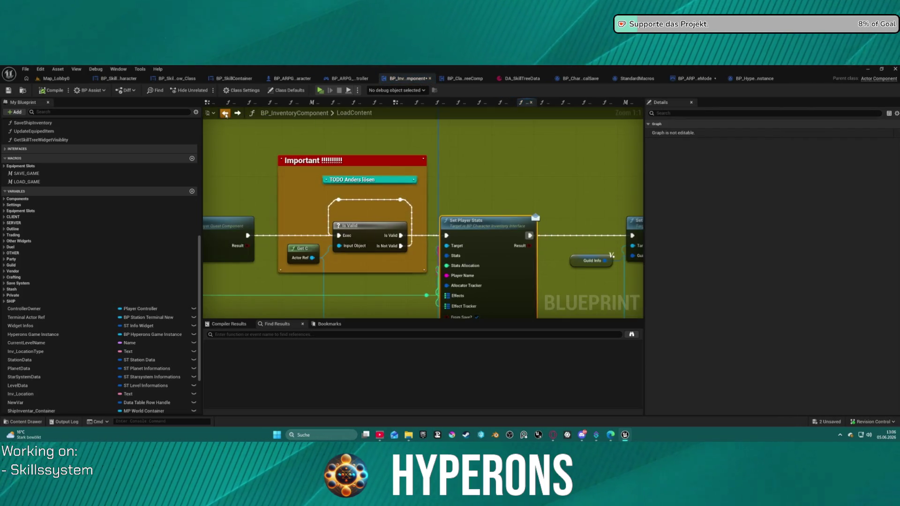
pyautogui.click(225, 114)
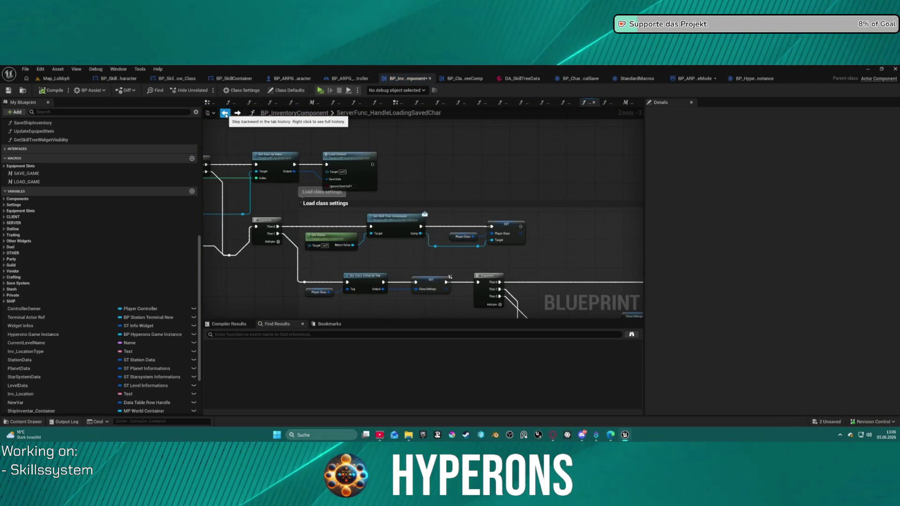
pyautogui.moveTo(355, 161)
pyautogui.mouseDown()
pyautogui.moveTo(607, 161)
pyautogui.moveTo(615, 151)
pyautogui.moveTo(610, 159)
pyautogui.mouseUp()
pyautogui.moveTo(386, 151)
pyautogui.mouseDown()
pyautogui.moveTo(322, 123)
pyautogui.moveTo(323, 131)
pyautogui.mouseUp()
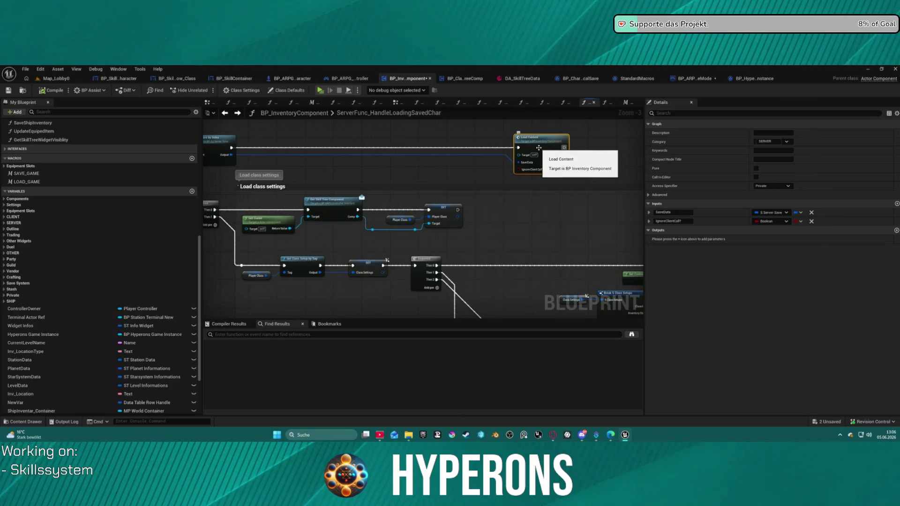
# Open the LoadContent function graph and survey its overview.
pyautogui.doubleClick(539, 148)
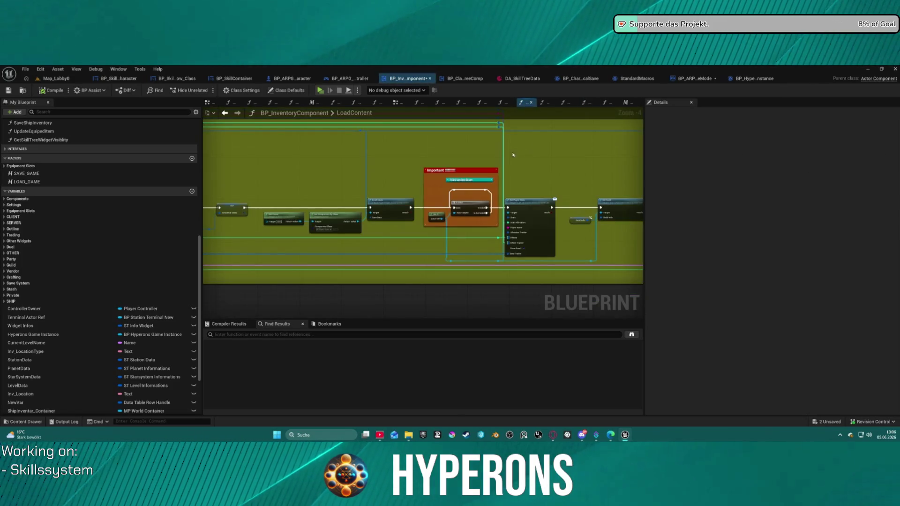
pyautogui.moveTo(366, 180); pyautogui.dragTo(552, 185)
pyautogui.scroll(2, 496, 209)
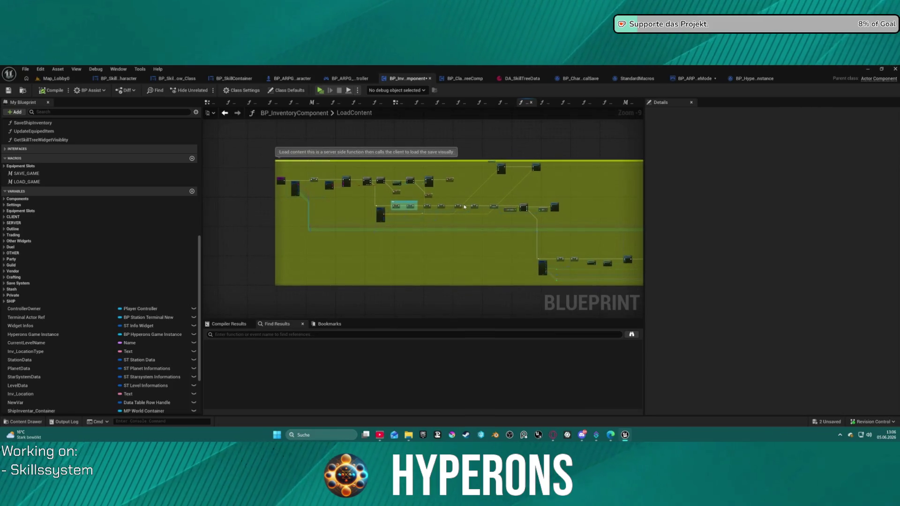
pyautogui.scroll(5, 520, 203)
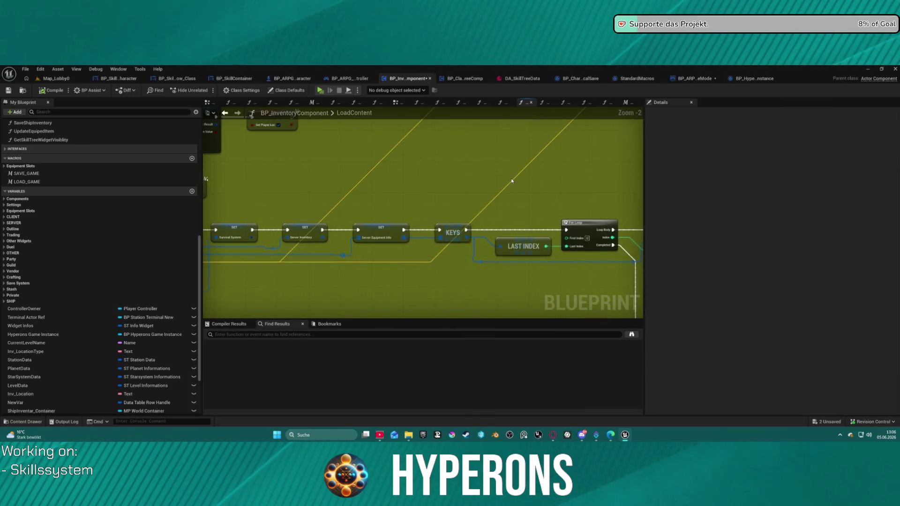
pyautogui.scroll(-2, 512, 181)
pyautogui.moveTo(508, 195)
pyautogui.mouseDown()
pyautogui.moveTo(357, 191)
pyautogui.moveTo(291, 174)
pyautogui.mouseUp()
# Review the LoadContent graph's Ship comment group and save the blueprint with Ctrl+S.
pyautogui.scroll(-2, 522, 195)
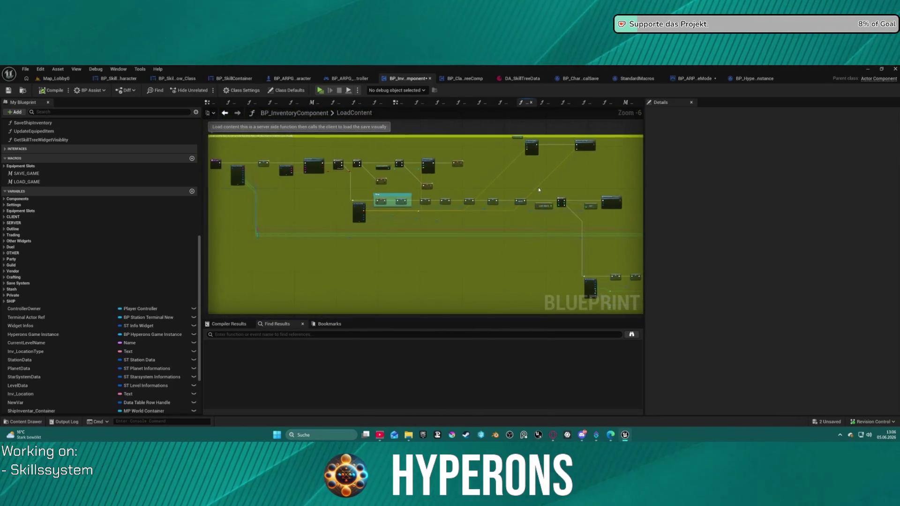
pyautogui.scroll(4, 538, 190)
pyautogui.scroll(-2, 526, 159)
pyautogui.moveTo(484, 159)
pyautogui.mouseDown()
pyautogui.moveTo(471, 152)
pyautogui.moveTo(640, 134)
pyautogui.mouseUp()
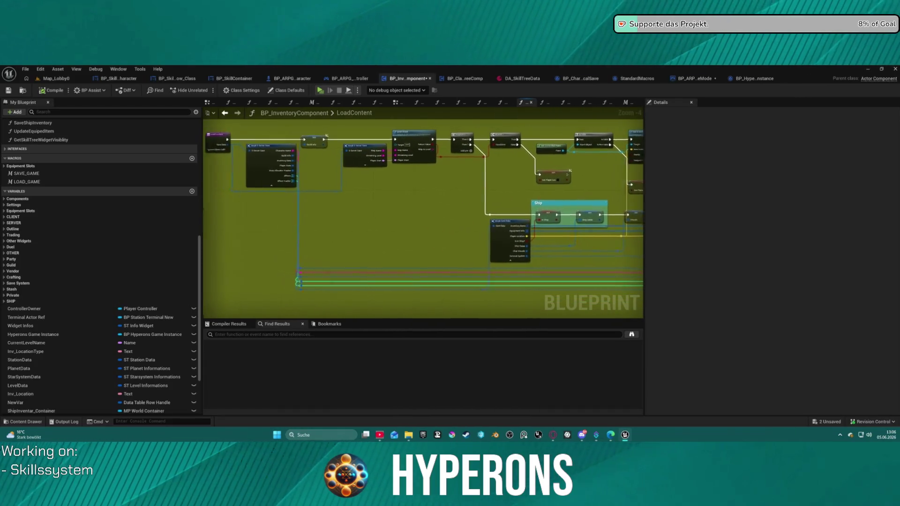
pyautogui.scroll(-1, 637, 141)
pyautogui.scroll(1, 637, 140)
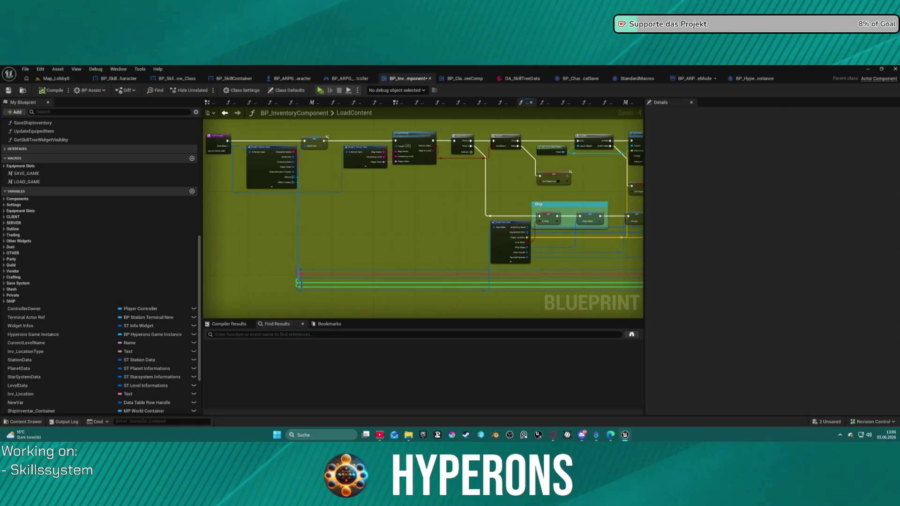
pyautogui.moveTo(637, 141)
pyautogui.mouseDown()
pyautogui.moveTo(546, 136)
pyautogui.moveTo(556, 133)
pyautogui.mouseUp()
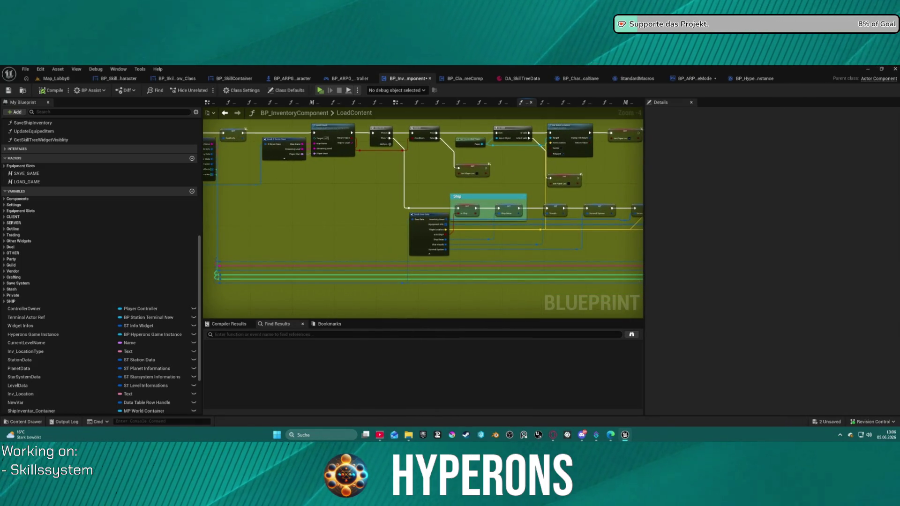
pyautogui.hotkey('ctrl', 's')
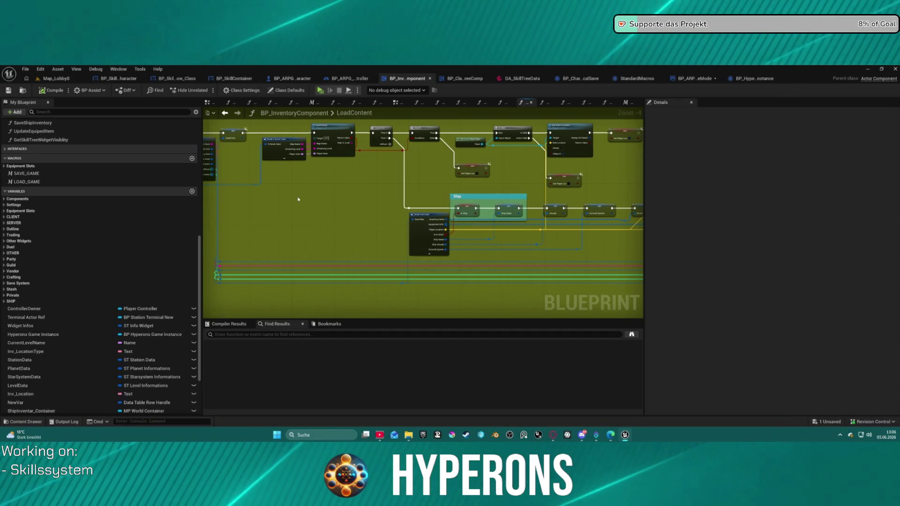
# Save all remaining assets, including the game mode, then bring up P4V's Submit Changelist form.
pyautogui.moveTo(302, 196)
pyautogui.mouseDown()
pyautogui.moveTo(414, 183)
pyautogui.moveTo(444, 191)
pyautogui.moveTo(428, 198)
pyautogui.moveTo(396, 193)
pyautogui.mouseUp()
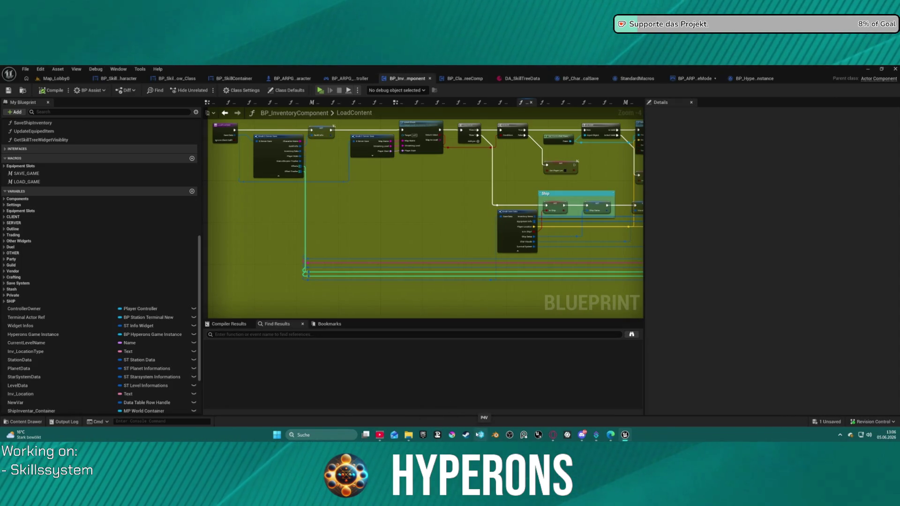
pyautogui.click(894, 69)
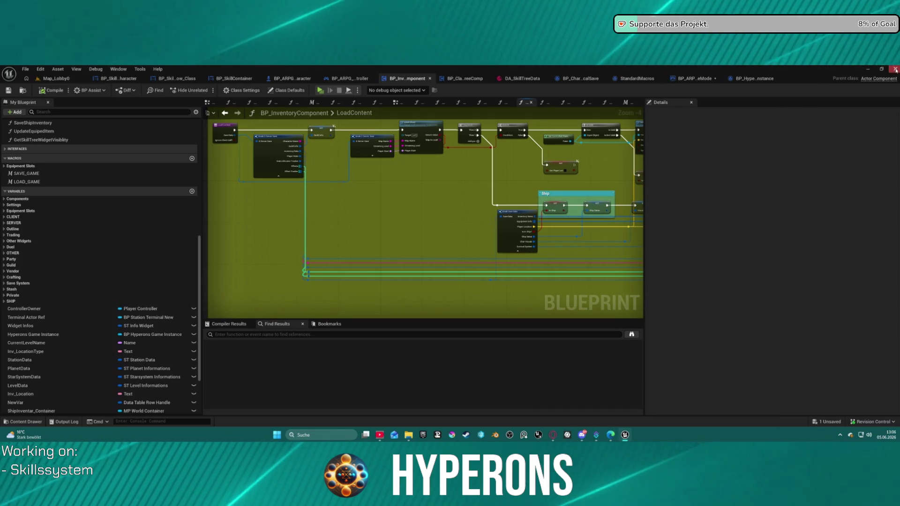
pyautogui.click(462, 325)
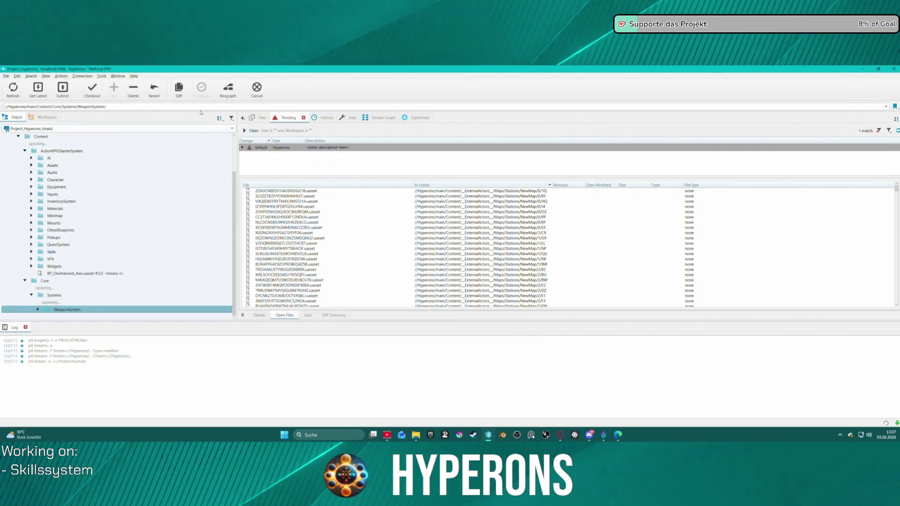
pyautogui.click(62, 88)
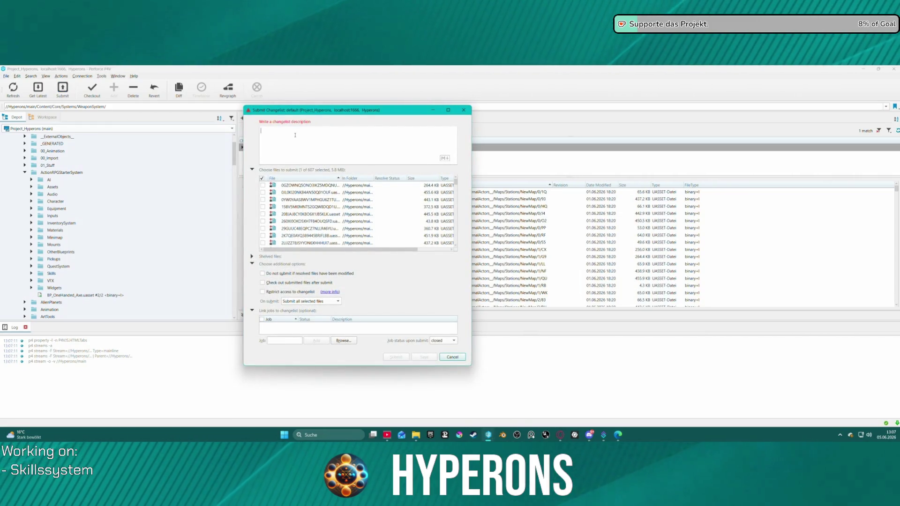
# Describe the change as 'Changes on Weapon System (fixed Calculation and Save issues) als inside Inventory Component' and submit.
pyautogui.write('Changes on We')
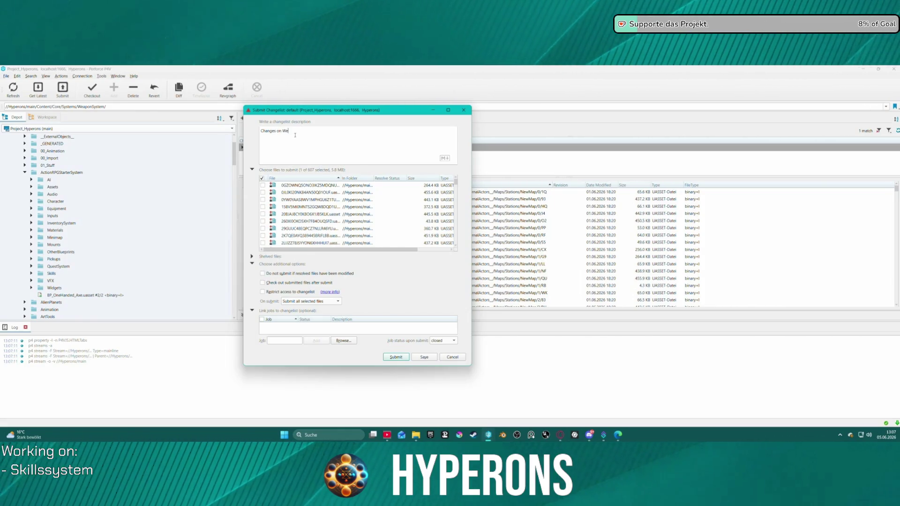
pyautogui.write('apon System')
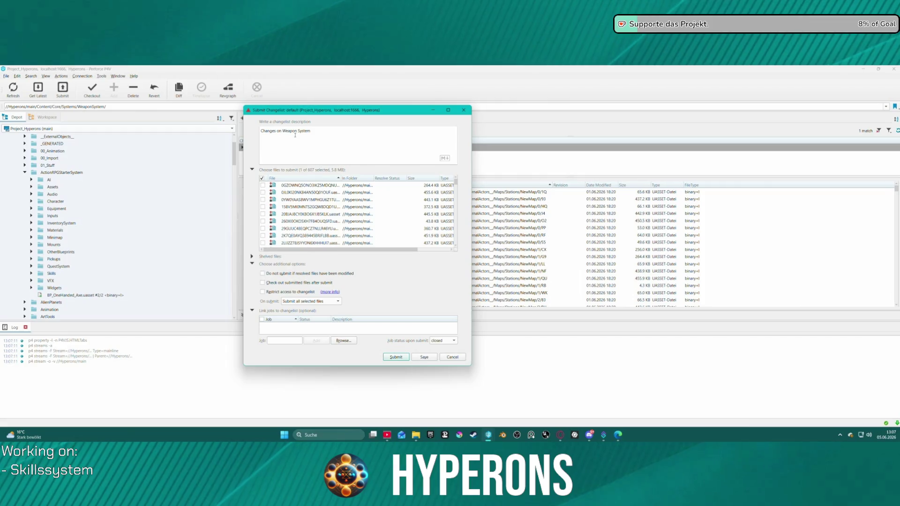
pyautogui.write(' (fixing Clas')
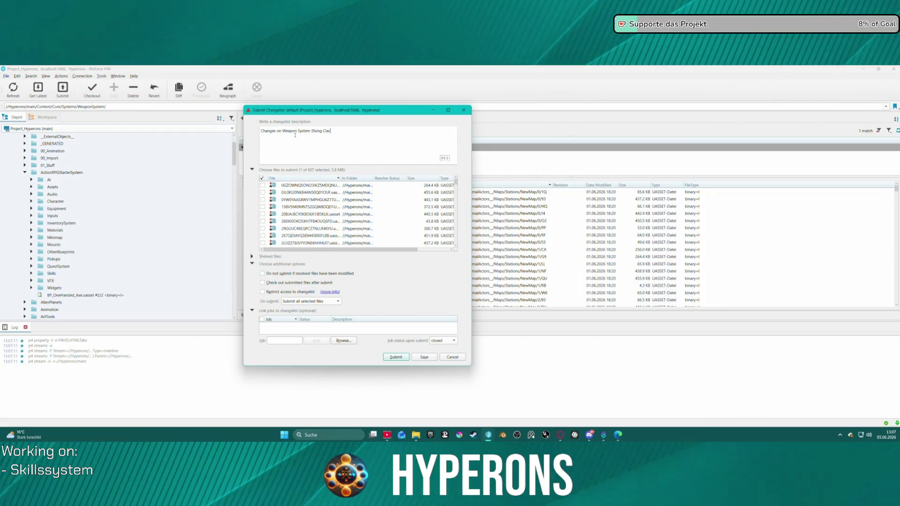
pyautogui.press('BackSpace')
pyautogui.press('BackSpace')
pyautogui.press('BackSpace')
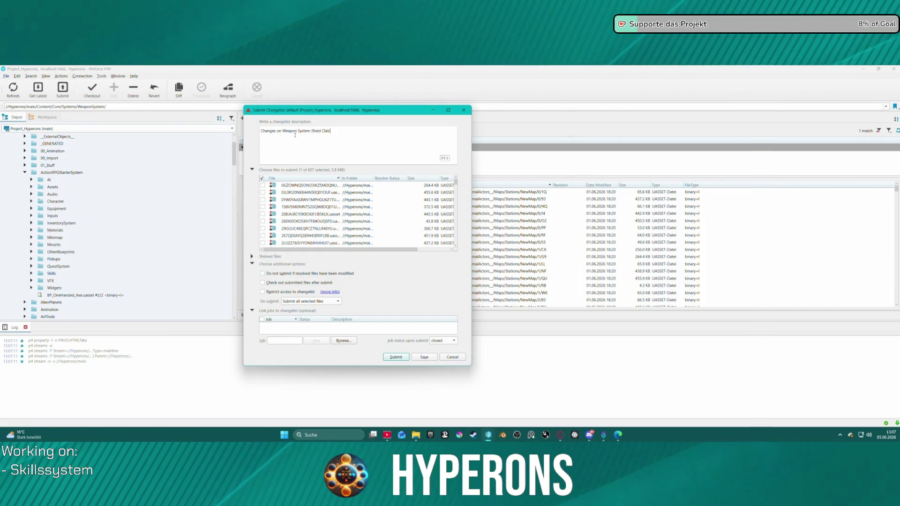
pyautogui.press('BackSpace')
pyautogui.press('BackSpace')
pyautogui.press('BackSpace')
pyautogui.write('c')
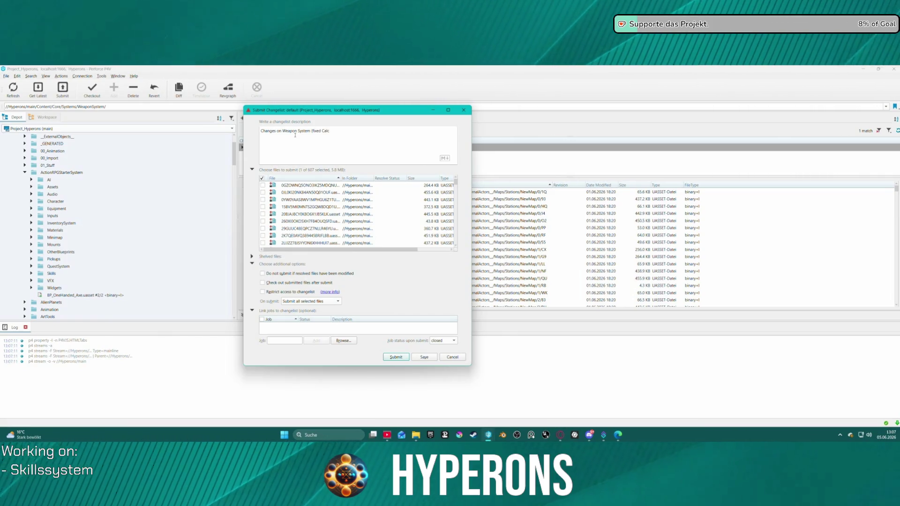
pyautogui.write('ulation Pro')
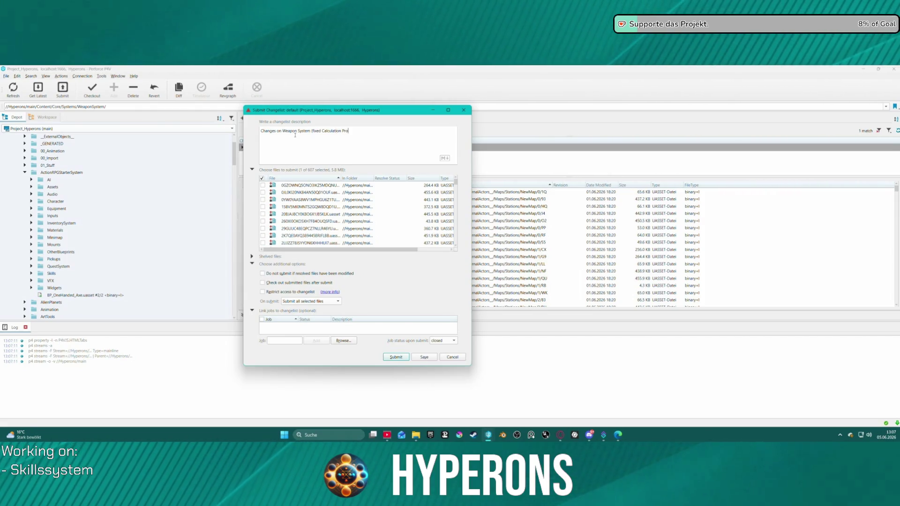
pyautogui.press('BackSpace')
pyautogui.press('BackSpace')
pyautogui.press('BackSpace')
pyautogui.write('iss')
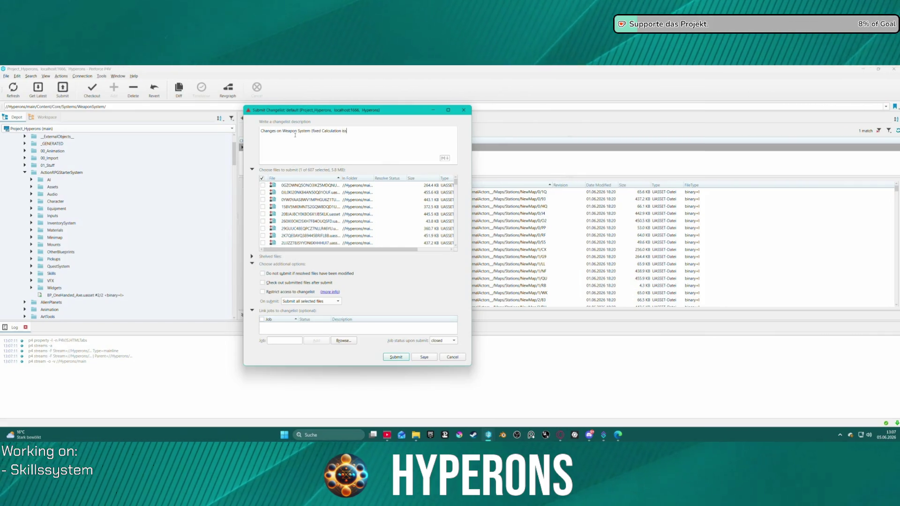
pyautogui.write('ues an')
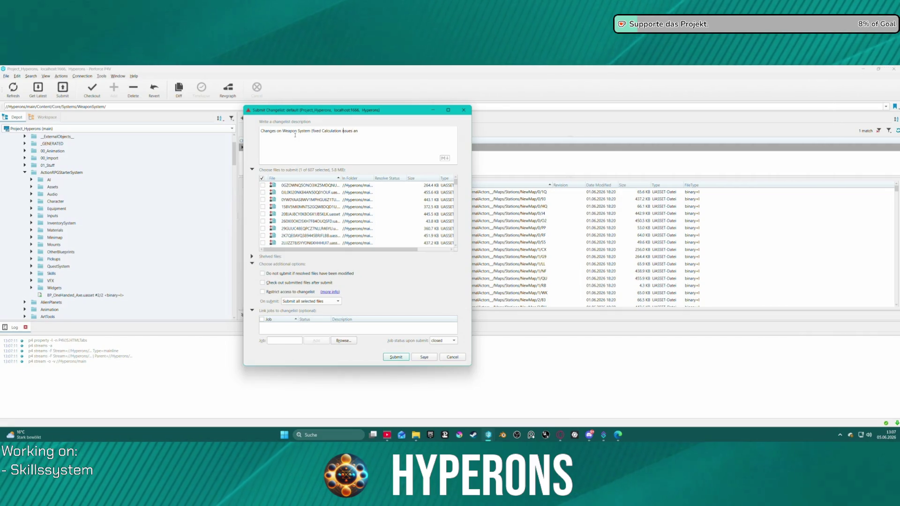
pyautogui.press('BackSpace')
pyautogui.press('BackSpace')
pyautogui.press('BackSpace')
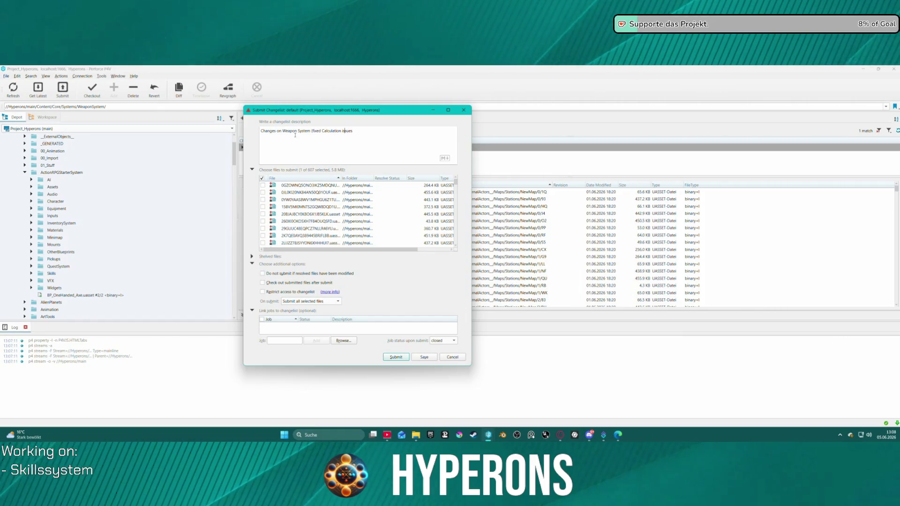
pyautogui.press('BackSpace')
pyautogui.write('and Save')
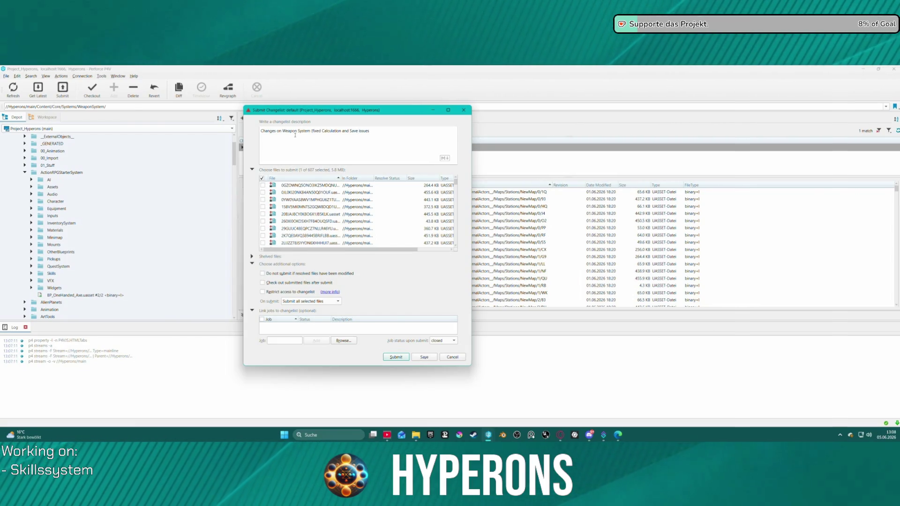
pyautogui.write(') als inside Inv')
pyautogui.write('entory Compo')
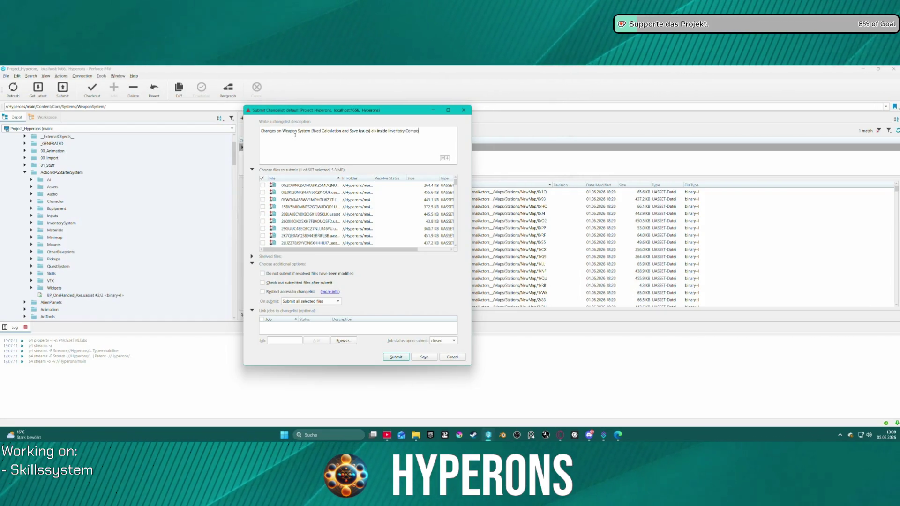
pyautogui.write('nent.')
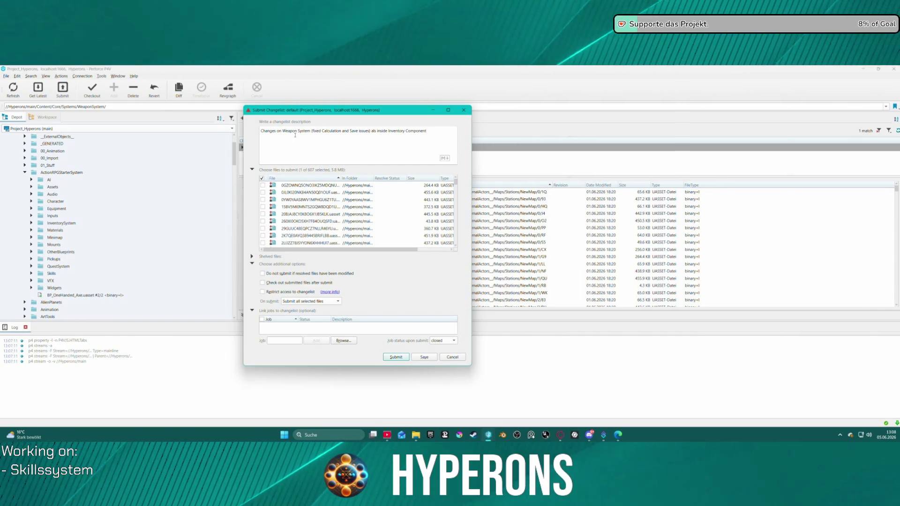
pyautogui.click(387, 360)
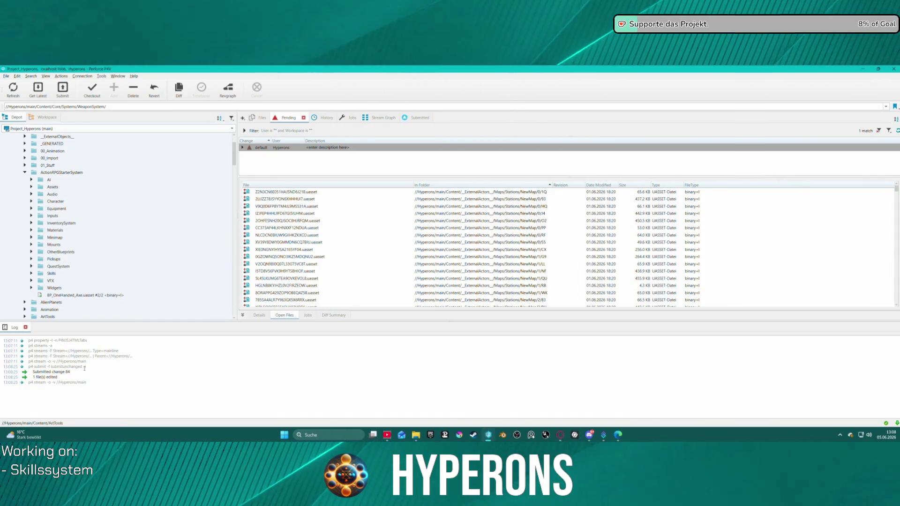
# View the //Hyperons/main history and open changelist 84 to check its description.
pyautogui.scroll(2, 56, 291)
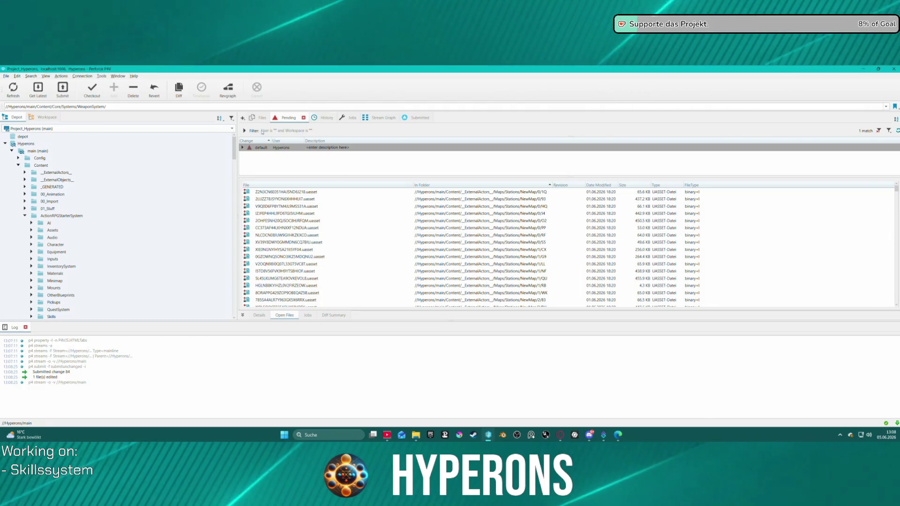
pyautogui.doubleClick(167, 151)
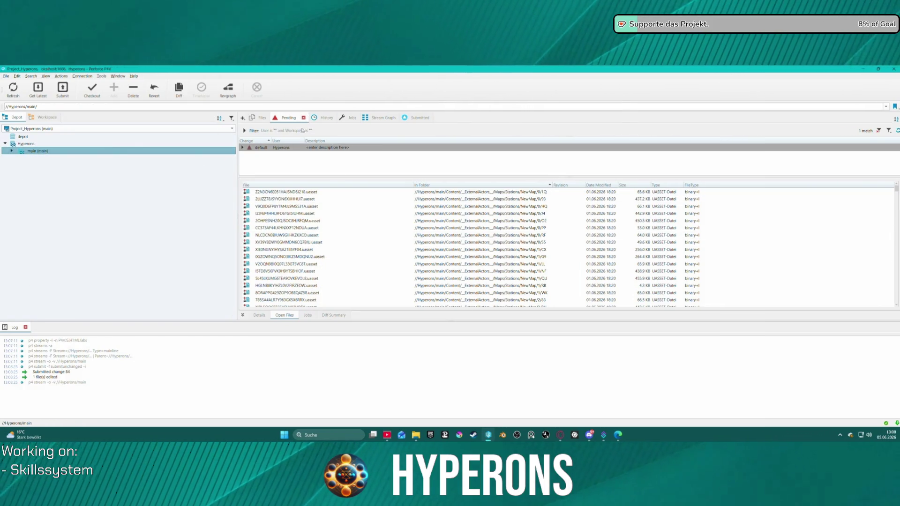
pyautogui.click(317, 118)
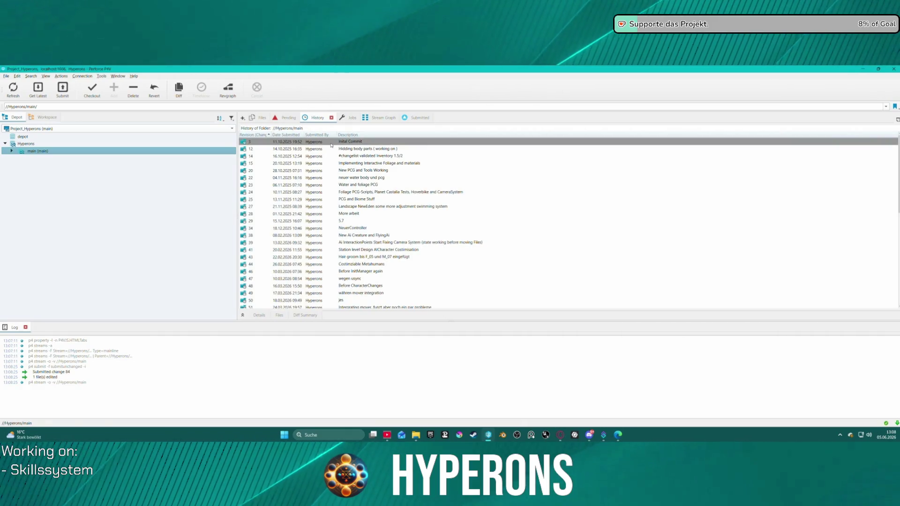
pyautogui.scroll(-10, 347, 211)
pyautogui.doubleClick(369, 300)
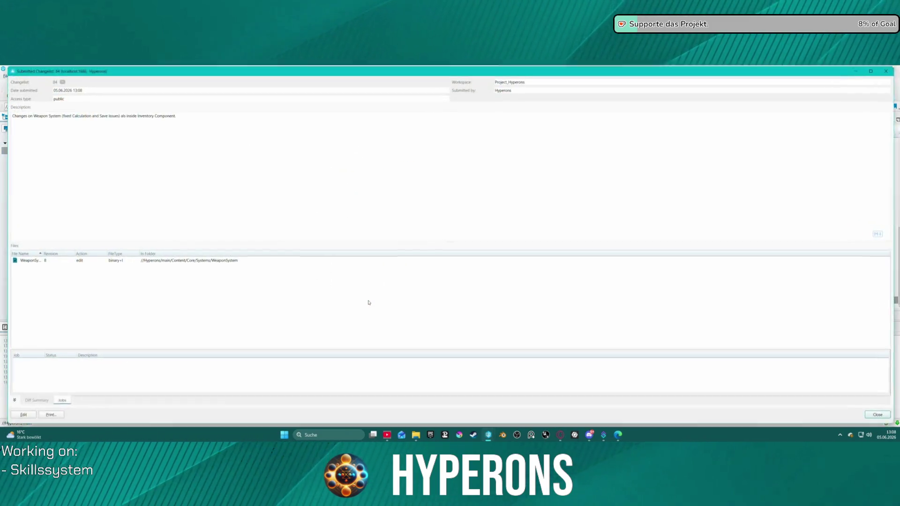
pyautogui.moveTo(192, 119); pyautogui.dragTo(2, 115)
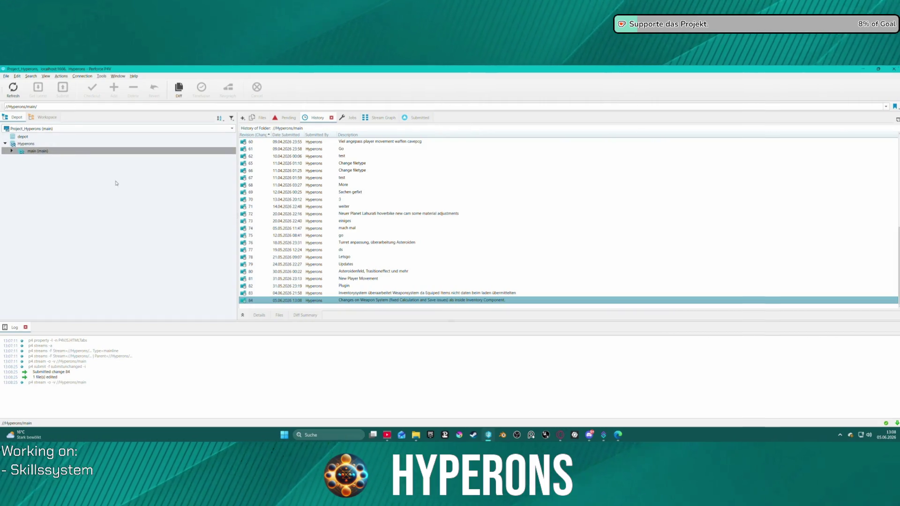
pyautogui.doubleClick(22, 152)
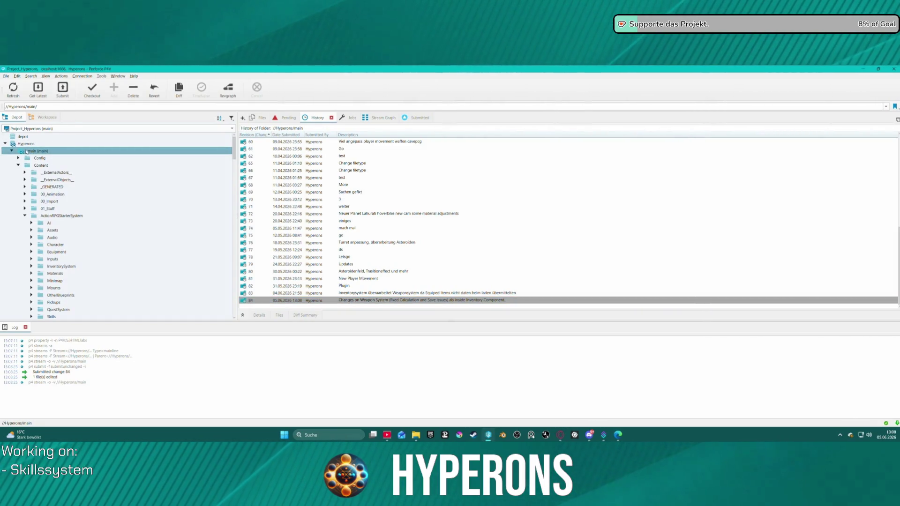
# Append 'again' to the description and submit all 606 remaining files as change 85.
pyautogui.click(62, 89)
pyautogui.write('again')
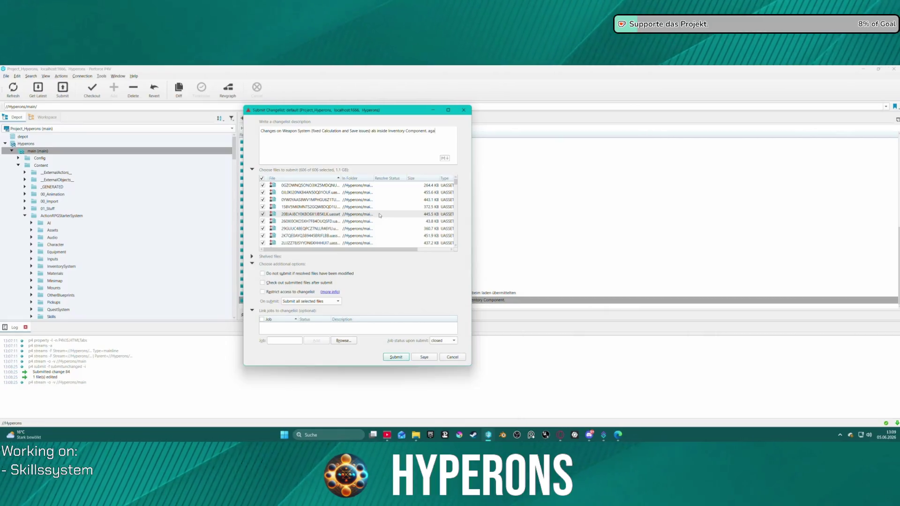
pyautogui.click(395, 357)
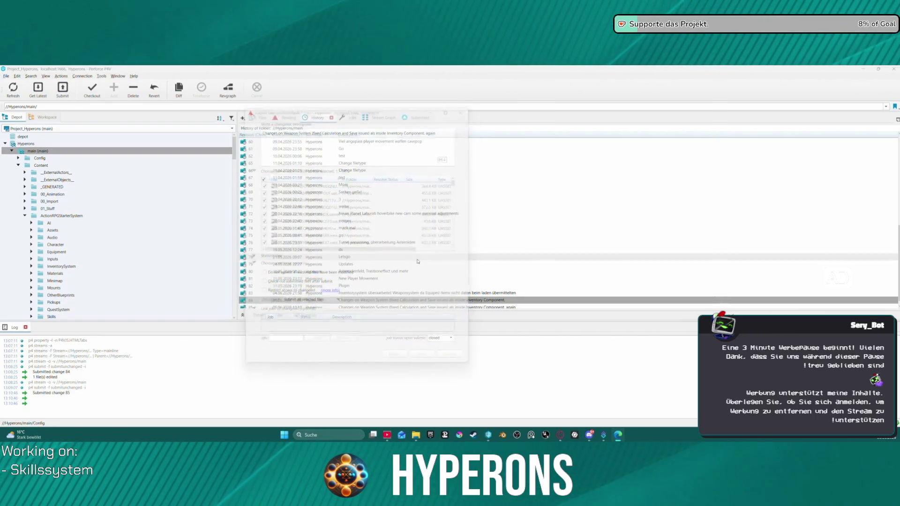
# Scroll through the P4V history list, then close Perforce.
pyautogui.scroll(-1, 417, 259)
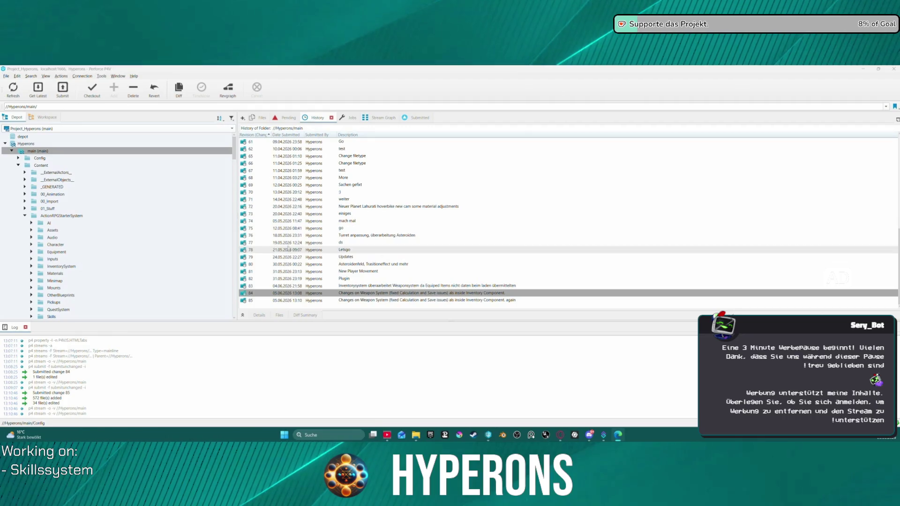
pyautogui.scroll(2, 288, 195)
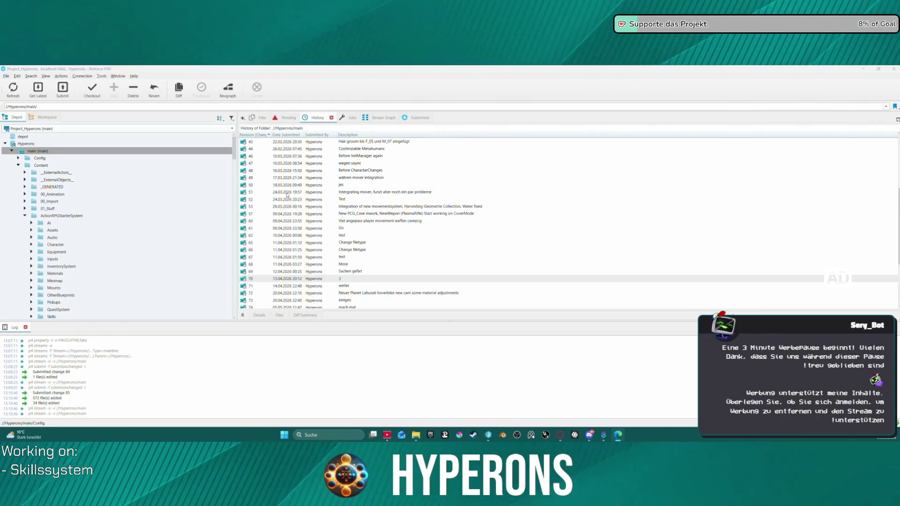
pyautogui.scroll(1, 288, 194)
pyautogui.scroll(5, 289, 193)
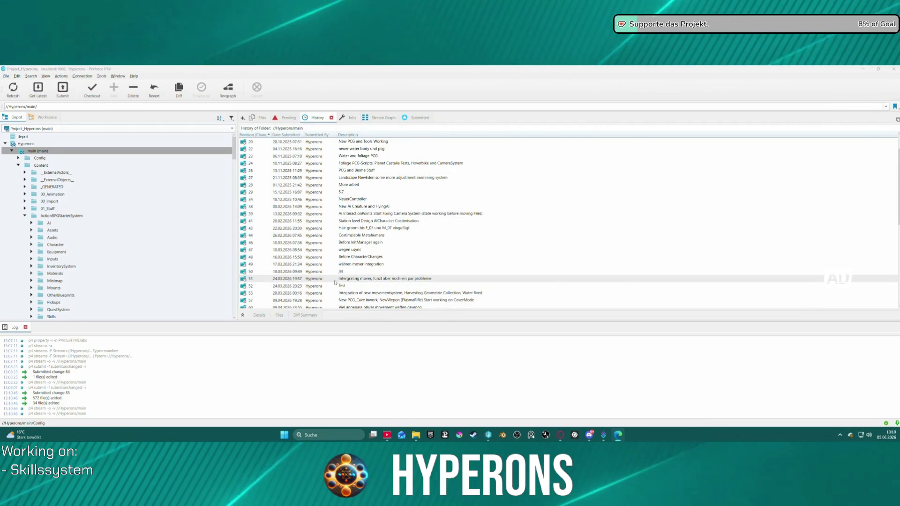
pyautogui.scroll(2, 330, 278)
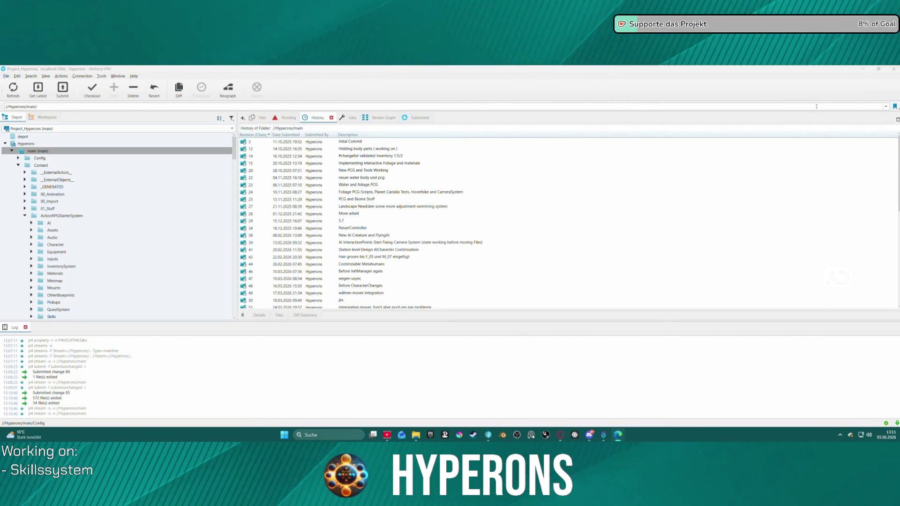
pyautogui.click(887, 72)
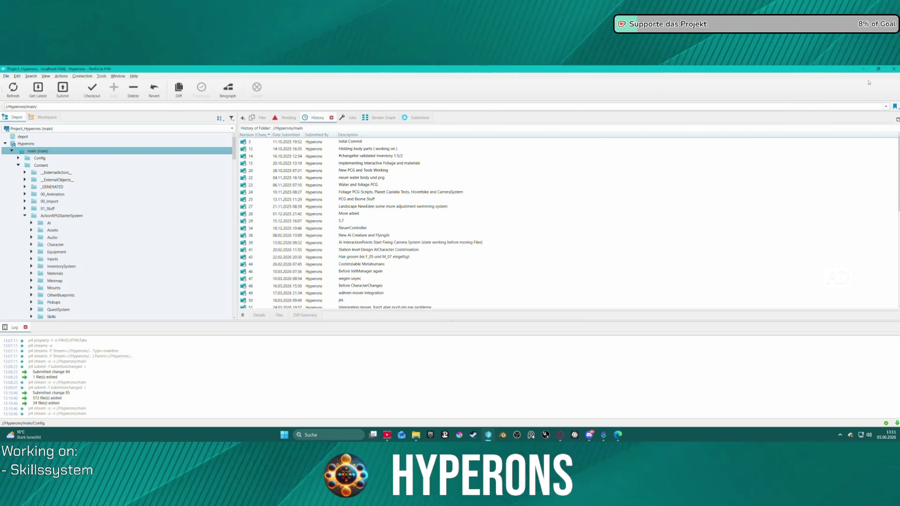
pyautogui.click(892, 70)
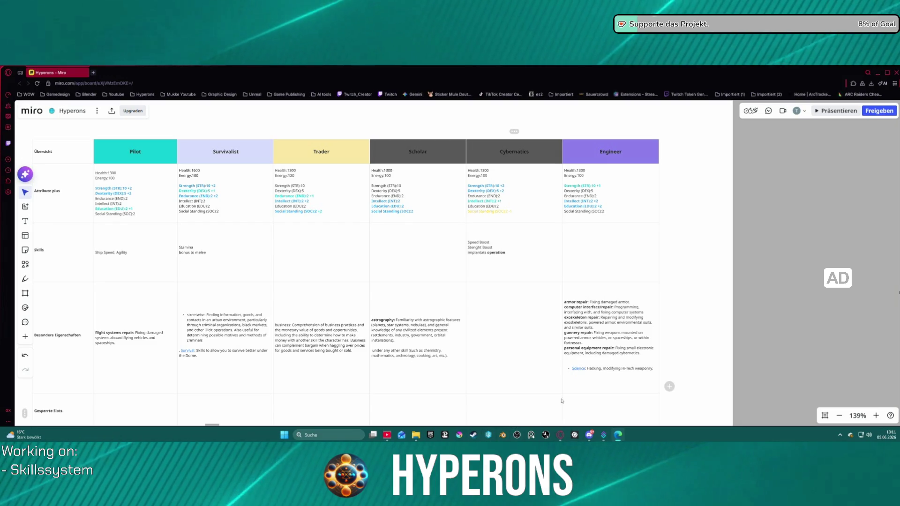
# Minimise the browser window showing the Hyperons Miro board.
pyautogui.click(877, 73)
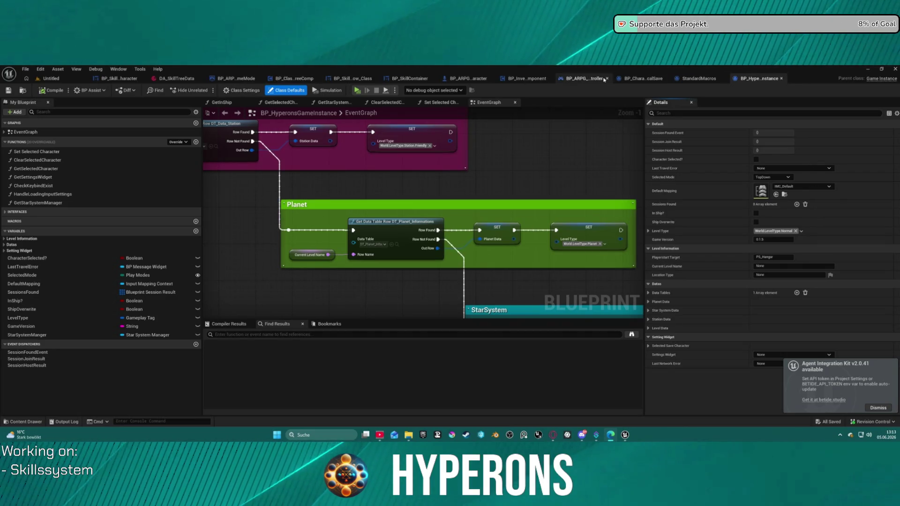
# Switch to BP_InventoryComponent and select the Is Valid, Set Actor Location and SET nodes.
pyautogui.click(529, 81)
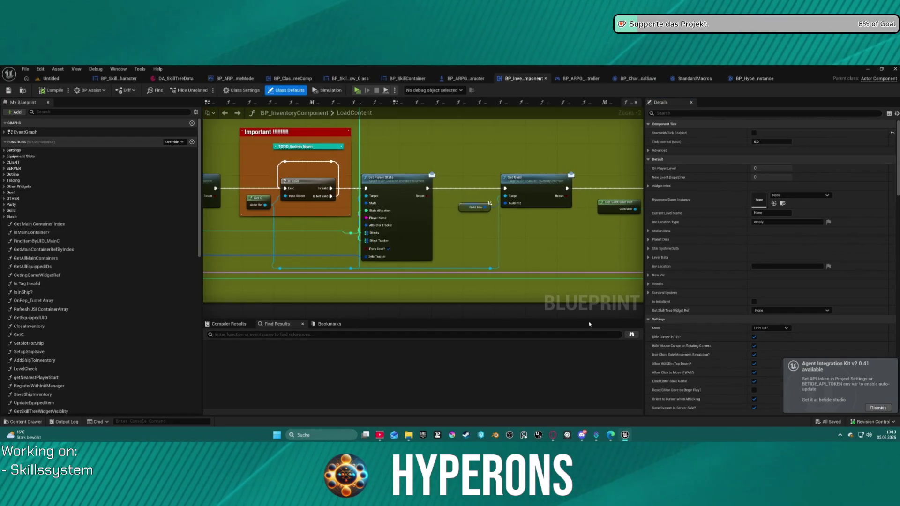
pyautogui.scroll(-5, 383, 200)
pyautogui.scroll(5, 383, 200)
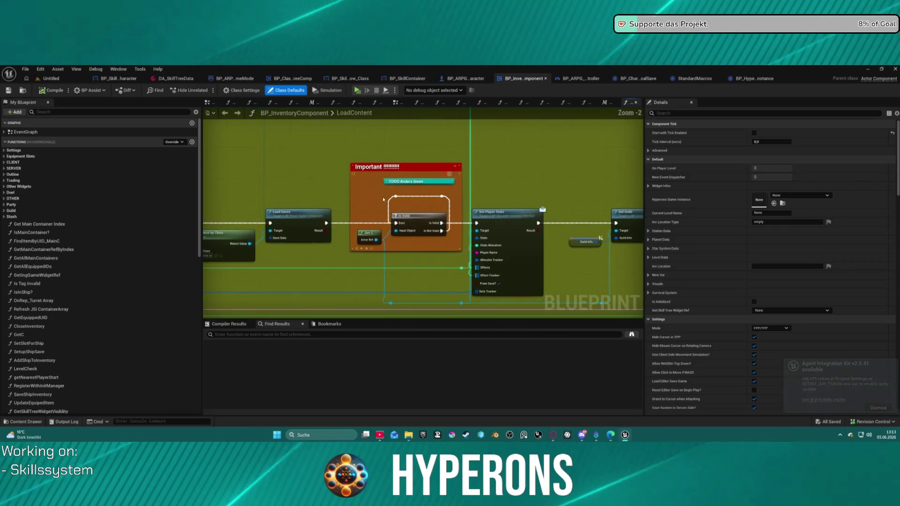
pyautogui.scroll(-5, 383, 200)
pyautogui.scroll(4, 423, 177)
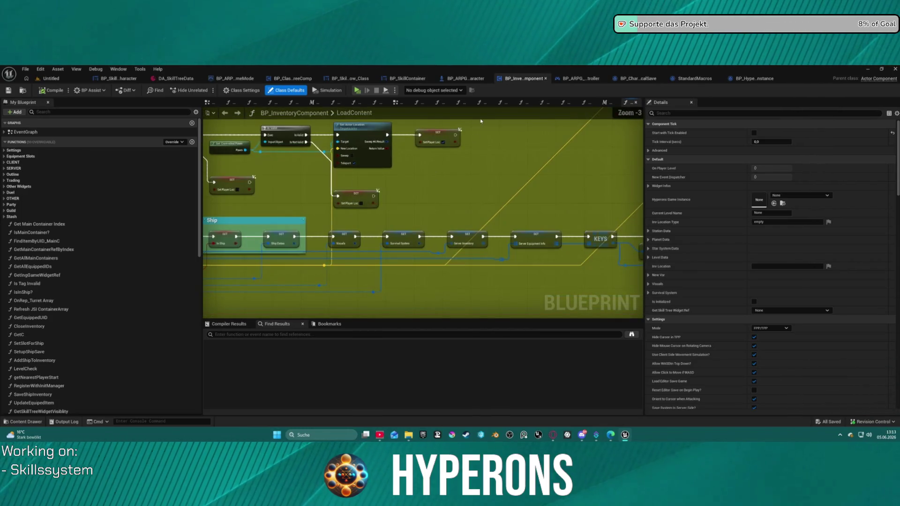
pyautogui.moveTo(486, 126); pyautogui.dragTo(523, 167)
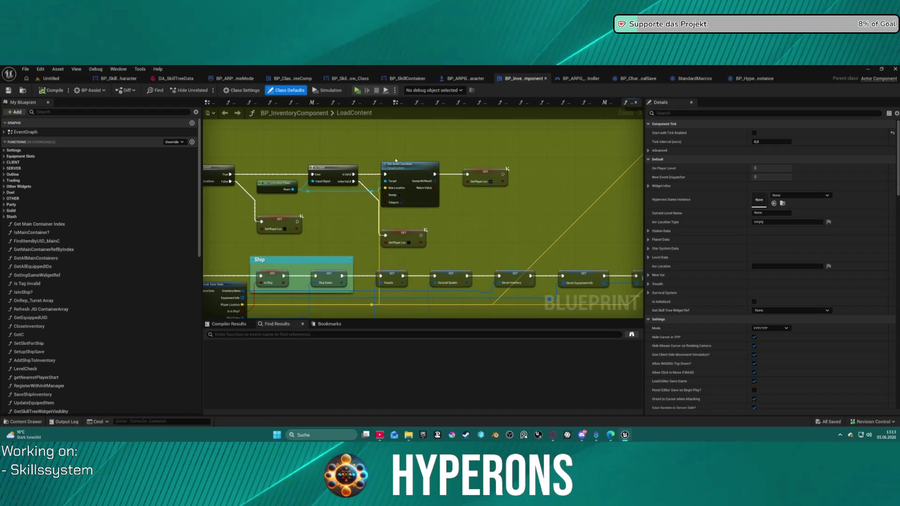
pyautogui.moveTo(395, 160); pyautogui.dragTo(578, 160)
pyautogui.scroll(1, 453, 151)
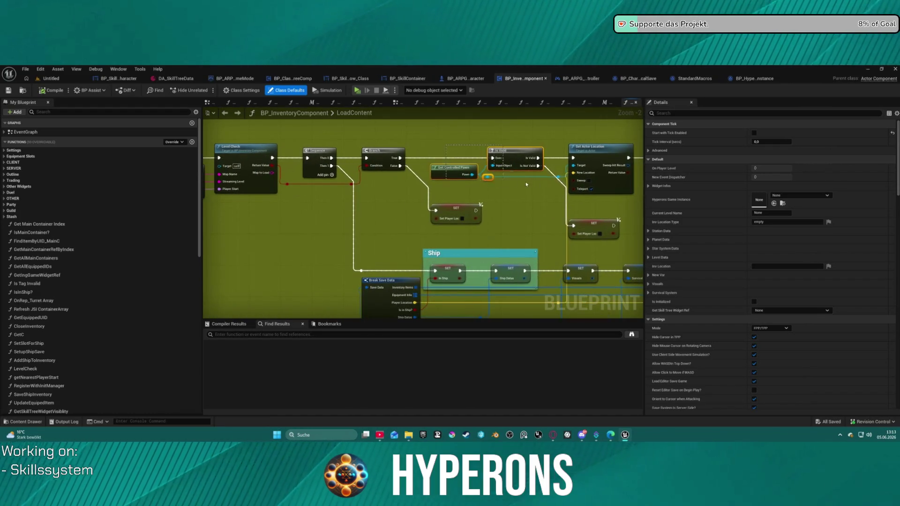
pyautogui.moveTo(526, 185)
pyautogui.mouseDown()
pyautogui.moveTo(590, 197)
pyautogui.moveTo(564, 198)
pyautogui.mouseUp()
pyautogui.moveTo(328, 187)
pyautogui.mouseDown()
pyautogui.moveTo(483, 185)
pyautogui.moveTo(589, 170)
pyautogui.mouseUp()
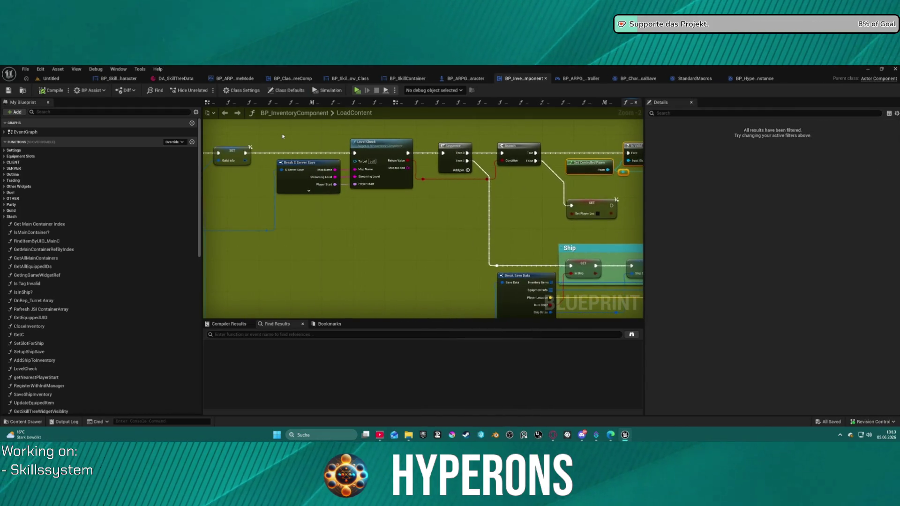
pyautogui.moveTo(282, 136)
pyautogui.mouseDown()
pyautogui.moveTo(452, 136)
pyautogui.moveTo(361, 135)
pyautogui.moveTo(631, 191)
pyautogui.mouseUp()
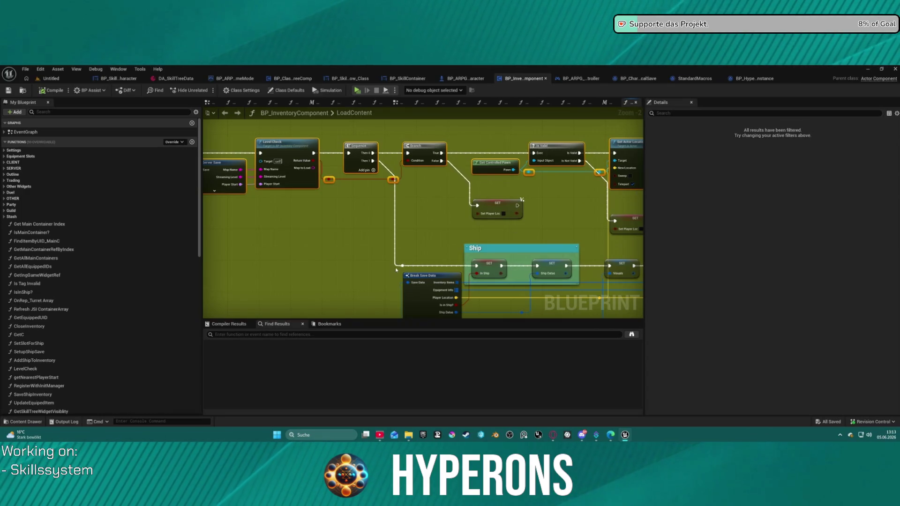
pyautogui.moveTo(395, 269)
pyautogui.mouseDown()
pyautogui.moveTo(422, 241)
pyautogui.moveTo(435, 245)
pyautogui.moveTo(327, 218)
pyautogui.moveTo(291, 190)
pyautogui.moveTo(673, 205)
pyautogui.moveTo(493, 207)
pyautogui.moveTo(399, 224)
pyautogui.moveTo(415, 148)
pyautogui.mouseUp()
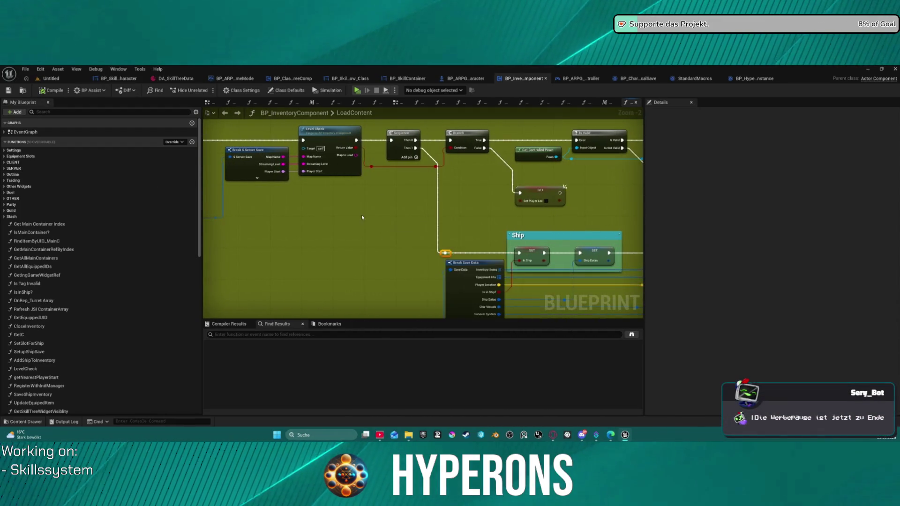
# Connect Sequence's Then 1 to the reroute and wire the SET node's execution output onward.
pyautogui.moveTo(361, 215); pyautogui.dragTo(432, 196)
pyautogui.moveTo(293, 123); pyautogui.dragTo(506, 194)
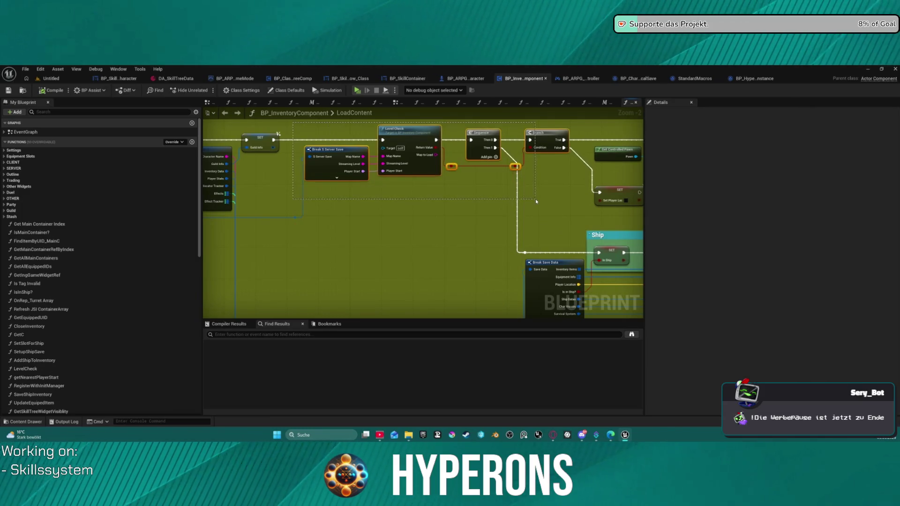
pyautogui.moveTo(630, 205); pyautogui.dragTo(538, 213)
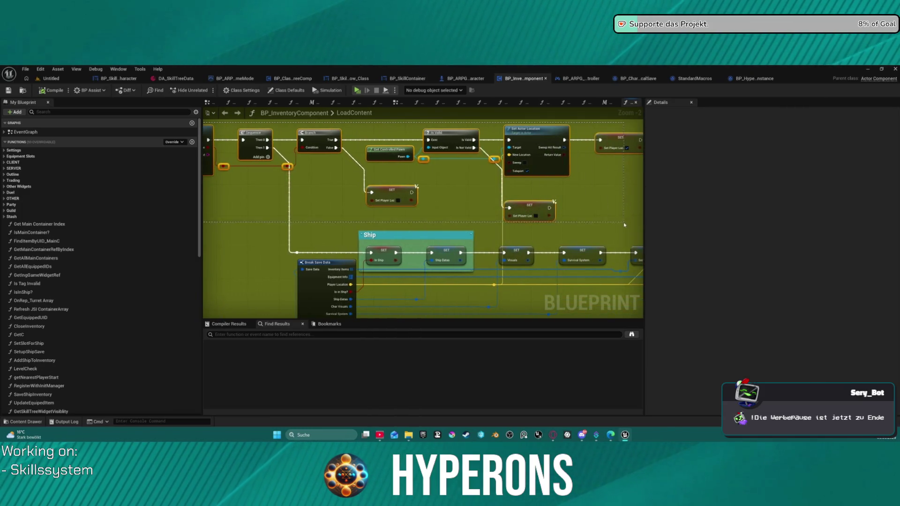
pyautogui.moveTo(631, 226); pyautogui.dragTo(619, 223)
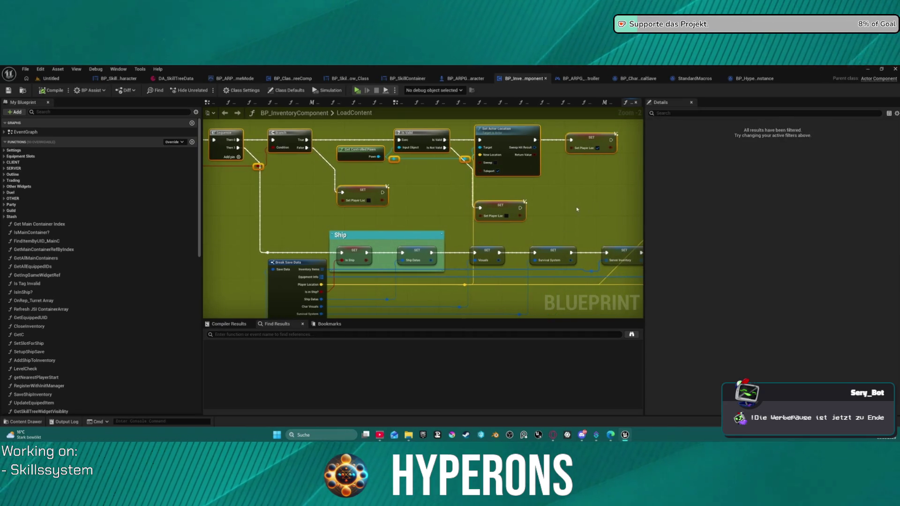
pyautogui.press('f')
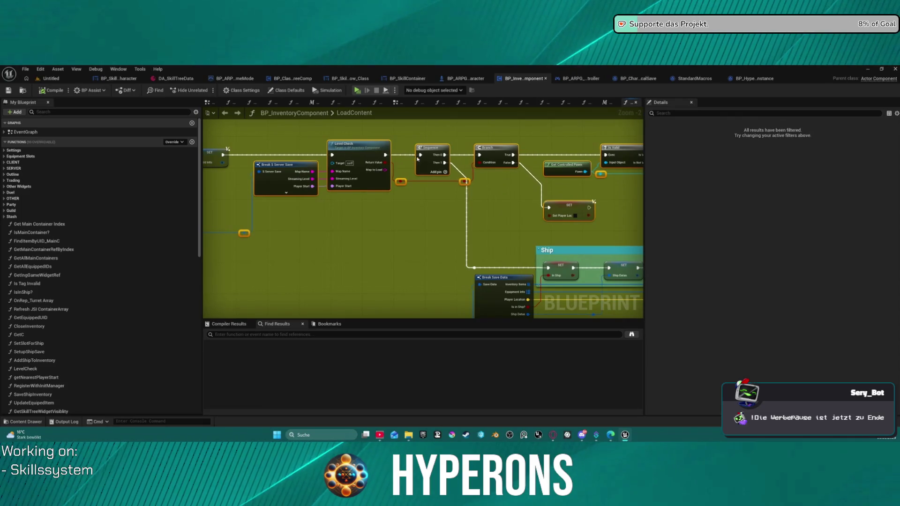
pyautogui.press('f')
pyautogui.moveTo(306, 155)
pyautogui.mouseDown()
pyautogui.moveTo(529, 283)
pyautogui.moveTo(559, 270)
pyautogui.mouseUp()
pyautogui.press('f')
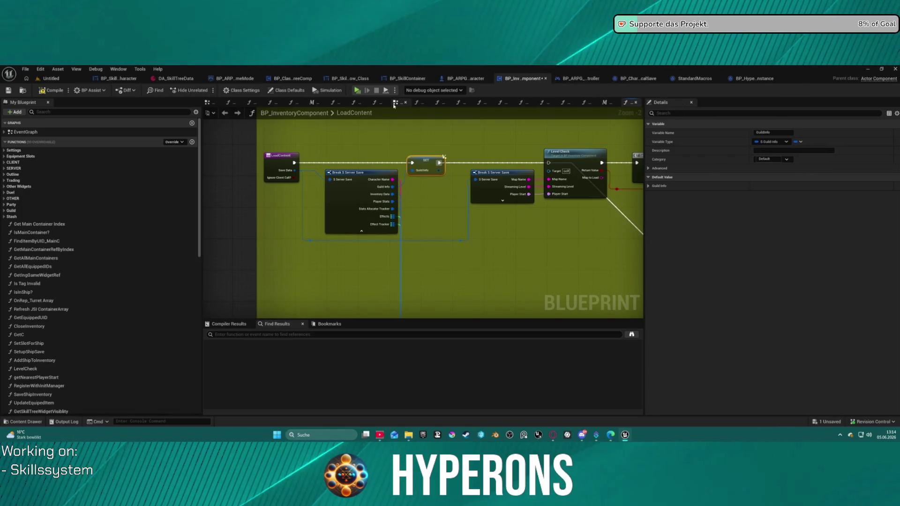
# Close the GetServerEquipmentSlotInfoBySlot and SetInfoBySlotInfo graph tabs.
pyautogui.click(605, 104)
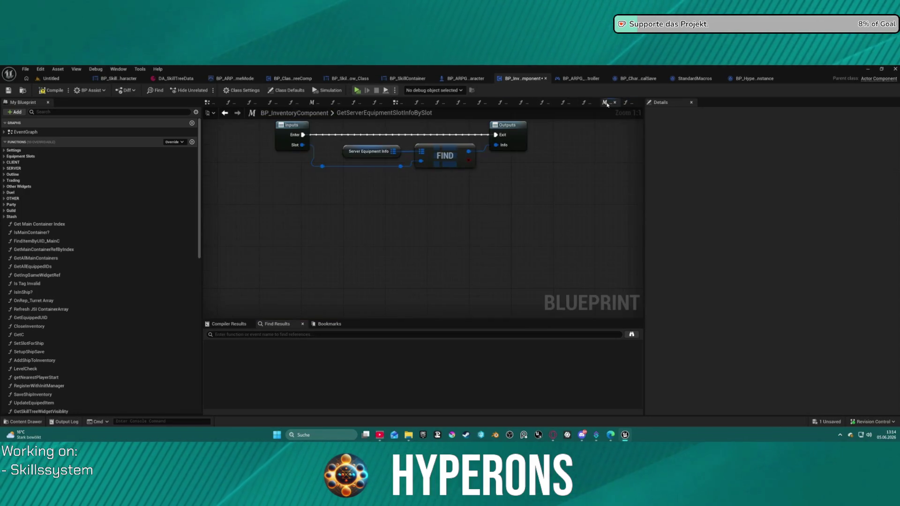
pyautogui.middleClick(607, 104)
pyautogui.click(605, 105)
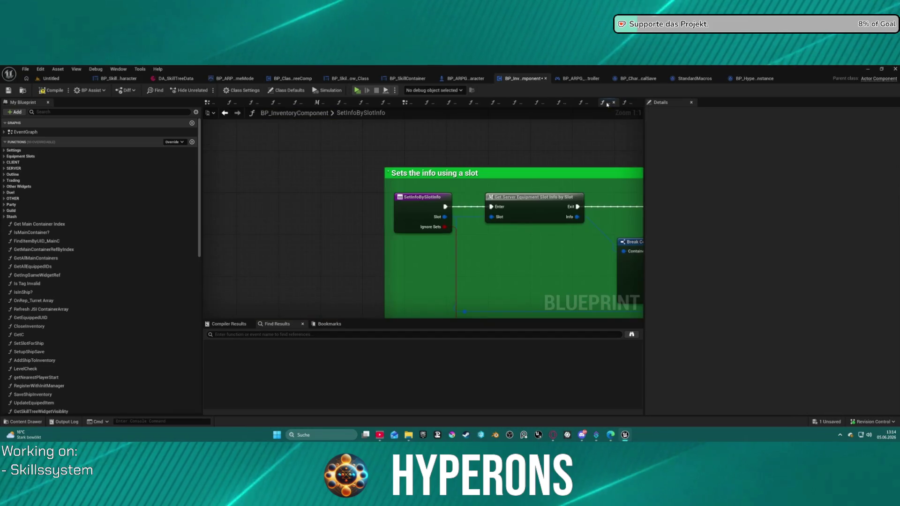
pyautogui.middleClick(605, 105)
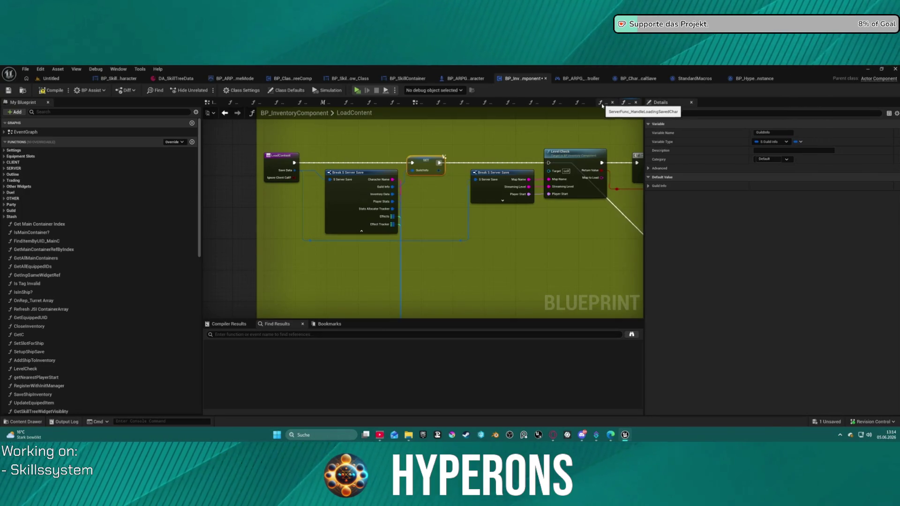
# Open the ServerFunc_HandleLoadingSavedChar graph and survey its nodes around Get Save by Index.
pyautogui.click(605, 105)
pyautogui.scroll(-10, 356, 187)
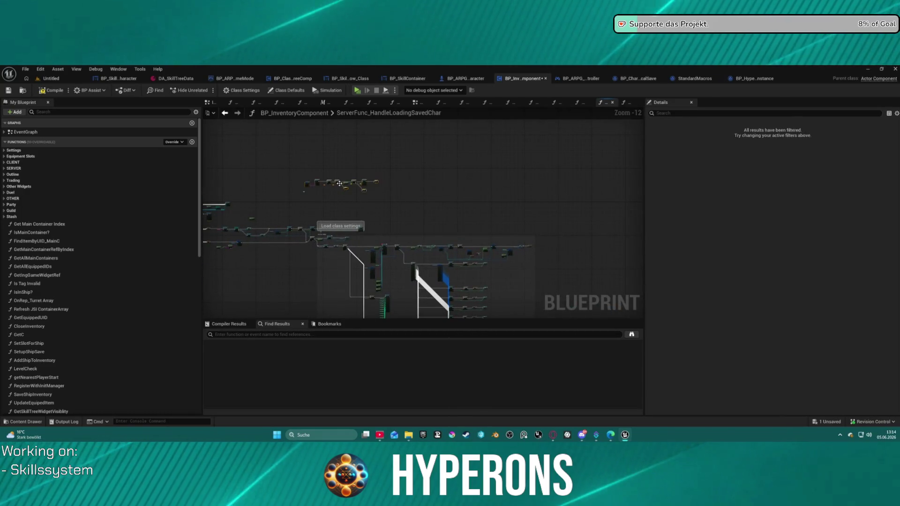
pyautogui.scroll(7, 347, 197)
pyautogui.scroll(5, 400, 195)
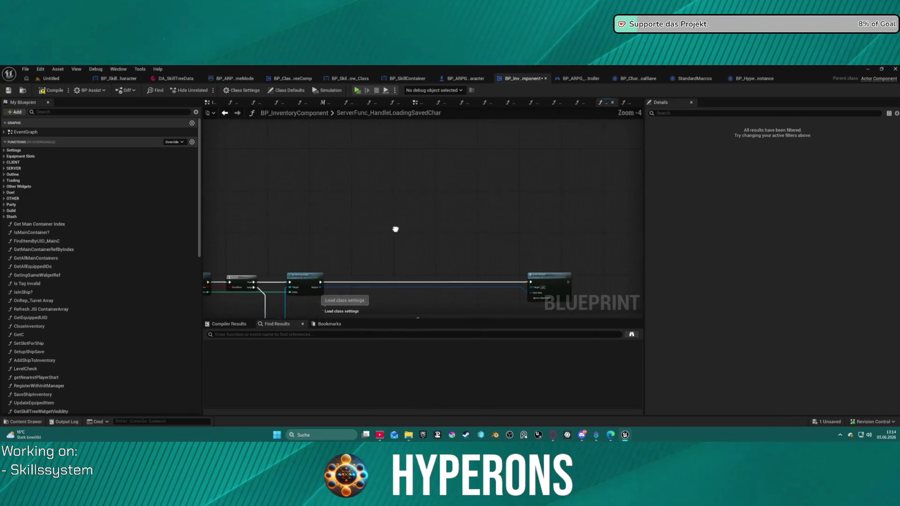
pyautogui.moveTo(370, 225)
pyautogui.mouseDown()
pyautogui.moveTo(339, 251)
pyautogui.moveTo(297, 149)
pyautogui.mouseUp()
pyautogui.scroll(-6, 297, 148)
pyautogui.moveTo(387, 255)
pyautogui.mouseDown()
pyautogui.moveTo(356, 302)
pyautogui.moveTo(337, 145)
pyautogui.moveTo(291, 184)
pyautogui.moveTo(247, 192)
pyautogui.mouseUp()
pyautogui.scroll(3, 347, 314)
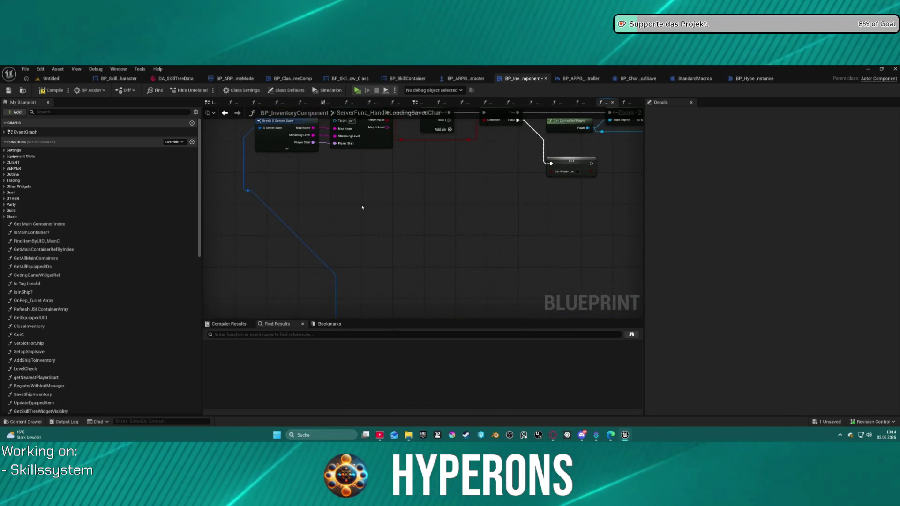
pyautogui.scroll(-3, 319, 237)
pyautogui.scroll(2, 319, 237)
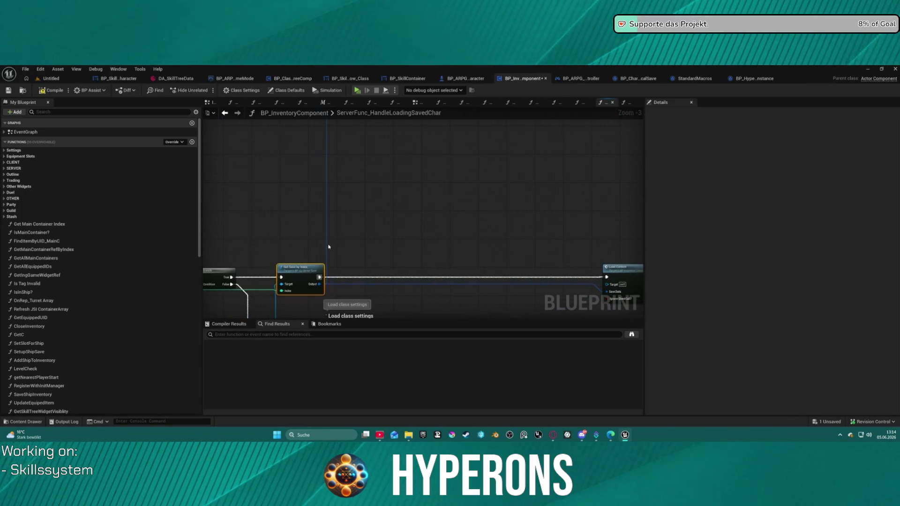
pyautogui.moveTo(319, 278)
pyautogui.mouseDown()
pyautogui.moveTo(324, 142)
pyautogui.moveTo(302, 214)
pyautogui.moveTo(311, 126)
pyautogui.mouseUp()
pyautogui.moveTo(532, 247); pyautogui.dragTo(376, 321)
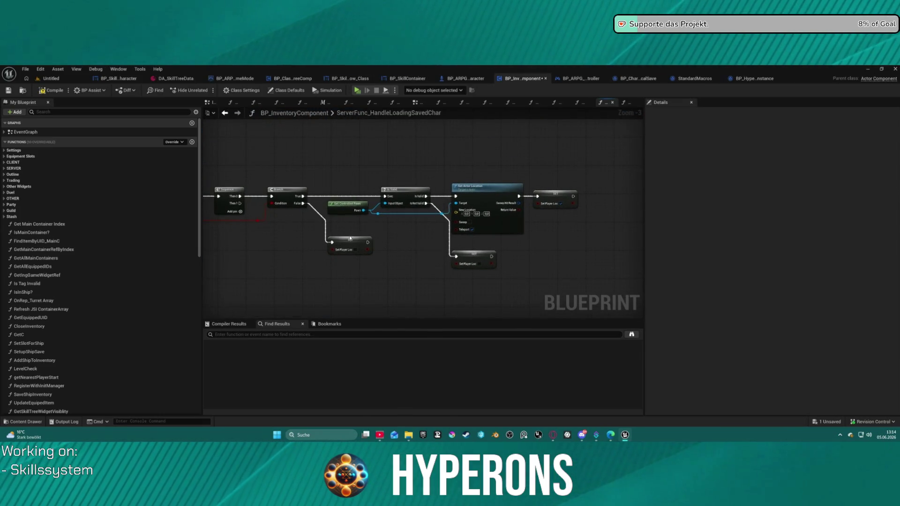
# Move the Set Player Loc SET nodes apart and inspect the Load Content node.
pyautogui.moveTo(349, 238)
pyautogui.mouseDown()
pyautogui.moveTo(502, 243)
pyautogui.moveTo(373, 246)
pyautogui.moveTo(545, 319)
pyautogui.moveTo(598, 193)
pyautogui.moveTo(515, 220)
pyautogui.moveTo(454, 219)
pyautogui.moveTo(324, 278)
pyautogui.moveTo(297, 279)
pyautogui.mouseUp()
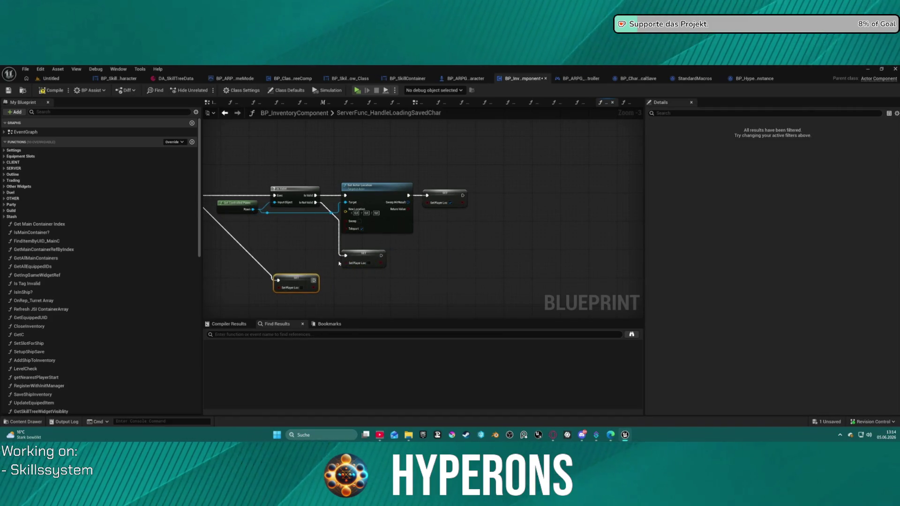
pyautogui.click(350, 257)
pyautogui.moveTo(563, 205)
pyautogui.mouseDown()
pyautogui.moveTo(473, 205)
pyautogui.moveTo(572, 198)
pyautogui.moveTo(519, 198)
pyautogui.moveTo(397, 284)
pyautogui.moveTo(470, 191)
pyautogui.moveTo(577, 197)
pyautogui.moveTo(463, 305)
pyautogui.moveTo(467, 409)
pyautogui.mouseUp()
pyautogui.click(554, 186)
pyautogui.moveTo(312, 220)
pyautogui.mouseDown()
pyautogui.moveTo(317, 201)
pyautogui.moveTo(388, 275)
pyautogui.moveTo(377, 253)
pyautogui.mouseUp()
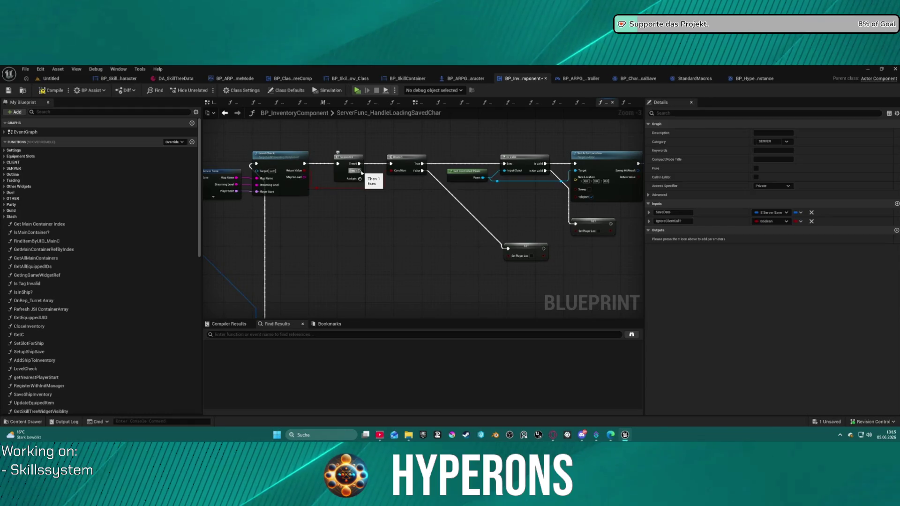
# Search for a 'next tick' node from Sequence's Then 1 pin, then cancel without adding one.
pyautogui.moveTo(360, 171)
pyautogui.mouseDown()
pyautogui.moveTo(411, 249)
pyautogui.moveTo(396, 290)
pyautogui.mouseUp()
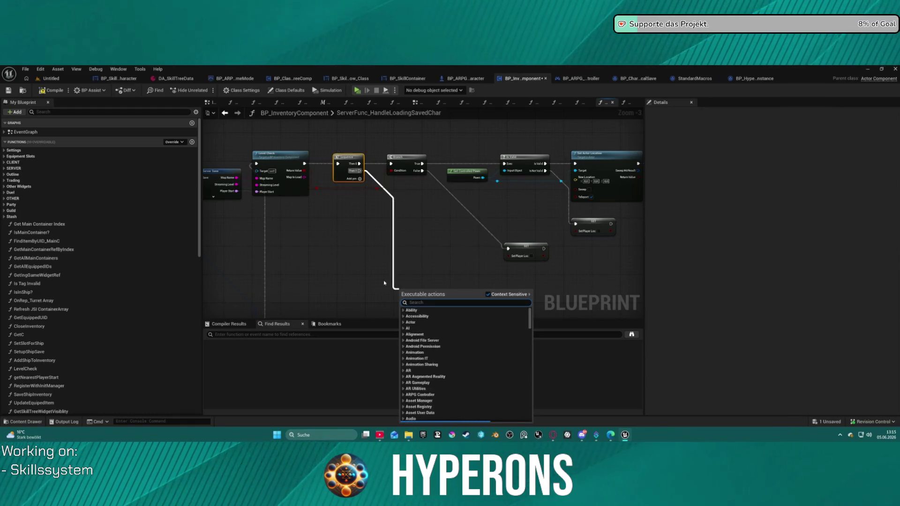
pyautogui.write('nex t')
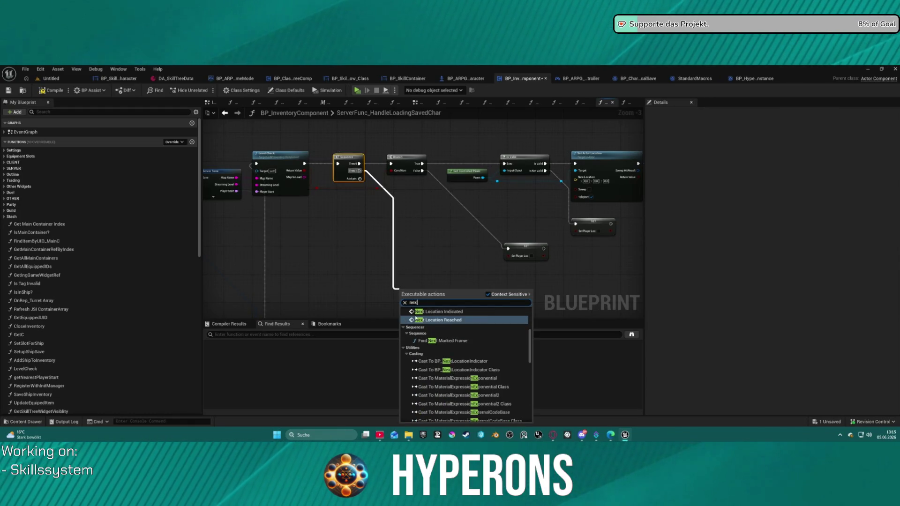
pyautogui.write('i')
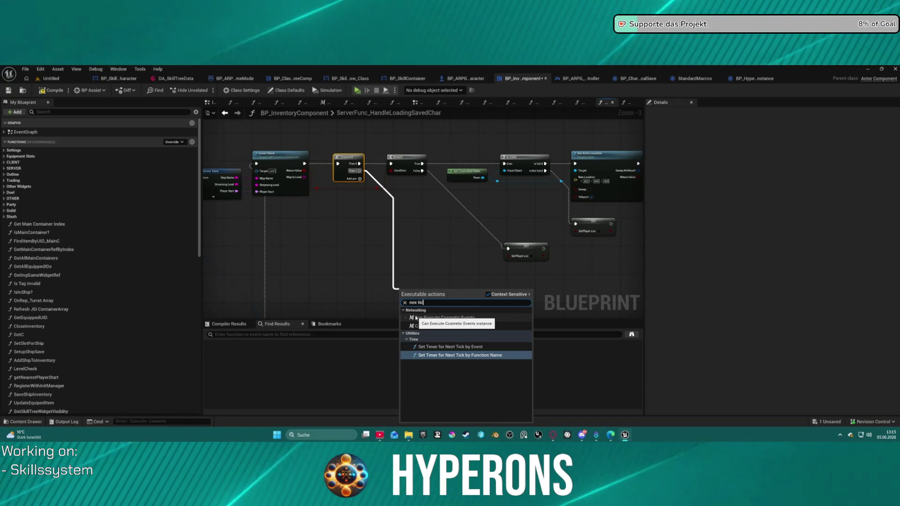
pyautogui.press('Escape')
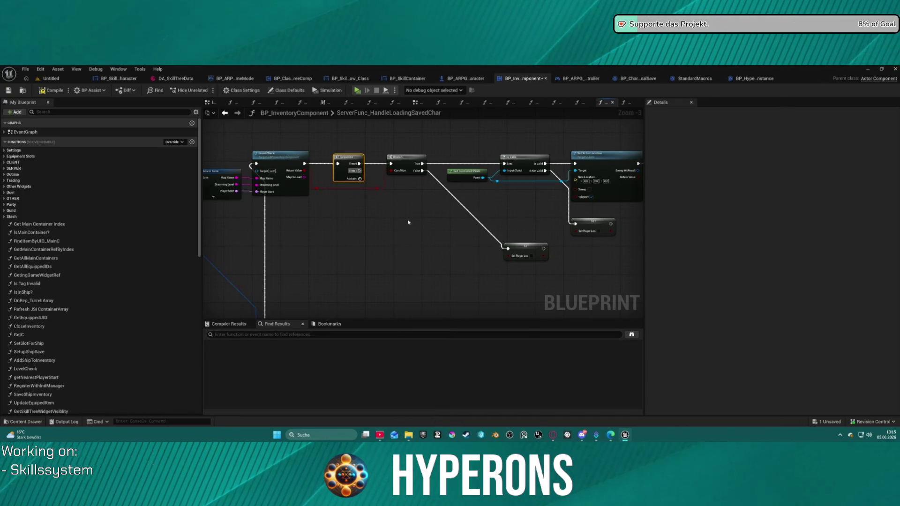
# Select the Level Check through Set Actor Location spawn nodes and bring up their context menu.
pyautogui.scroll(-4, 347, 173)
pyautogui.scroll(3, 385, 228)
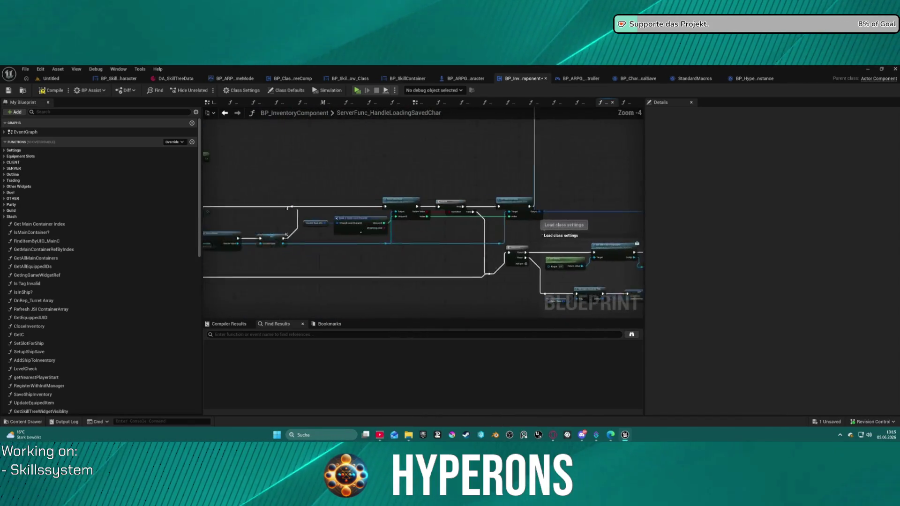
pyautogui.moveTo(421, 234)
pyautogui.mouseDown()
pyautogui.moveTo(532, 244)
pyautogui.moveTo(311, 175)
pyautogui.moveTo(535, 203)
pyautogui.moveTo(400, 225)
pyautogui.moveTo(382, 195)
pyautogui.moveTo(361, 239)
pyautogui.moveTo(255, 144)
pyautogui.moveTo(356, 139)
pyautogui.moveTo(349, 162)
pyautogui.moveTo(450, 195)
pyautogui.moveTo(493, 158)
pyautogui.moveTo(438, 177)
pyautogui.moveTo(522, 241)
pyautogui.moveTo(526, 204)
pyautogui.moveTo(396, 308)
pyautogui.mouseUp()
pyautogui.scroll(-1, 395, 307)
pyautogui.moveTo(236, 168)
pyautogui.mouseDown()
pyautogui.moveTo(502, 253)
pyautogui.moveTo(542, 237)
pyautogui.moveTo(561, 255)
pyautogui.moveTo(581, 227)
pyautogui.moveTo(572, 258)
pyautogui.mouseUp()
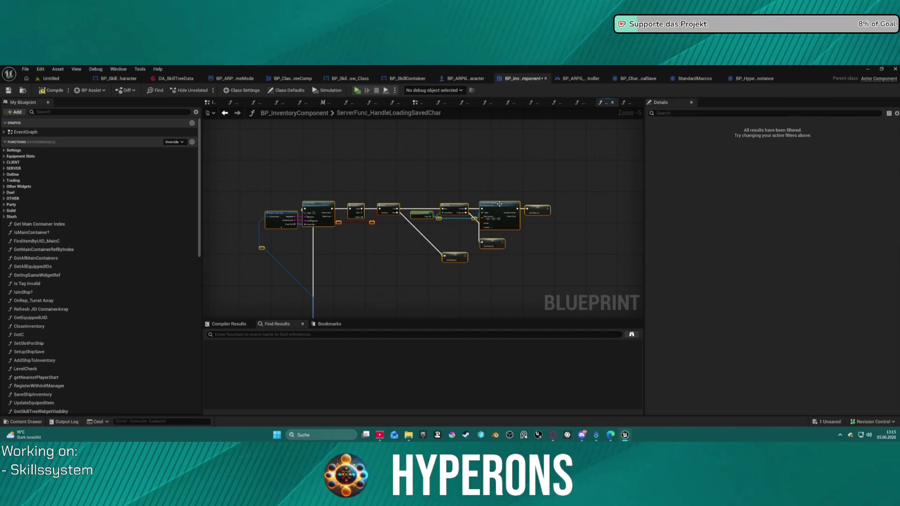
pyautogui.rightClick(493, 206)
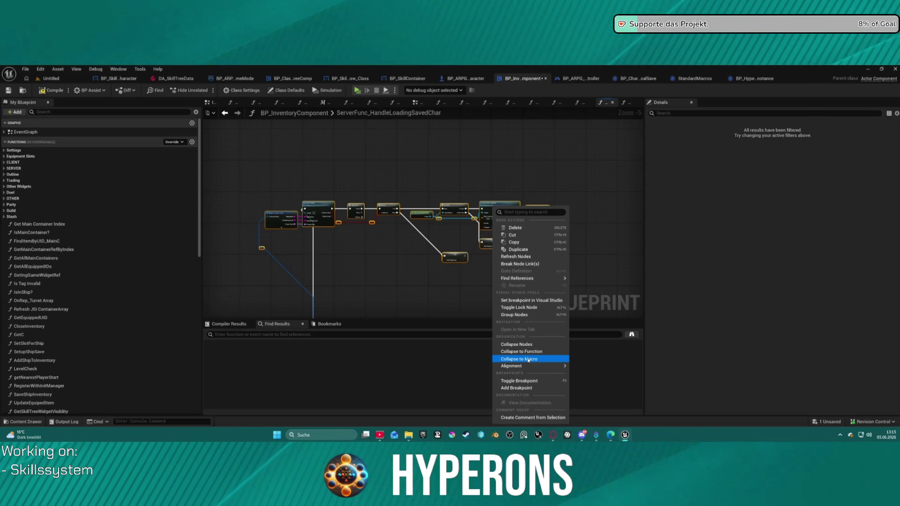
# Collapse the selected spawn nodes into a macro named InitPlayerSpawn and open its graph.
pyautogui.click(528, 359)
pyautogui.write('Init')
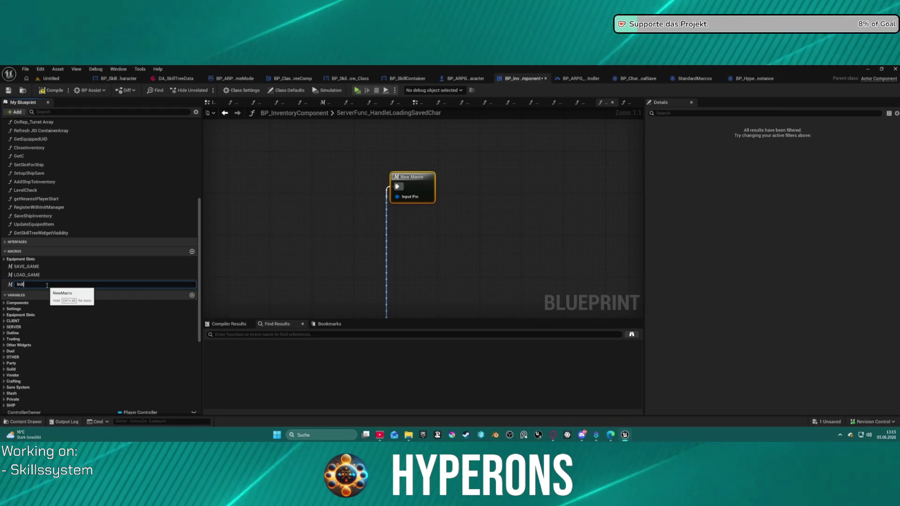
pyautogui.write('loc')
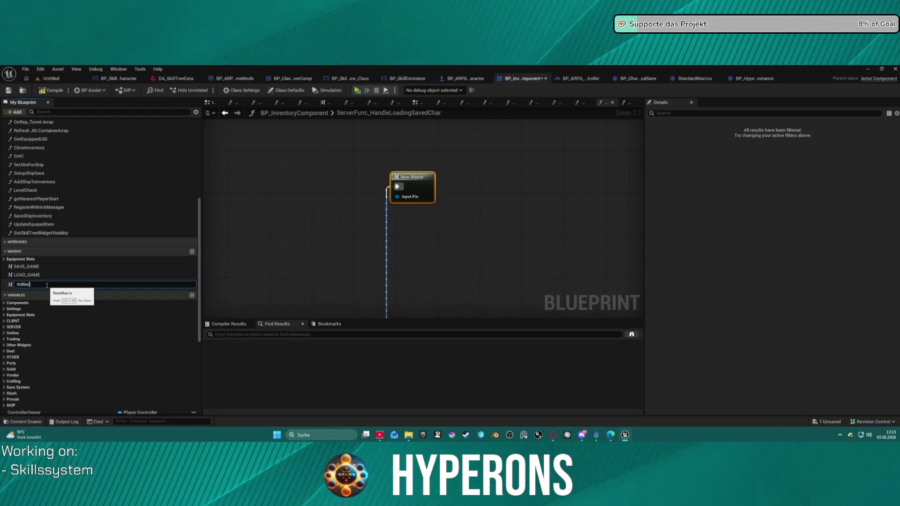
pyautogui.write('Player')
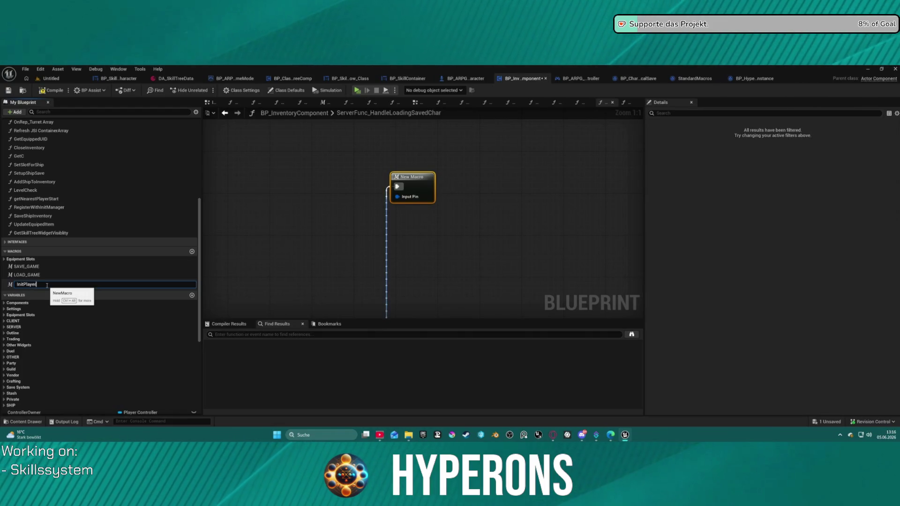
pyautogui.write('Spawn')
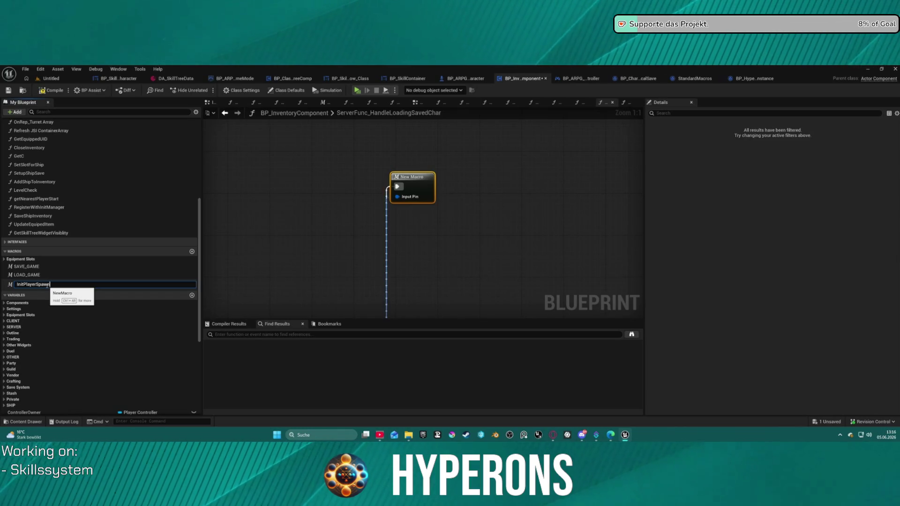
pyautogui.press('Return')
pyautogui.doubleClick(413, 187)
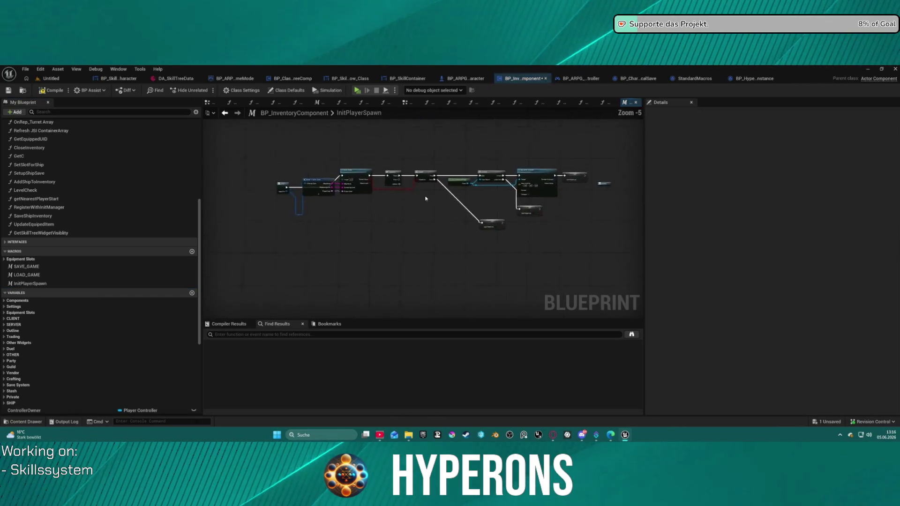
# Rename the macro's input pin to Save in the Details panel.
pyautogui.scroll(5, 260, 205)
pyautogui.click(265, 182)
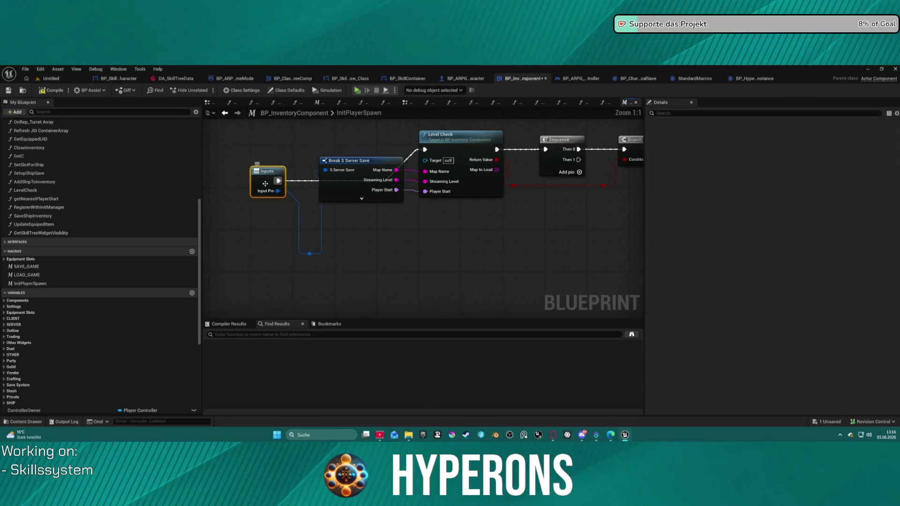
pyautogui.click(673, 195)
pyautogui.doubleClick(674, 194)
pyautogui.write('Save')
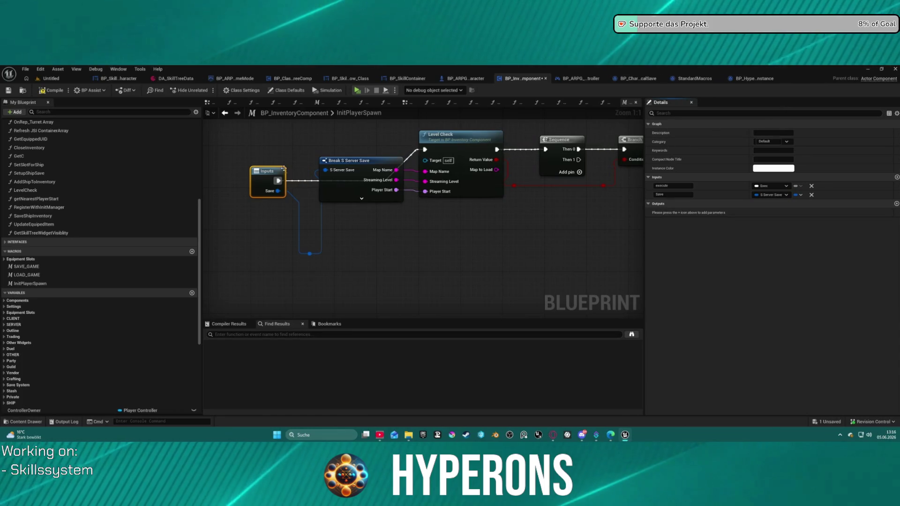
pyautogui.click(300, 150)
pyautogui.click(264, 171)
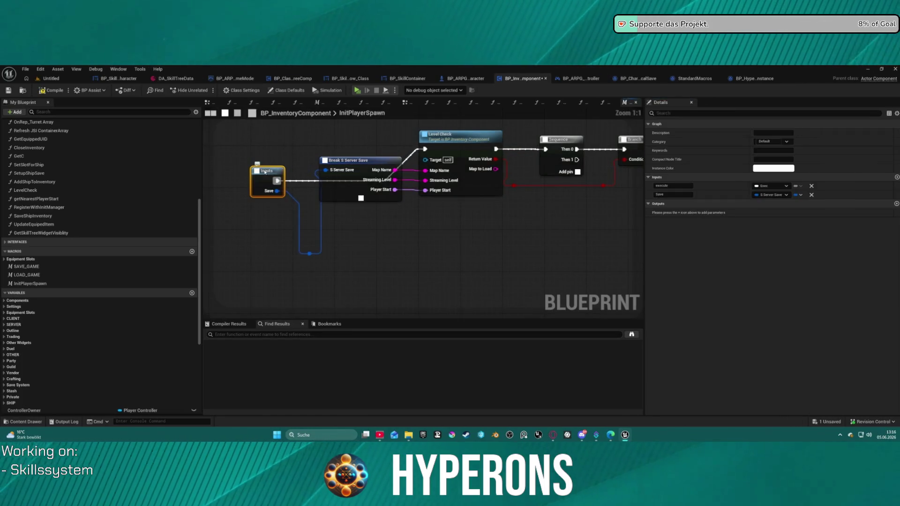
# Rearrange the SET node after Set Actor Location and move the Outputs node down and right.
pyautogui.moveTo(539, 197); pyautogui.dragTo(292, 212)
pyautogui.scroll(-2, 432, 213)
pyautogui.moveTo(432, 213); pyautogui.dragTo(319, 224)
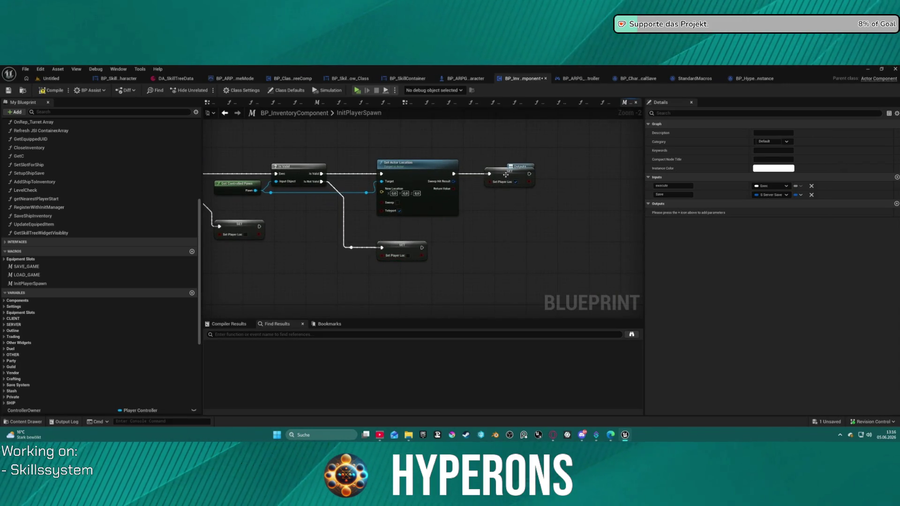
pyautogui.moveTo(505, 175); pyautogui.dragTo(495, 195)
pyautogui.moveTo(522, 167)
pyautogui.mouseDown()
pyautogui.moveTo(534, 183)
pyautogui.moveTo(479, 278)
pyautogui.moveTo(440, 282)
pyautogui.moveTo(551, 256)
pyautogui.moveTo(582, 175)
pyautogui.mouseUp()
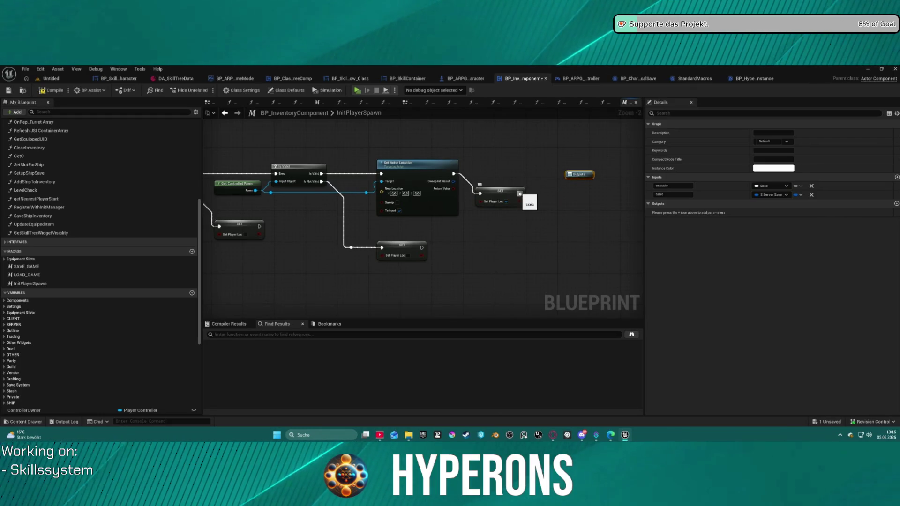
pyautogui.moveTo(500, 191); pyautogui.dragTo(519, 171)
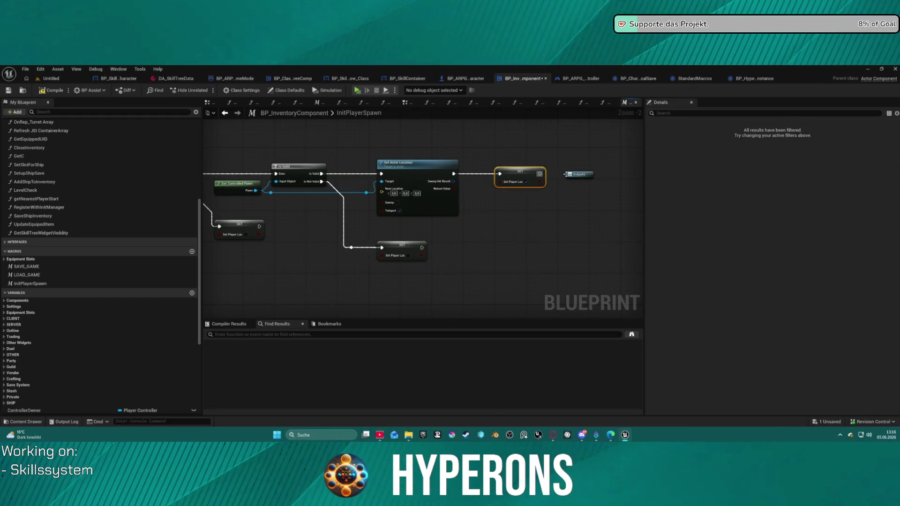
# Adjust the Outputs node's parameters, removing the stray 'then' Boolean output.
pyautogui.click(580, 176)
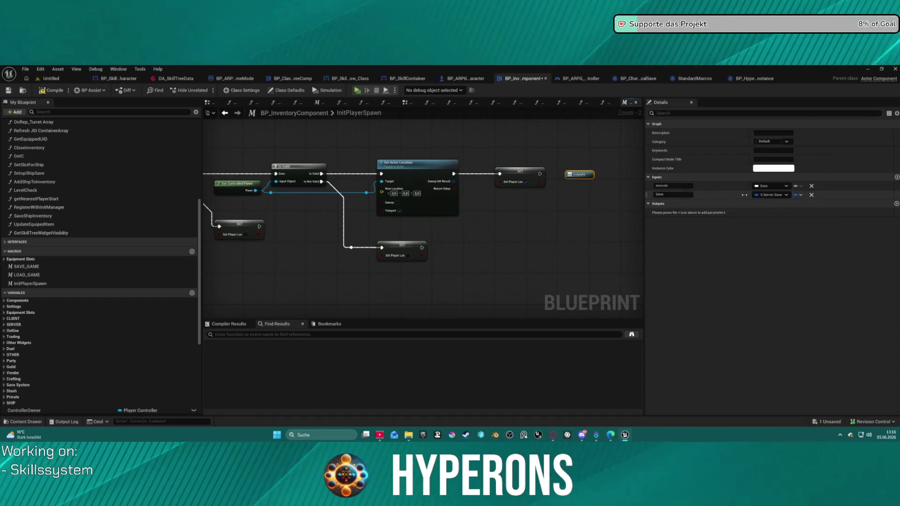
pyautogui.click(810, 195)
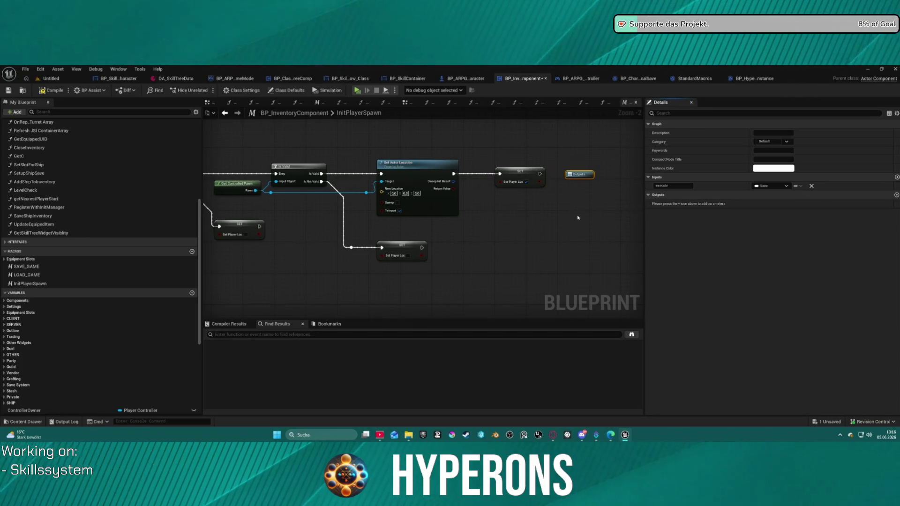
pyautogui.hotkey('ctrl', 'z')
pyautogui.hotkey('ctrl', 'z')
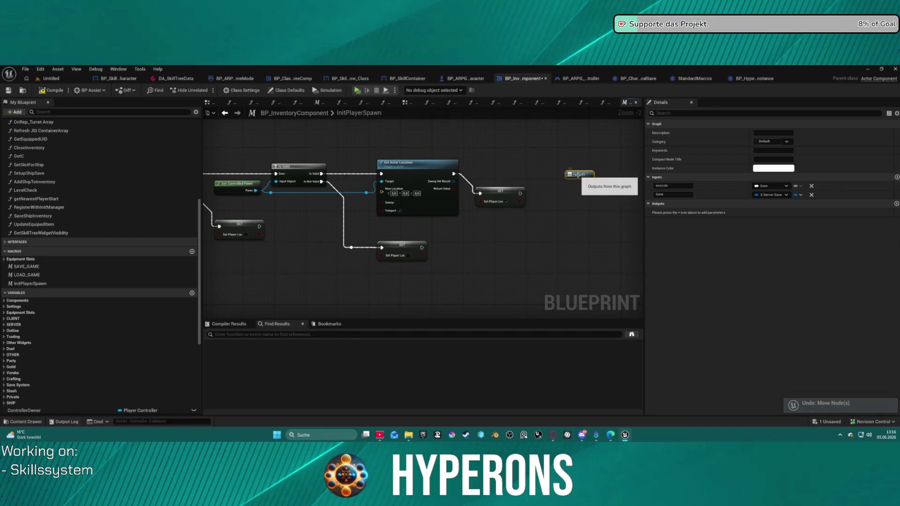
pyautogui.click(896, 204)
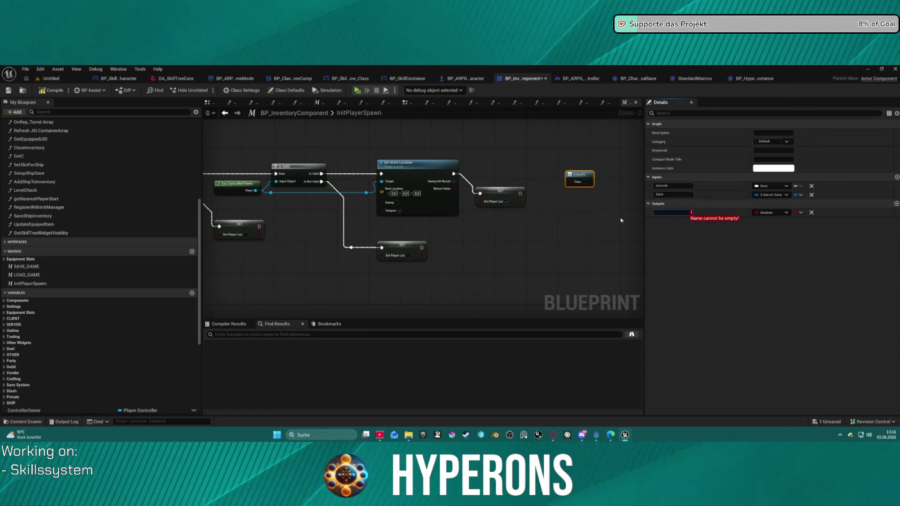
pyautogui.write('then')
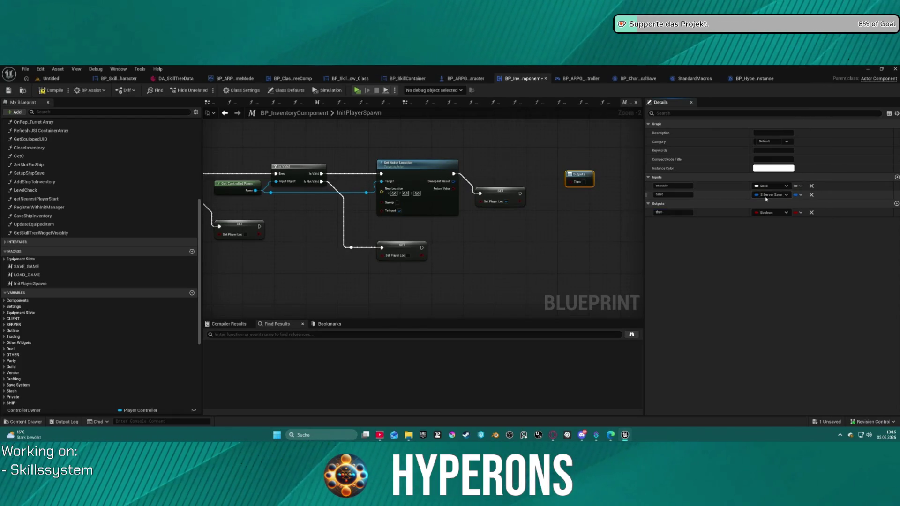
pyautogui.click(811, 213)
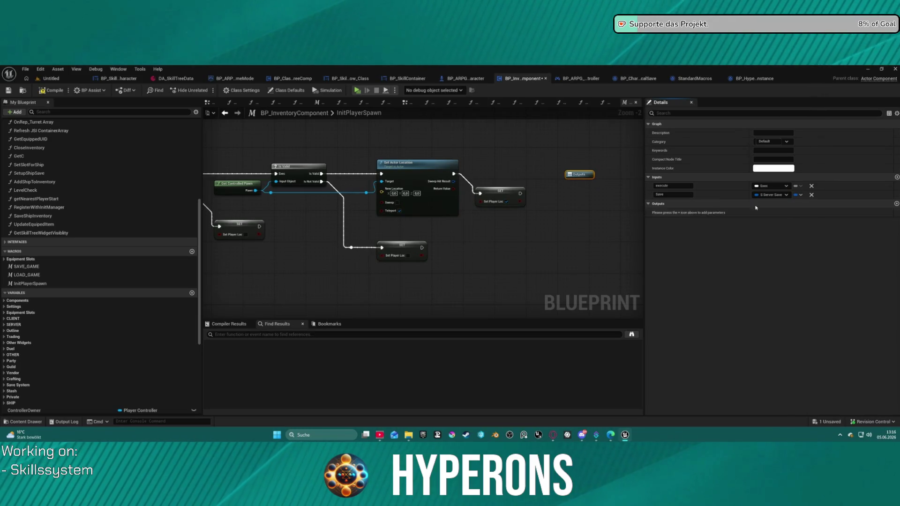
# Wire the exec pins of both SET nodes into the macro's Outputs node.
pyautogui.moveTo(520, 194); pyautogui.dragTo(569, 180)
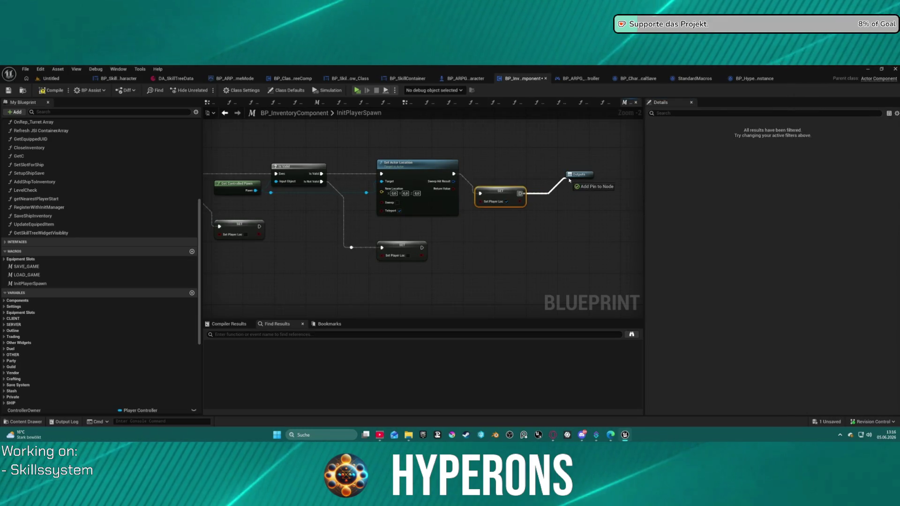
pyautogui.press('q')
pyautogui.click(586, 180)
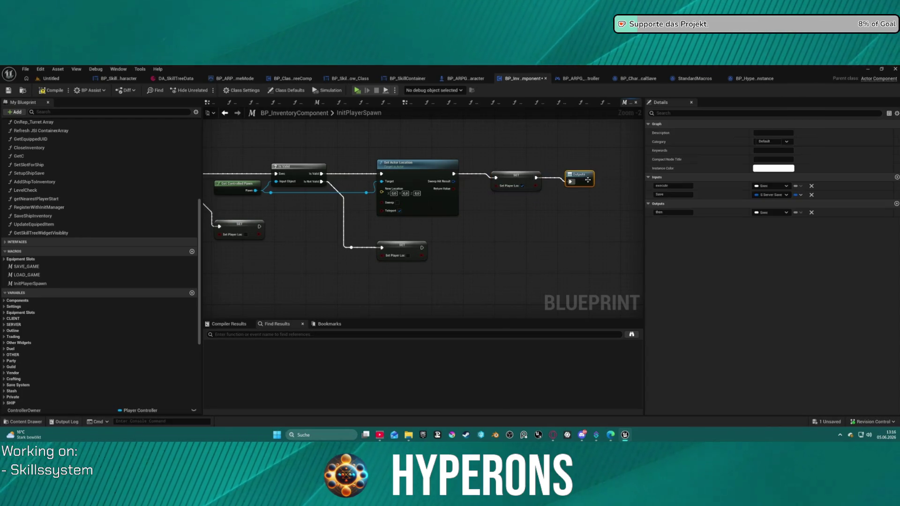
pyautogui.click(668, 212)
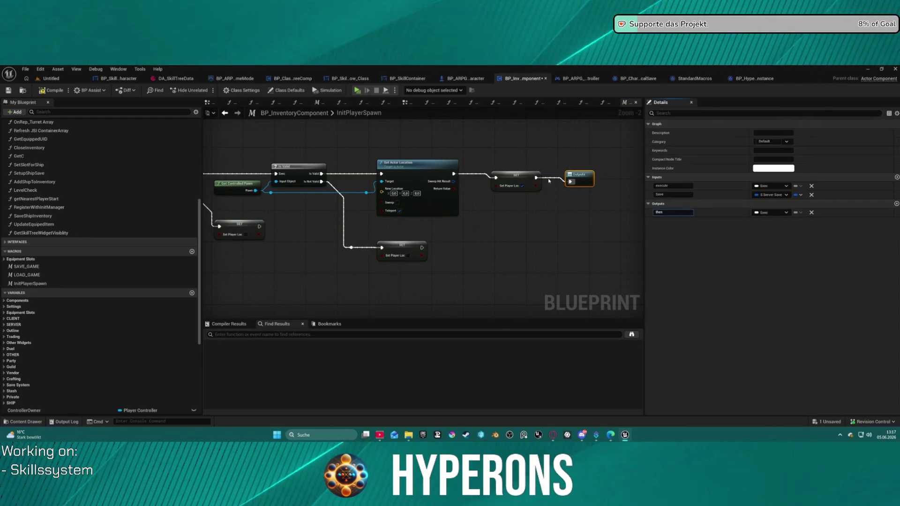
pyautogui.click(517, 181)
pyautogui.click(415, 245)
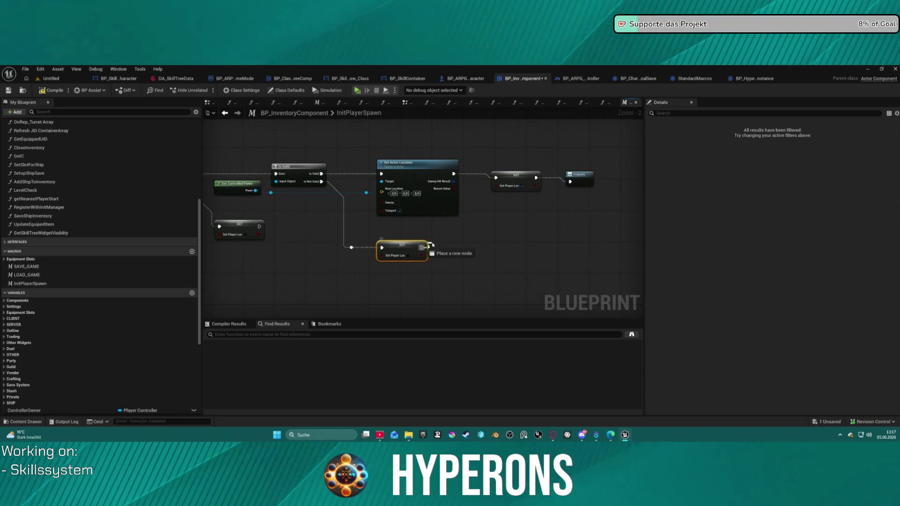
pyautogui.moveTo(421, 247)
pyautogui.mouseDown()
pyautogui.moveTo(572, 195)
pyautogui.moveTo(569, 182)
pyautogui.mouseUp()
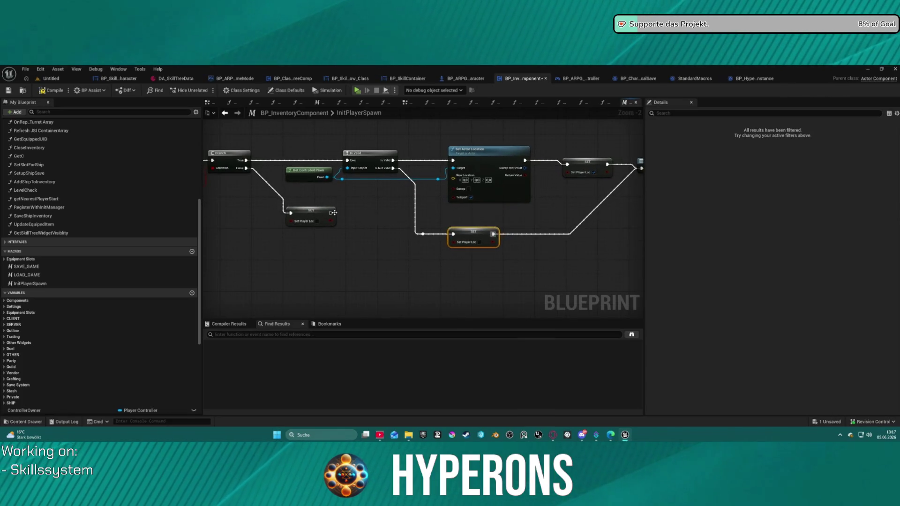
# Tidy the node layout and add a Boolean output, NewParam, to the macro.
pyautogui.moveTo(333, 212)
pyautogui.mouseDown()
pyautogui.moveTo(398, 220)
pyautogui.moveTo(301, 232)
pyautogui.moveTo(463, 226)
pyautogui.mouseUp()
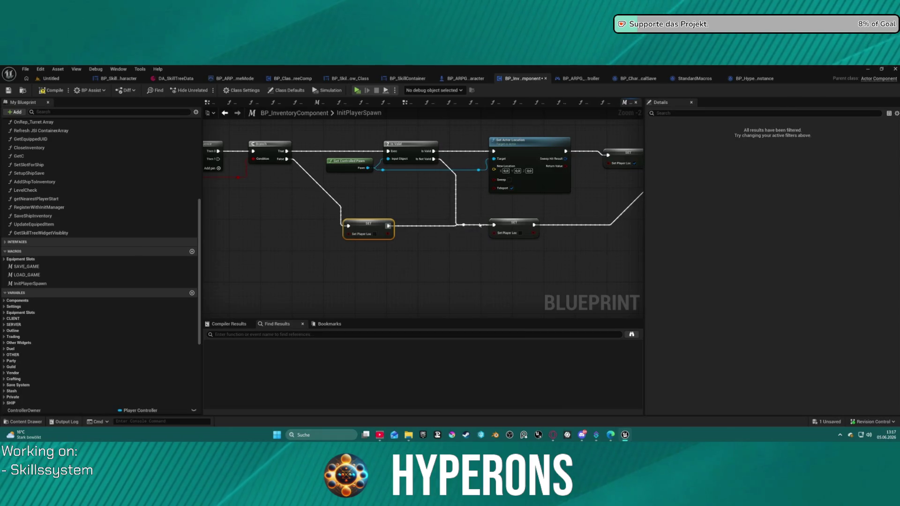
pyautogui.scroll(-5, 64, 342)
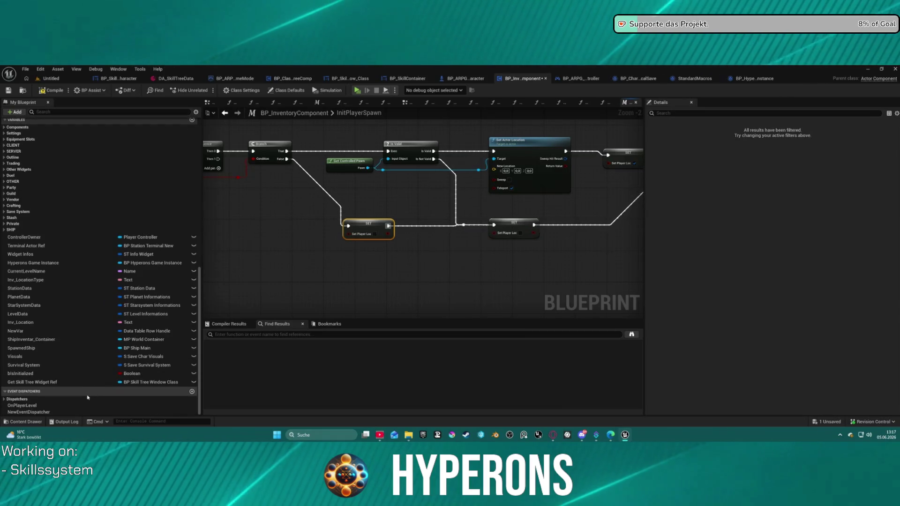
pyautogui.moveTo(512, 189)
pyautogui.mouseDown()
pyautogui.moveTo(364, 250)
pyautogui.moveTo(401, 236)
pyautogui.mouseUp()
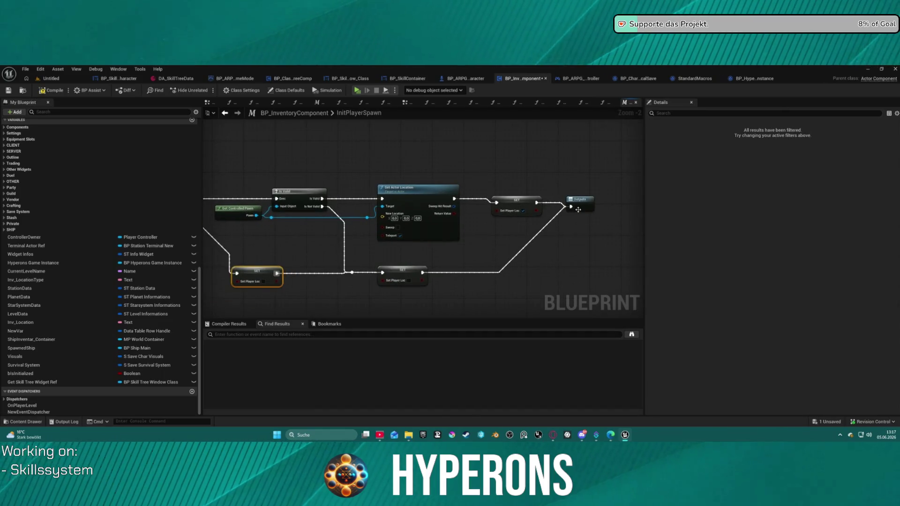
pyautogui.moveTo(577, 209); pyautogui.dragTo(600, 209)
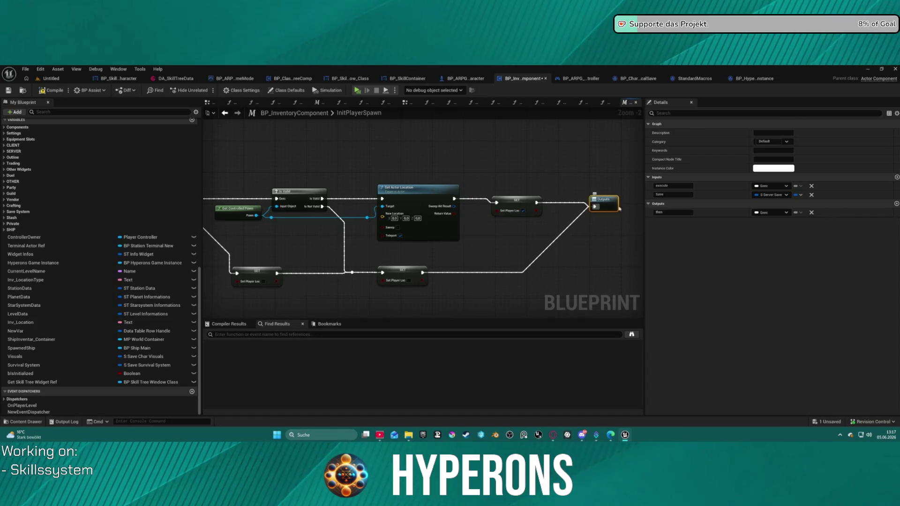
pyautogui.click(896, 204)
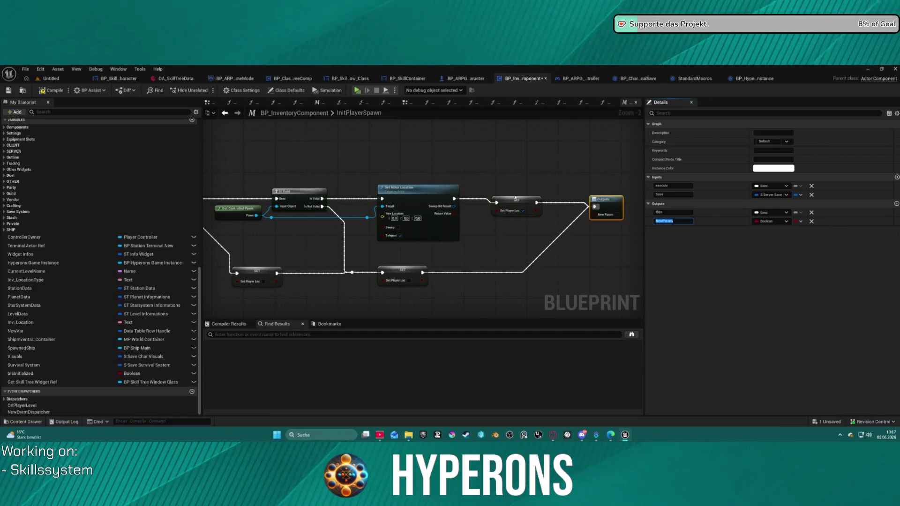
pyautogui.moveTo(515, 198)
pyautogui.mouseDown()
pyautogui.moveTo(480, 229)
pyautogui.moveTo(547, 221)
pyautogui.mouseUp()
# Add an OR Boolean node feeding the New Param output.
pyautogui.rightClick(468, 202)
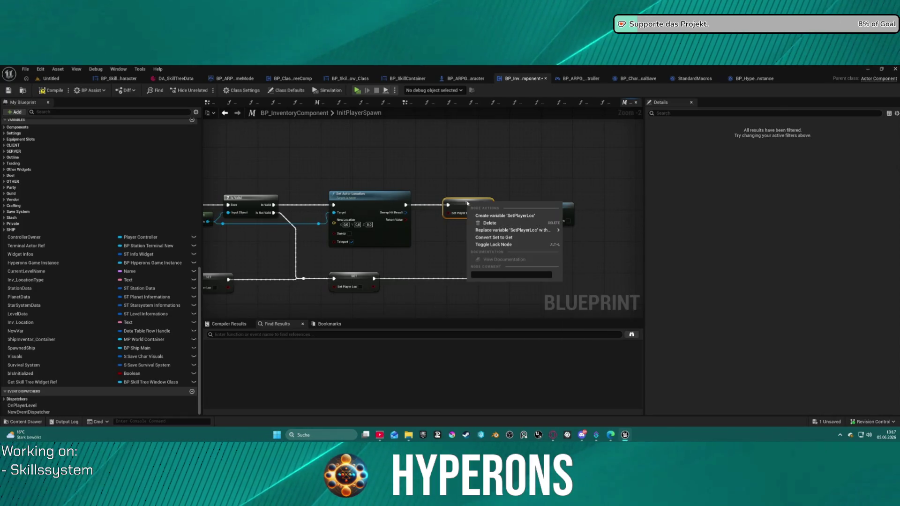
pyautogui.click(510, 194)
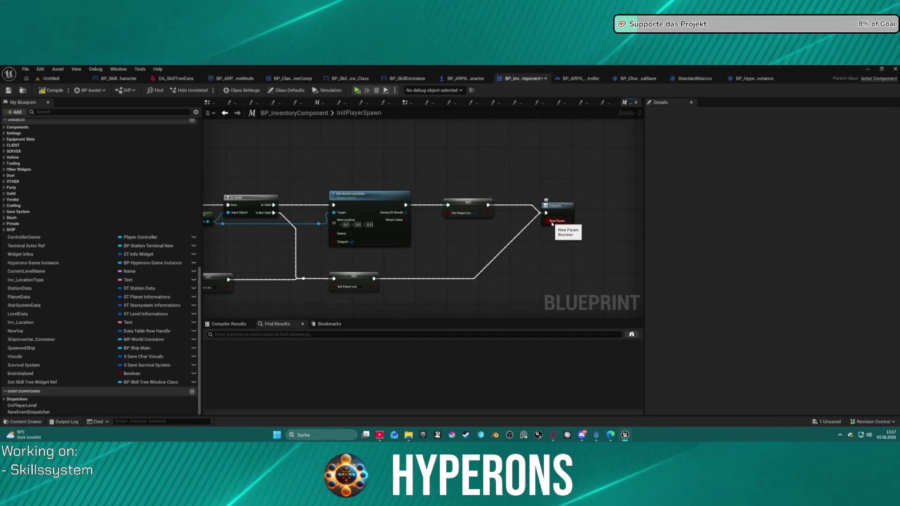
pyautogui.moveTo(545, 222)
pyautogui.mouseDown()
pyautogui.moveTo(519, 252)
pyautogui.moveTo(438, 233)
pyautogui.moveTo(496, 241)
pyautogui.moveTo(206, 265)
pyautogui.moveTo(708, 270)
pyautogui.moveTo(253, 277)
pyautogui.moveTo(398, 278)
pyautogui.moveTo(477, 249)
pyautogui.moveTo(477, 239)
pyautogui.mouseUp()
pyautogui.write('or')
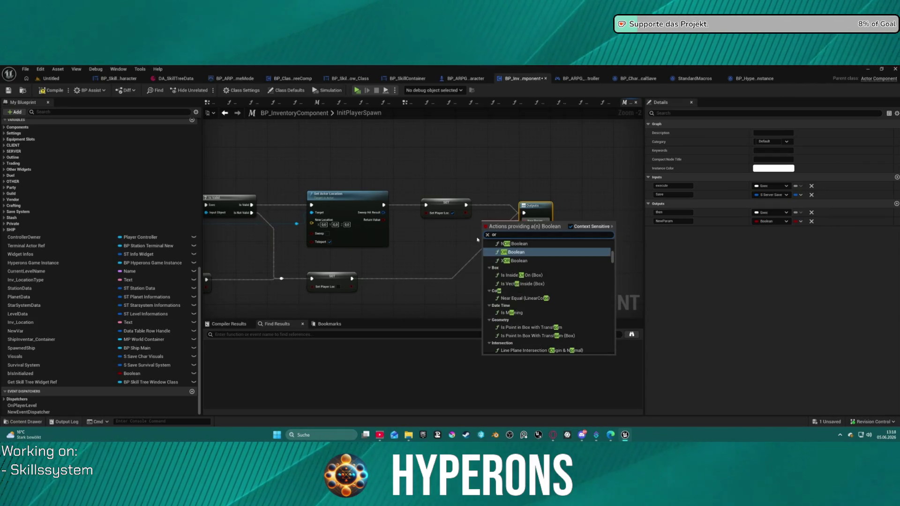
pyautogui.press('Return')
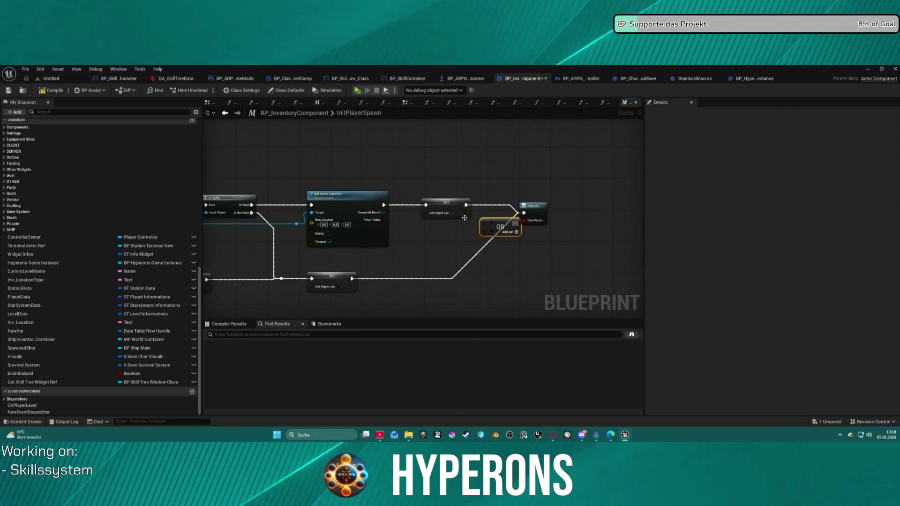
# Create the missing SetPlayerLoc variable from the SET node's options.
pyautogui.click(464, 216)
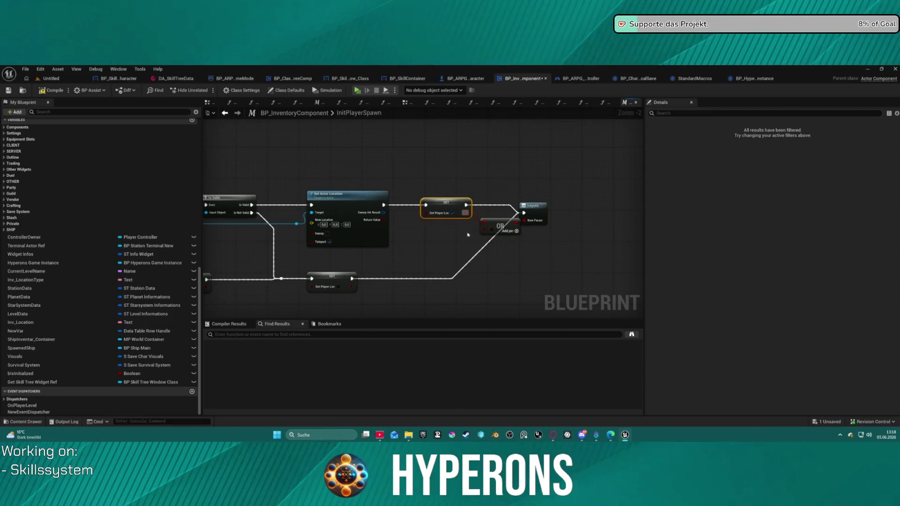
pyautogui.moveTo(467, 234)
pyautogui.mouseDown()
pyautogui.moveTo(596, 249)
pyautogui.moveTo(642, 244)
pyautogui.moveTo(501, 238)
pyautogui.moveTo(512, 247)
pyautogui.moveTo(617, 247)
pyautogui.mouseUp()
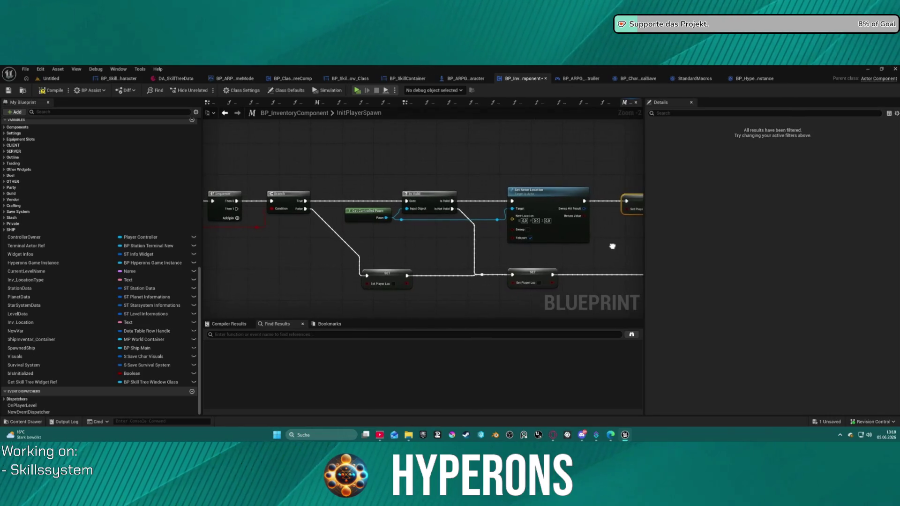
pyautogui.moveTo(617, 247)
pyautogui.mouseDown()
pyautogui.moveTo(546, 249)
pyautogui.moveTo(707, 248)
pyautogui.moveTo(490, 242)
pyautogui.mouseUp()
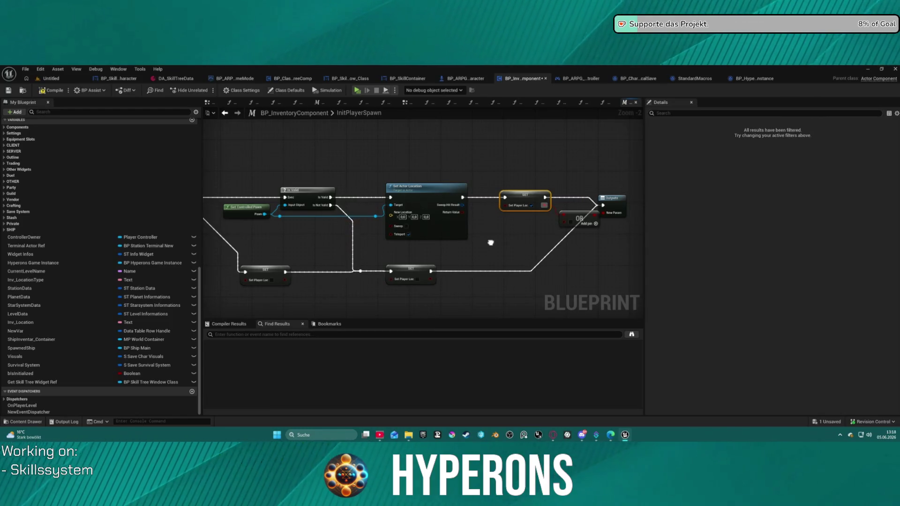
pyautogui.moveTo(490, 242); pyautogui.dragTo(453, 242)
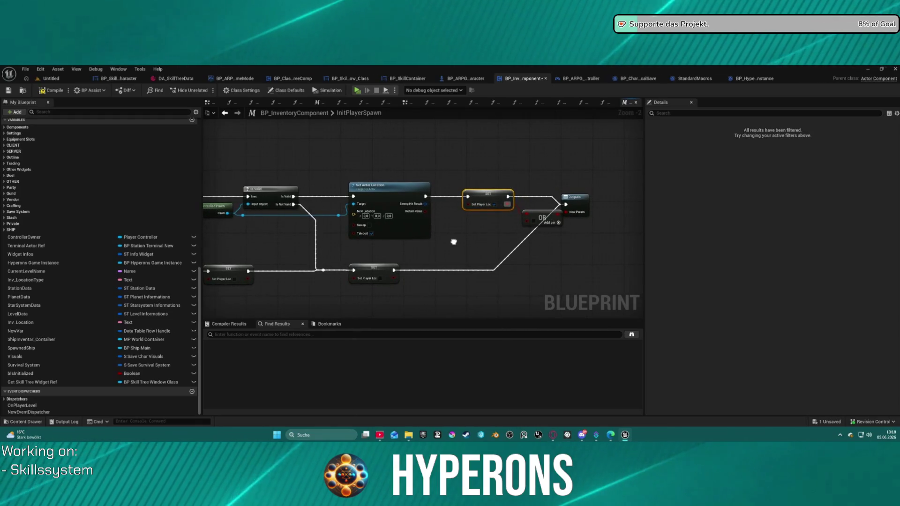
pyautogui.rightClick(482, 194)
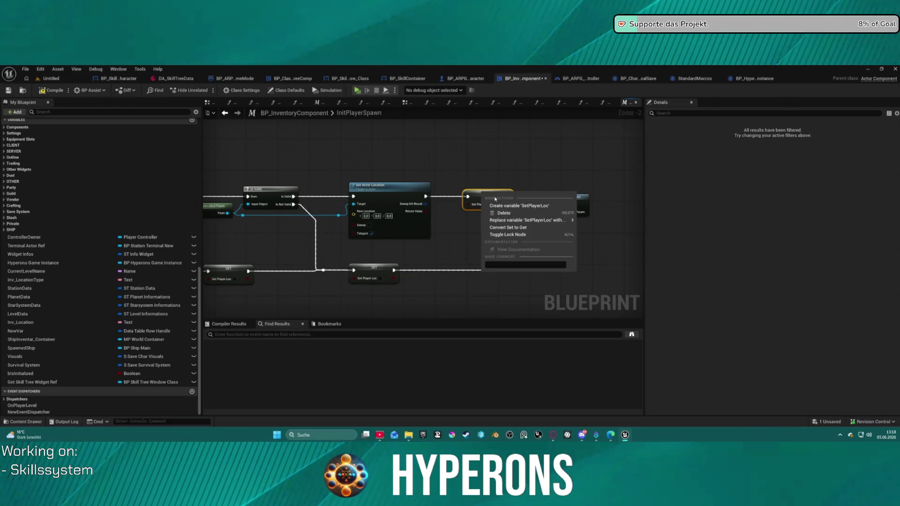
pyautogui.click(517, 205)
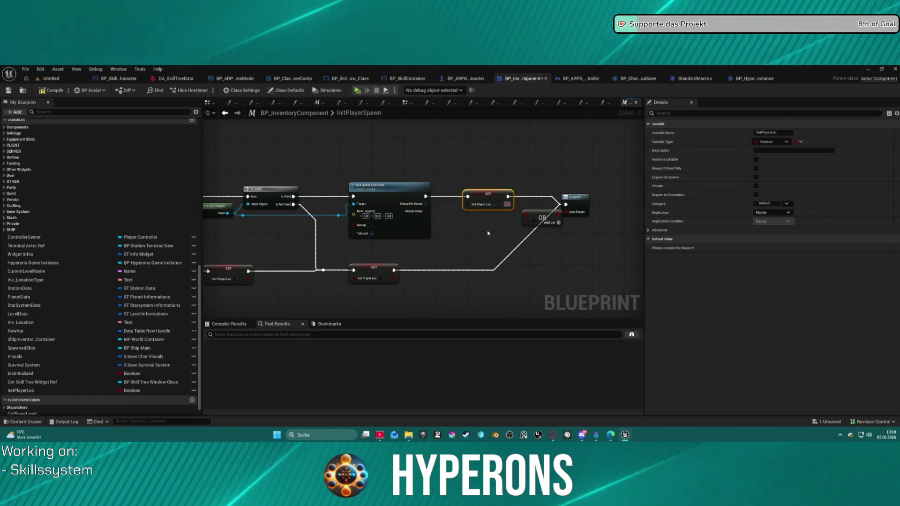
# Delete the OR node and place a SetPlayerLoc getter in the macro graph.
pyautogui.click(556, 219)
pyautogui.press('Delete')
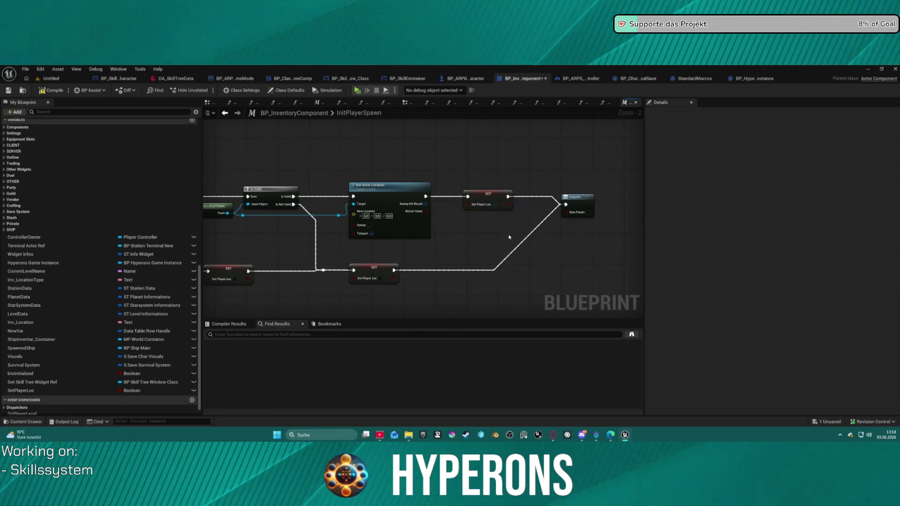
pyautogui.moveTo(21, 390)
pyautogui.mouseDown()
pyautogui.moveTo(140, 379)
pyautogui.moveTo(553, 216)
pyautogui.moveTo(573, 221)
pyautogui.mouseUp()
pyautogui.moveTo(519, 213); pyautogui.dragTo(531, 230)
# Return to the ServerFunc_HandleLoadingSavedChar graph.
pyautogui.moveTo(411, 249); pyautogui.dragTo(665, 216)
pyautogui.moveTo(469, 220); pyautogui.dragTo(640, 221)
pyautogui.click(225, 113)
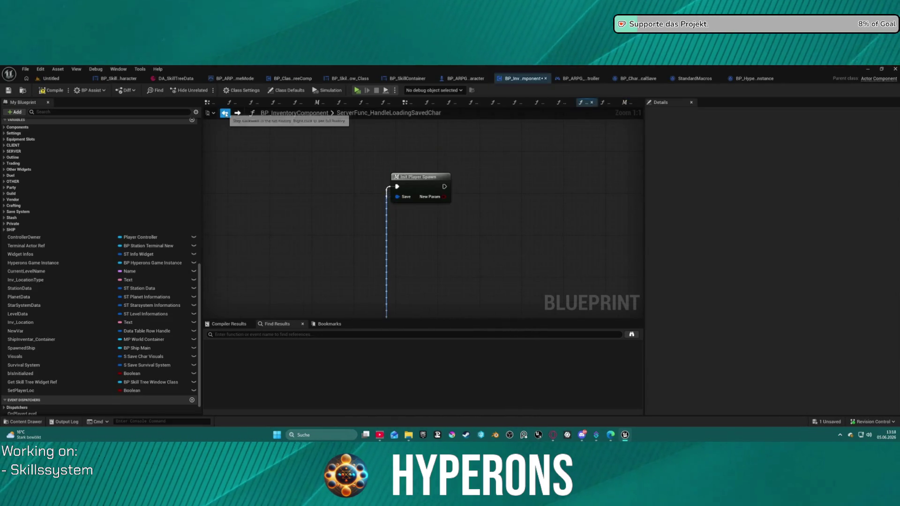
# Wire Init Player Spawn into Load Content and open the LoadContent function.
pyautogui.click(422, 206)
pyautogui.moveTo(418, 310)
pyautogui.mouseDown()
pyautogui.moveTo(430, 160)
pyautogui.moveTo(586, 196)
pyautogui.mouseUp()
pyautogui.click(614, 190)
pyautogui.doubleClick(614, 189)
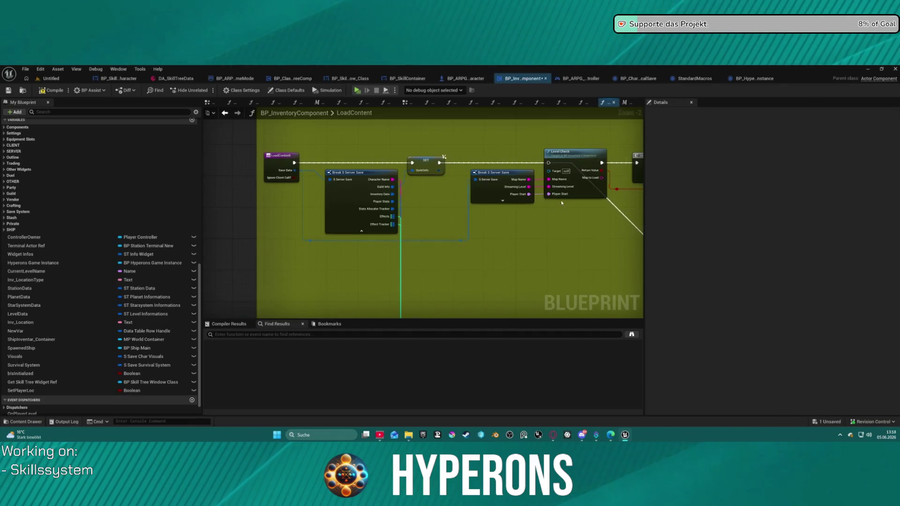
# Add a Boolean input named PlayerSpawned to LoadContent.
pyautogui.scroll(-3, 515, 255)
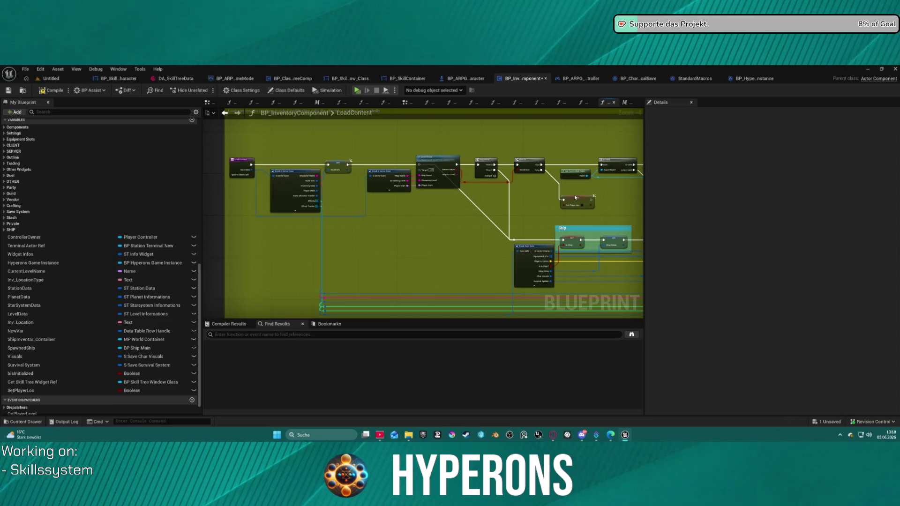
pyautogui.scroll(4, 340, 157)
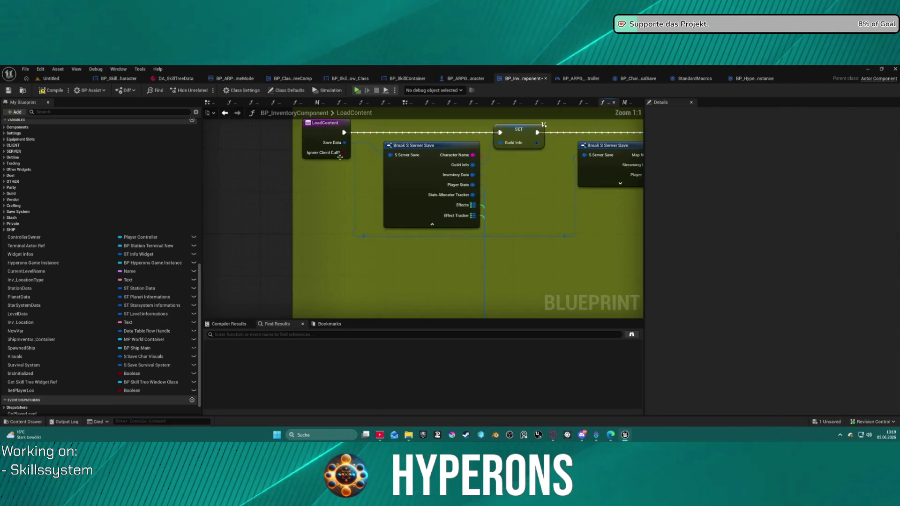
pyautogui.click(310, 138)
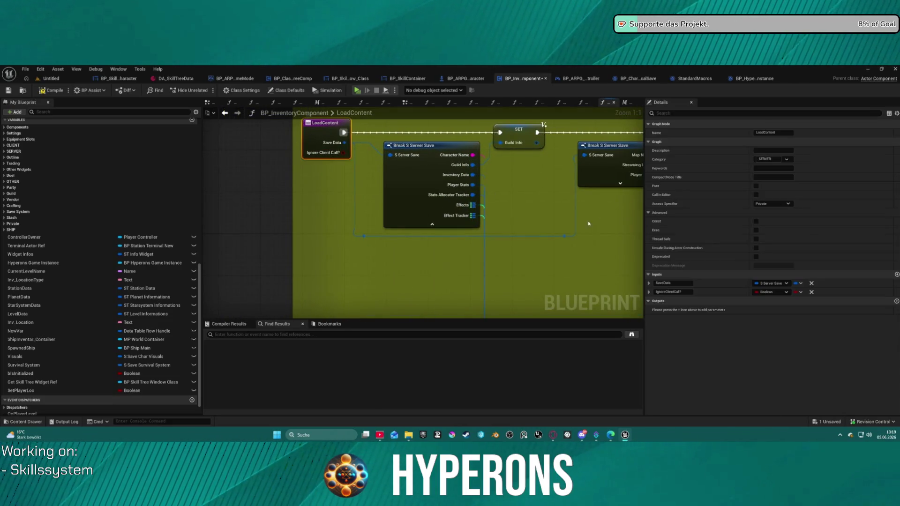
pyautogui.click(897, 275)
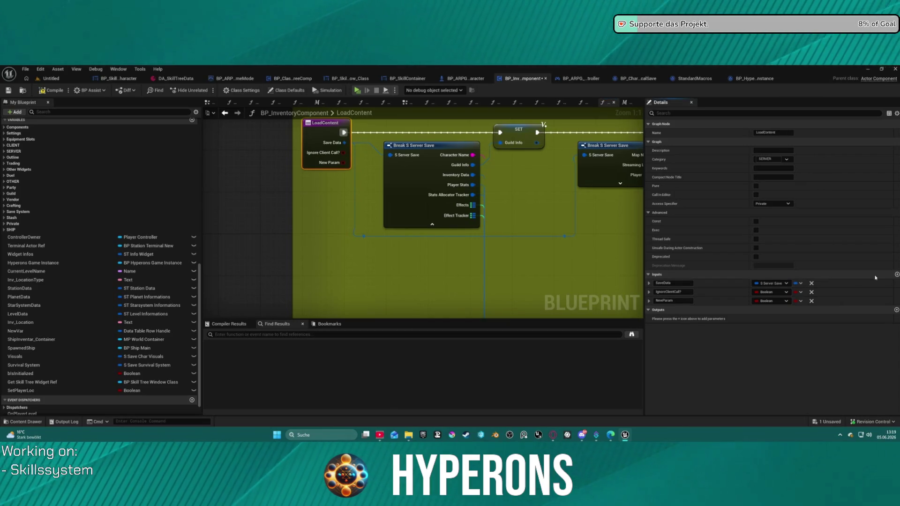
pyautogui.doubleClick(665, 301)
pyautogui.write('ayer CouldSpawn')
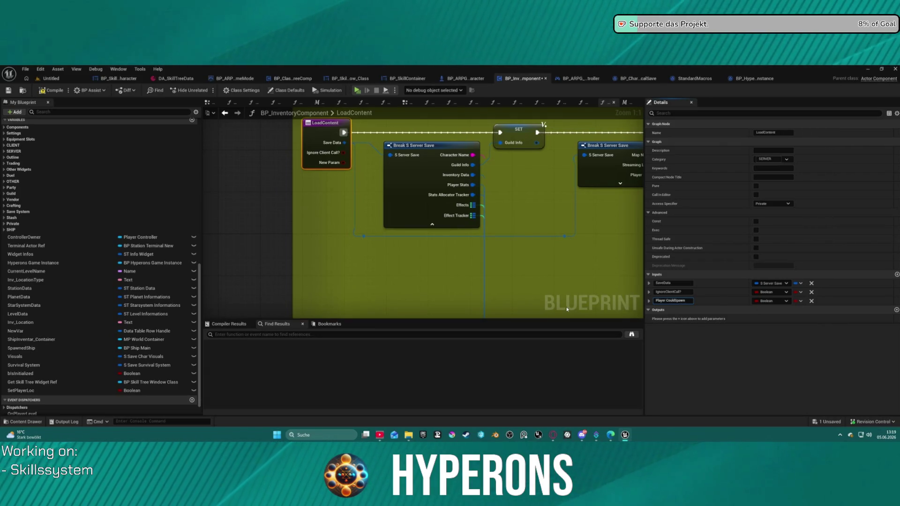
pyautogui.press('BackSpace')
pyautogui.press('BackSpace')
pyautogui.press('BackSpace')
pyautogui.write('ed')
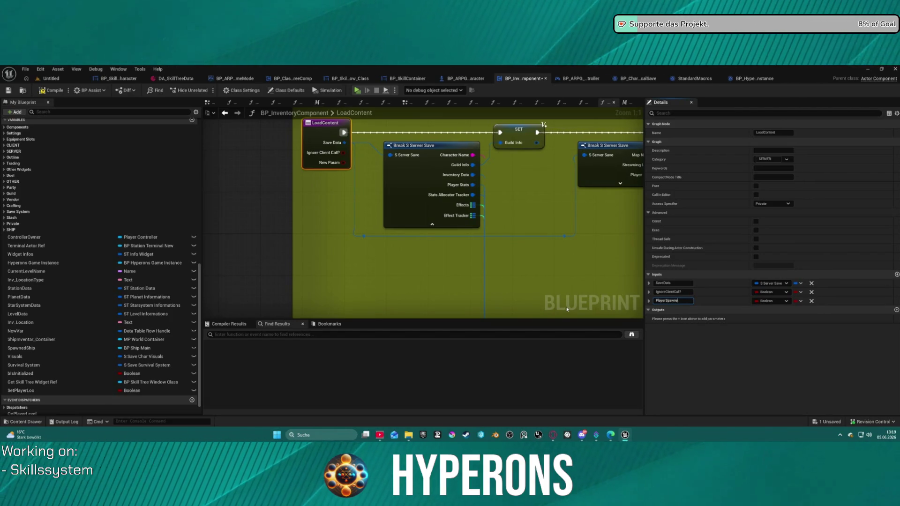
# Add a Set SetPlayerLoc node fed by PlayerSpawned, compile, and reopen InitPlayerSpawn.
pyautogui.moveTo(417, 189); pyautogui.dragTo(287, 194)
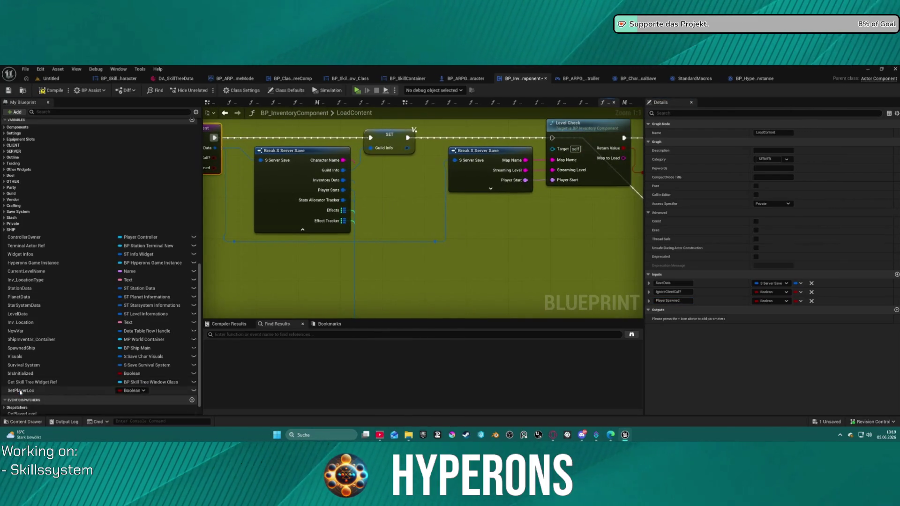
pyautogui.moveTo(20, 390); pyautogui.dragTo(291, 285)
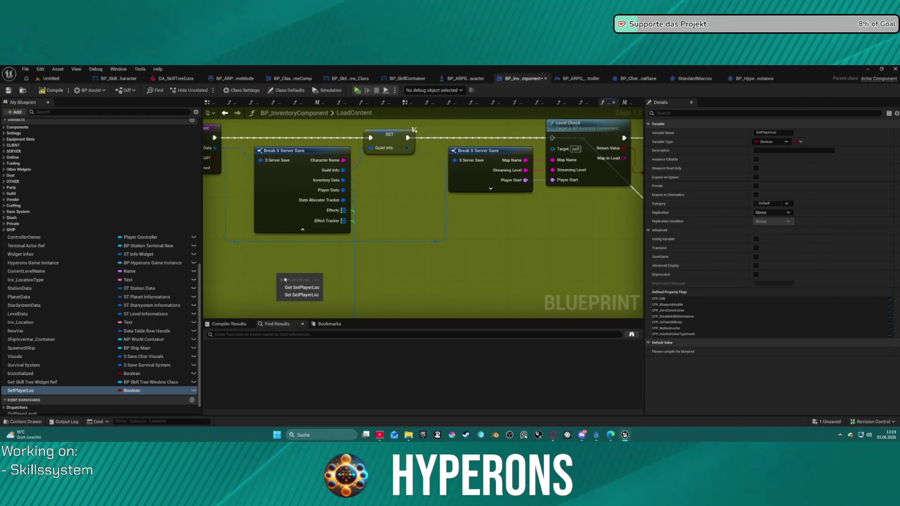
pyautogui.click(297, 295)
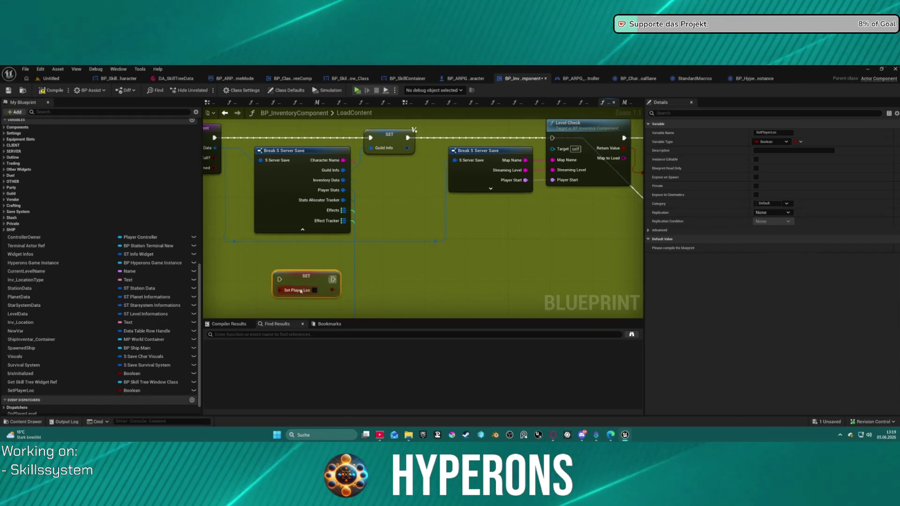
pyautogui.moveTo(286, 281)
pyautogui.mouseDown()
pyautogui.moveTo(281, 123)
pyautogui.moveTo(269, 161)
pyautogui.mouseUp()
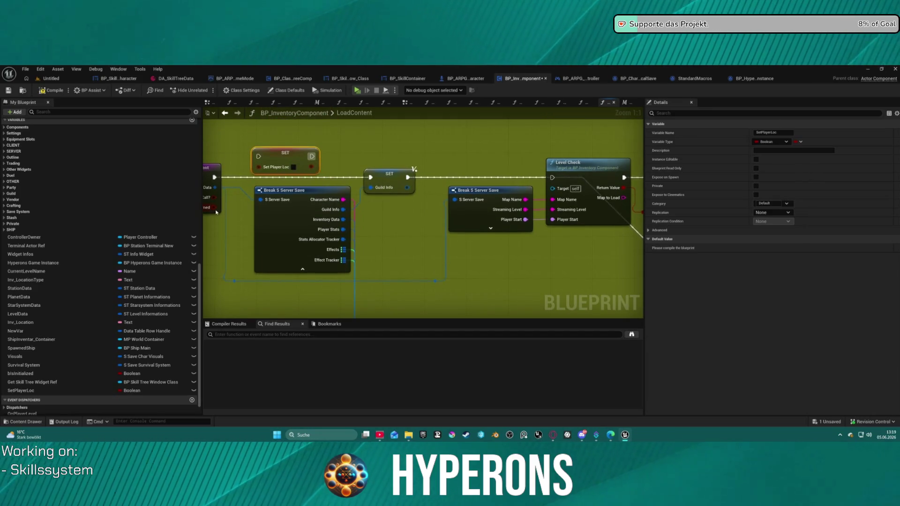
pyautogui.moveTo(216, 212)
pyautogui.mouseDown()
pyautogui.moveTo(261, 192)
pyautogui.moveTo(262, 164)
pyautogui.moveTo(609, 274)
pyautogui.moveTo(630, 300)
pyautogui.moveTo(467, 305)
pyautogui.moveTo(483, 255)
pyautogui.moveTo(465, 251)
pyautogui.mouseUp()
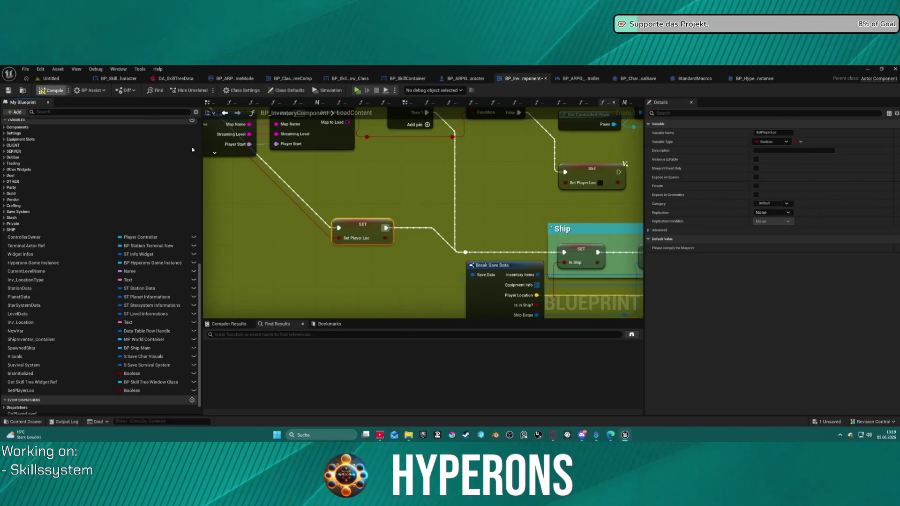
pyautogui.press('F7')
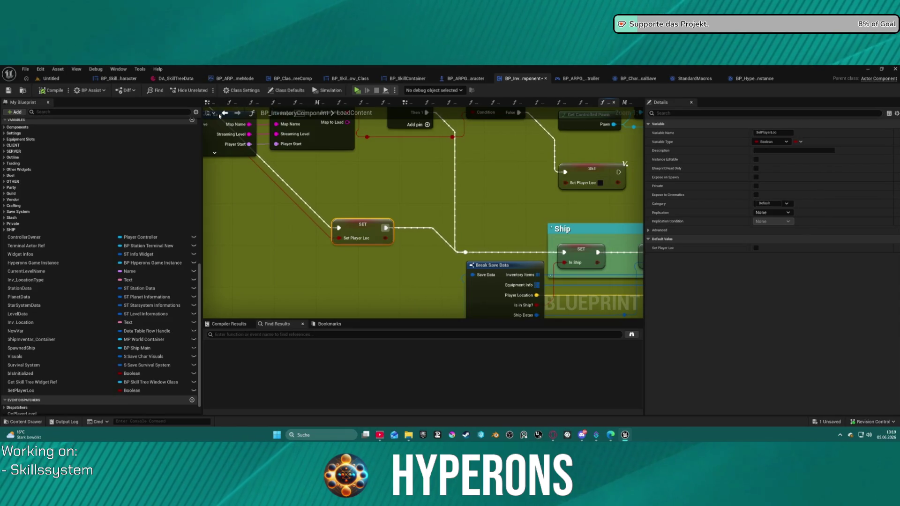
pyautogui.click(225, 113)
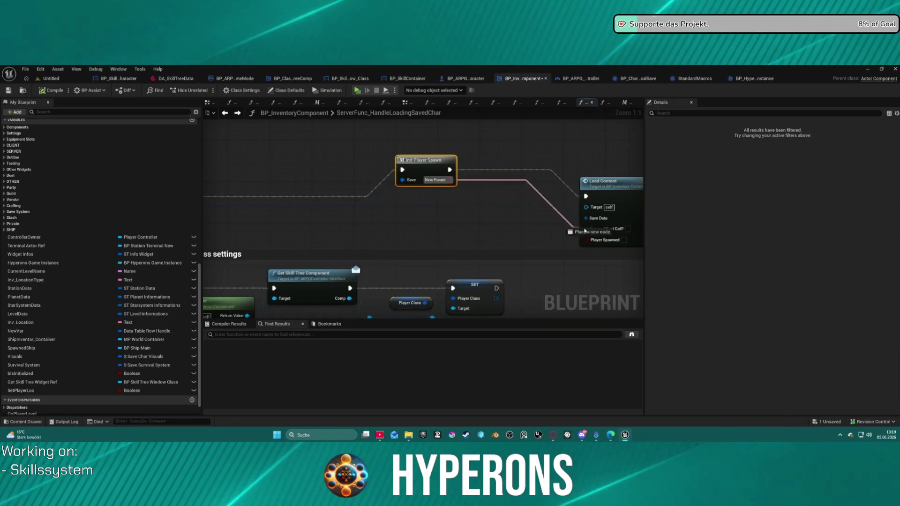
pyautogui.doubleClick(402, 159)
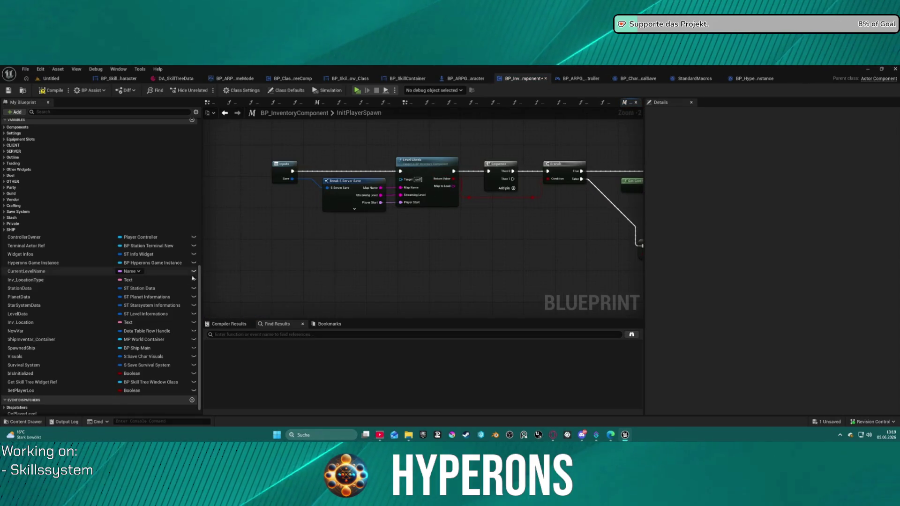
# Rename the macro's Boolean output from NewParam to SetPlayerLoc in the Outputs list.
pyautogui.click(574, 178)
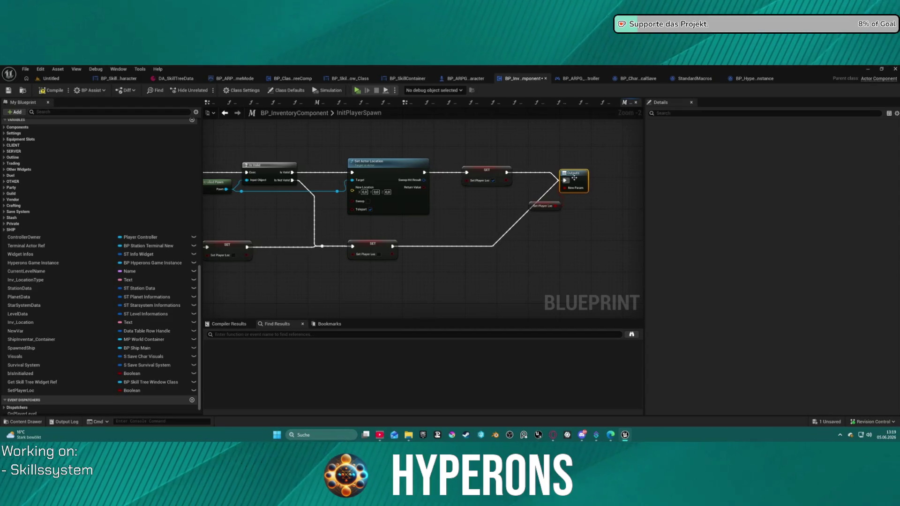
pyautogui.doubleClick(542, 206)
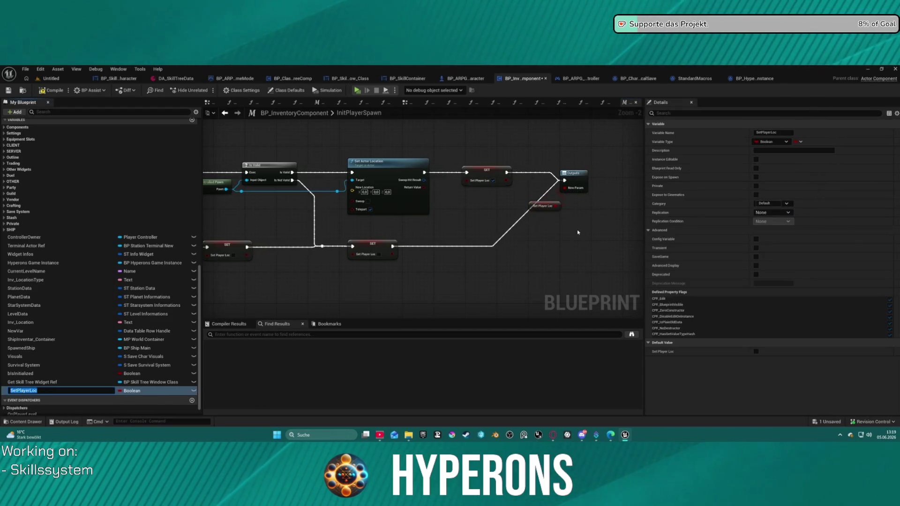
pyautogui.press('Return')
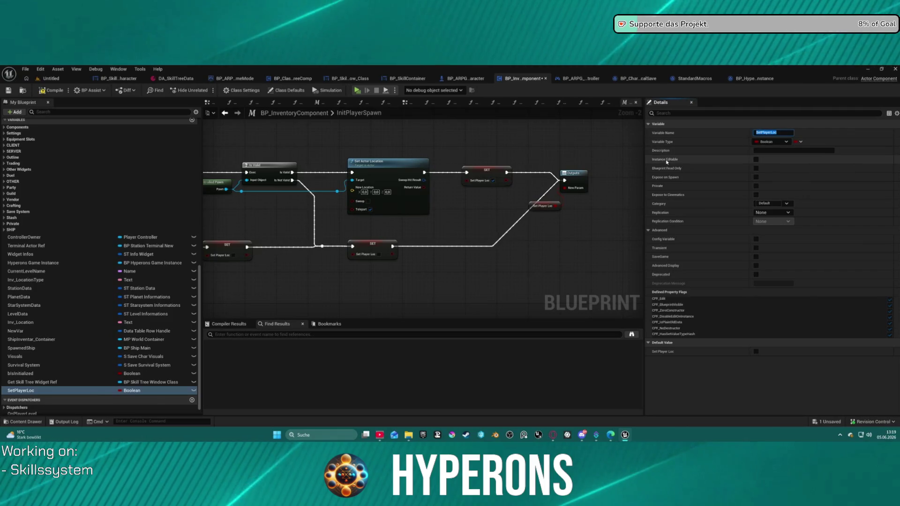
pyautogui.click(577, 188)
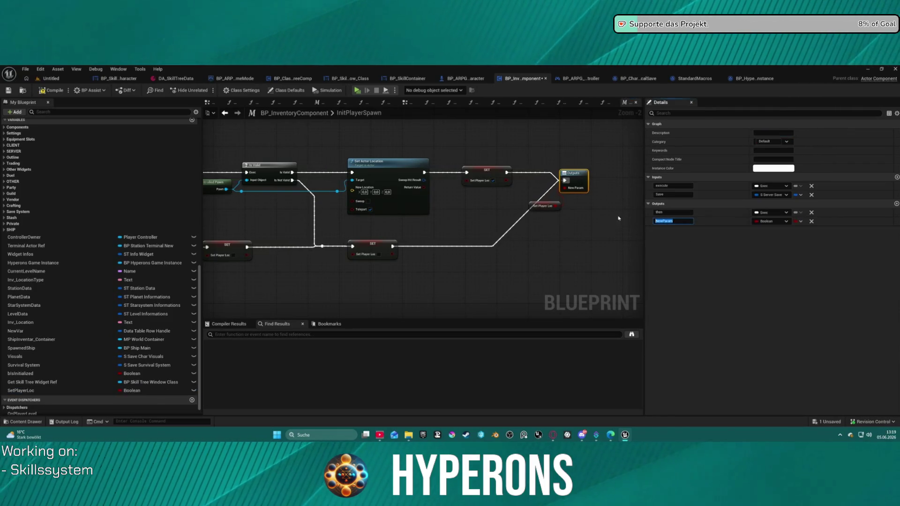
pyautogui.write('SetPlayerLoc')
pyautogui.press('Return')
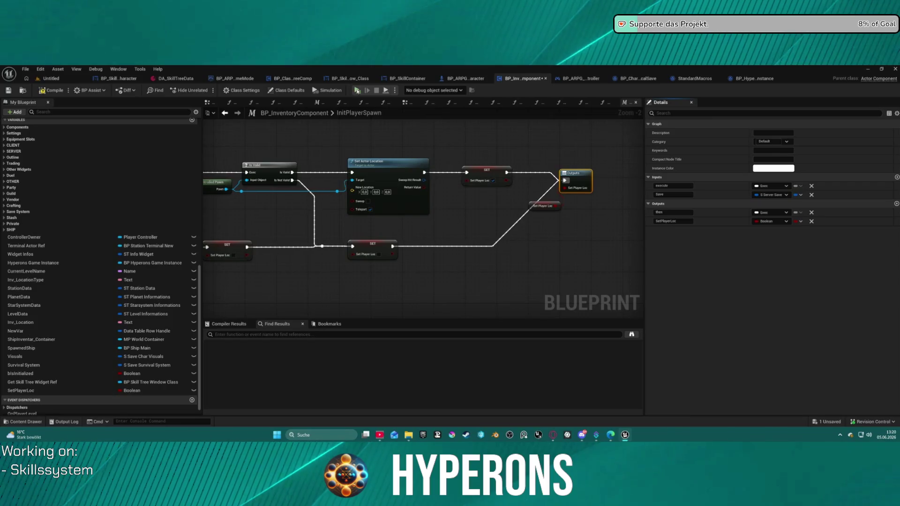
# Compile the blueprint and cancel the play-in-editor attempt.
pyautogui.press('F7')
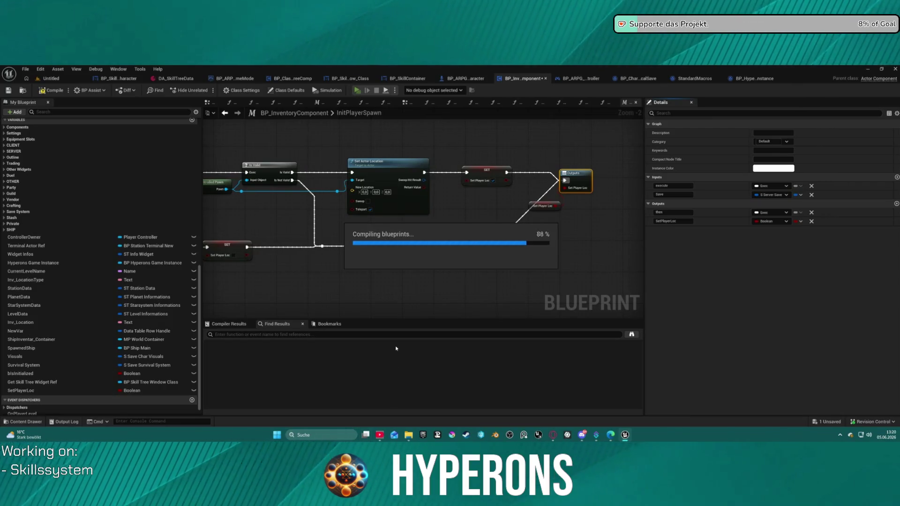
pyautogui.hotkey('alt', 'p')
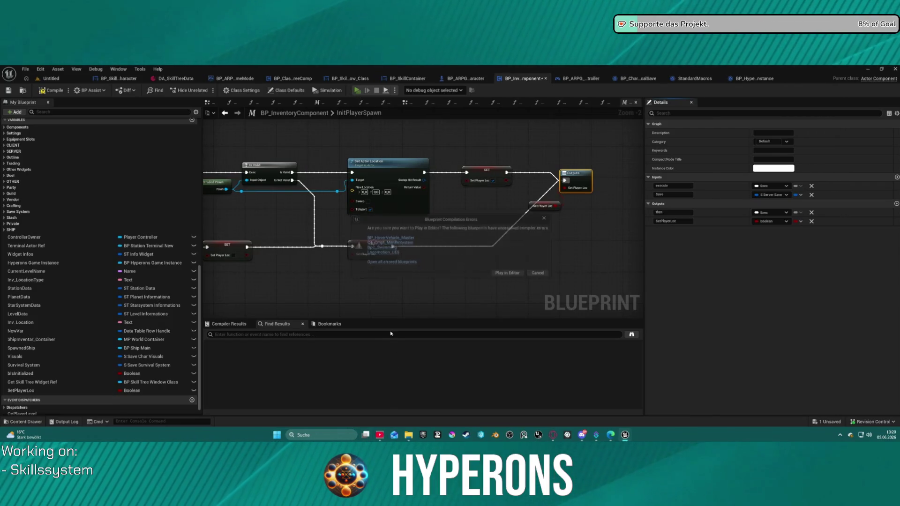
pyautogui.click(554, 275)
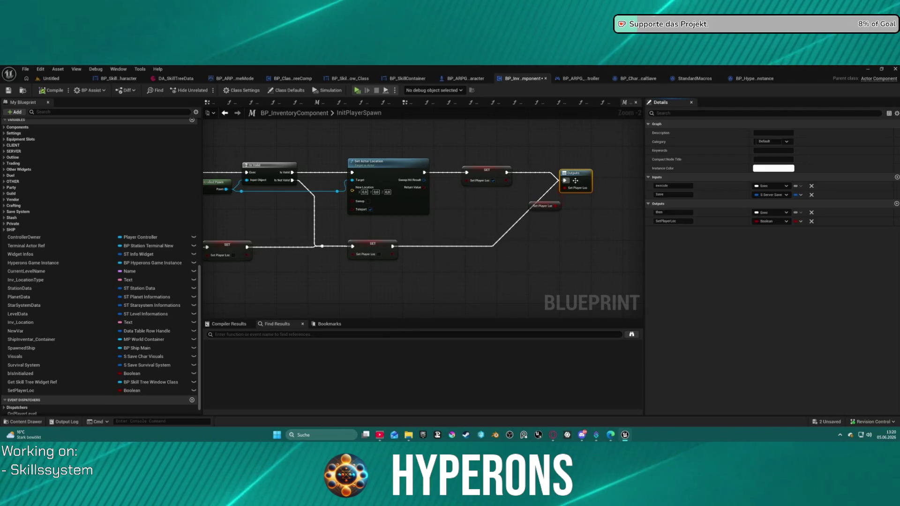
# Route the wires through a reroute into a Delay Until Next Tick before Outputs, then return.
pyautogui.moveTo(567, 182)
pyautogui.mouseDown()
pyautogui.moveTo(627, 182)
pyautogui.moveTo(545, 176)
pyautogui.mouseUp()
pyautogui.write('rer')
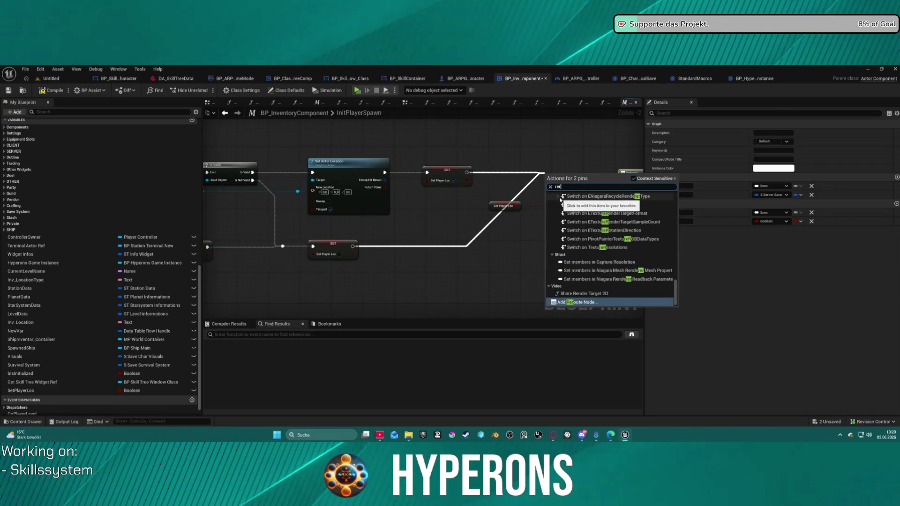
pyautogui.click(560, 200)
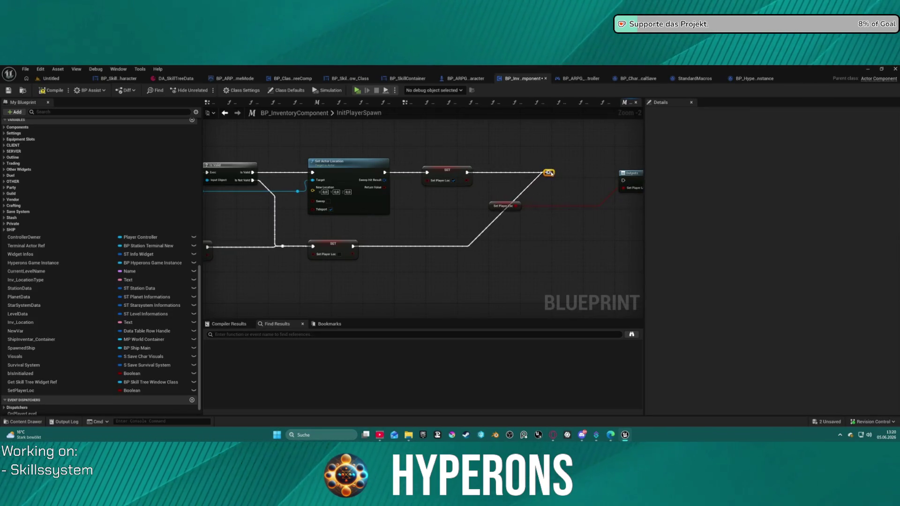
pyautogui.moveTo(552, 173); pyautogui.dragTo(572, 179)
pyautogui.write('next')
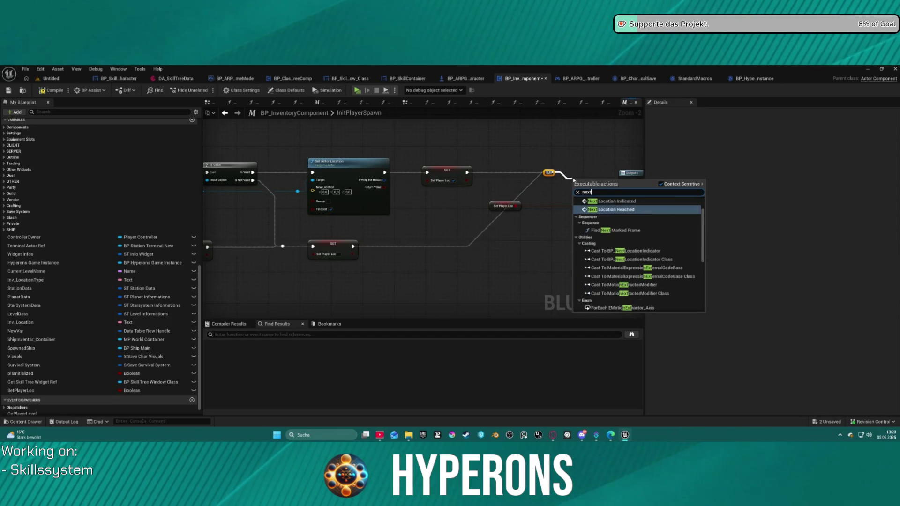
pyautogui.write('t')
pyautogui.press('Return')
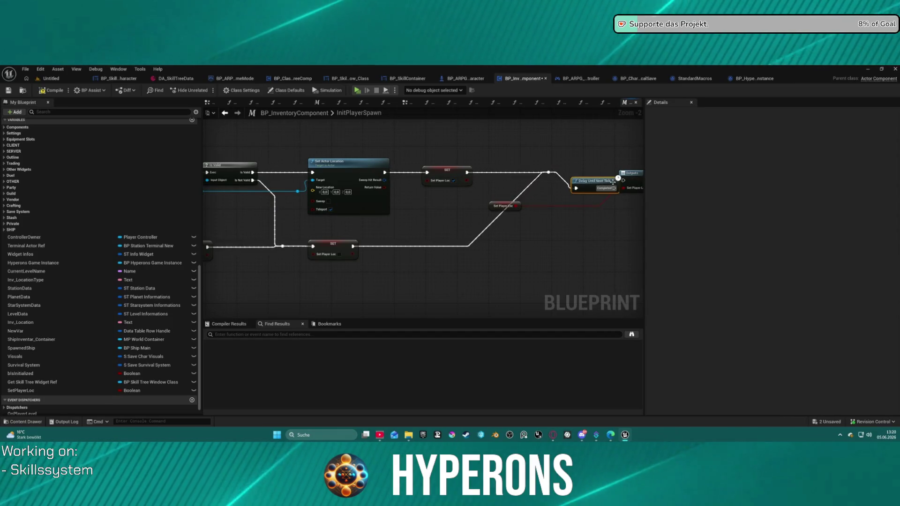
pyautogui.moveTo(595, 169)
pyautogui.mouseDown()
pyautogui.moveTo(587, 173)
pyautogui.moveTo(623, 181)
pyautogui.mouseUp()
pyautogui.click(625, 185)
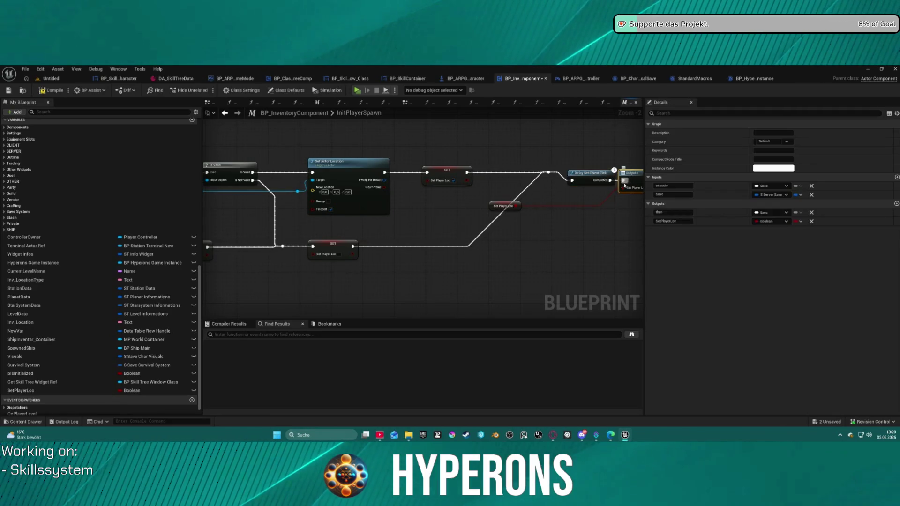
pyautogui.click(226, 115)
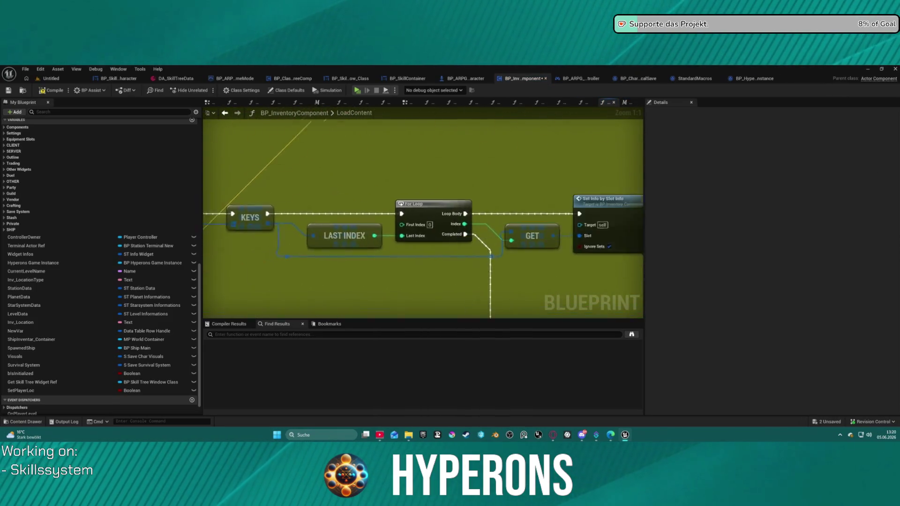
# Connect Load Saves to Set Player Stats, compile, and cancel play due to errors.
pyautogui.scroll(-10, 334, 175)
pyautogui.scroll(11, 318, 230)
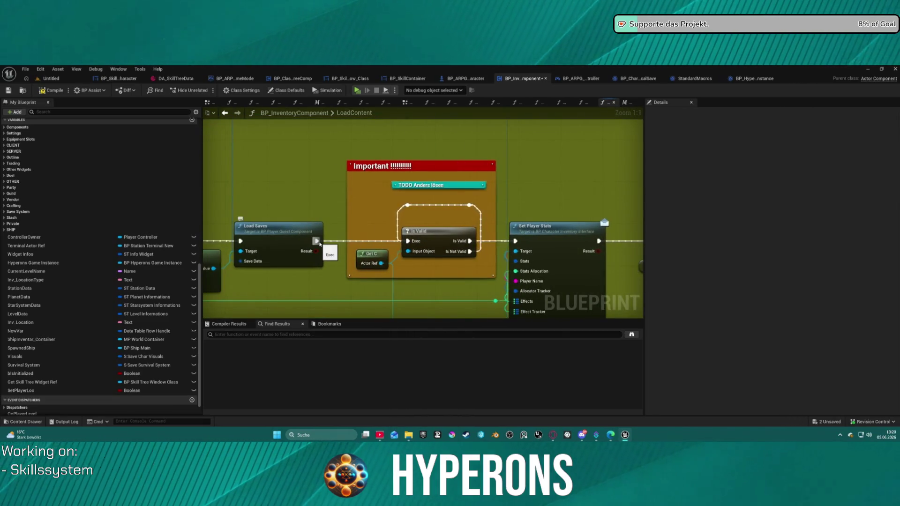
pyautogui.moveTo(316, 241)
pyautogui.mouseDown()
pyautogui.moveTo(403, 253)
pyautogui.moveTo(580, 254)
pyautogui.mouseUp()
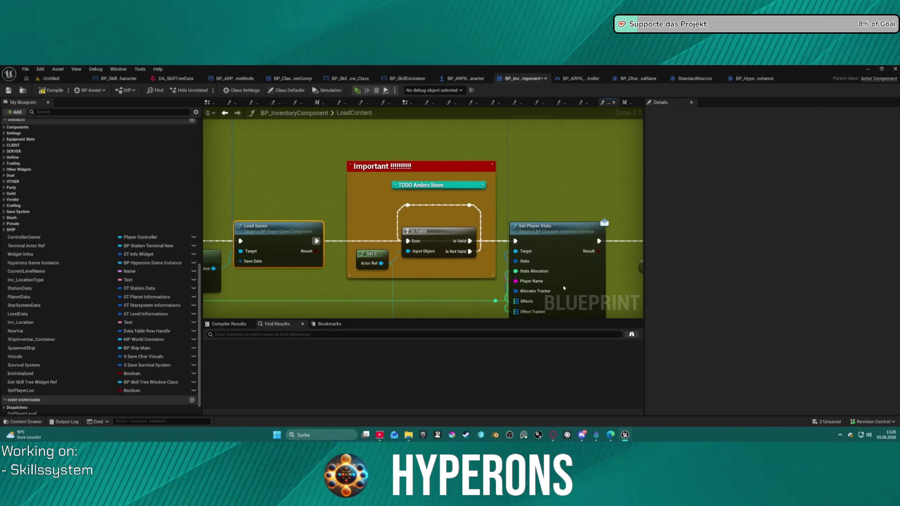
pyautogui.press('F7')
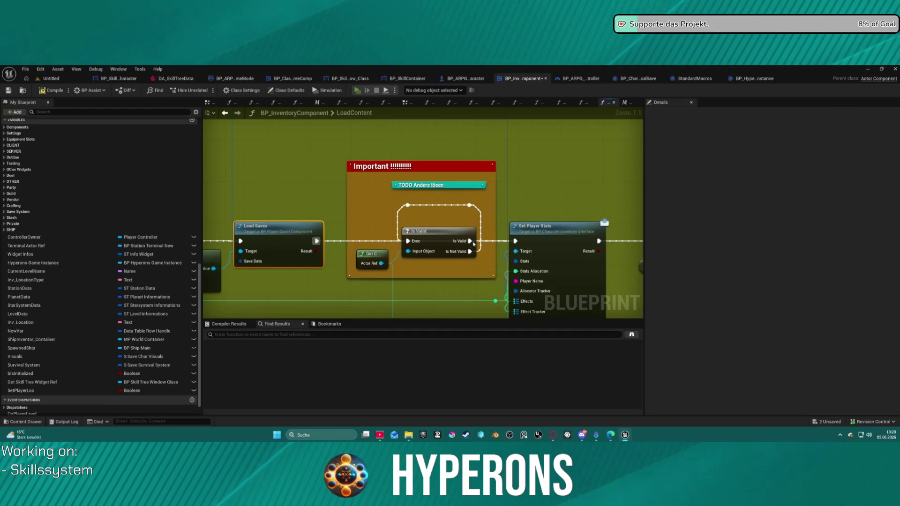
pyautogui.hotkey('alt', 'p')
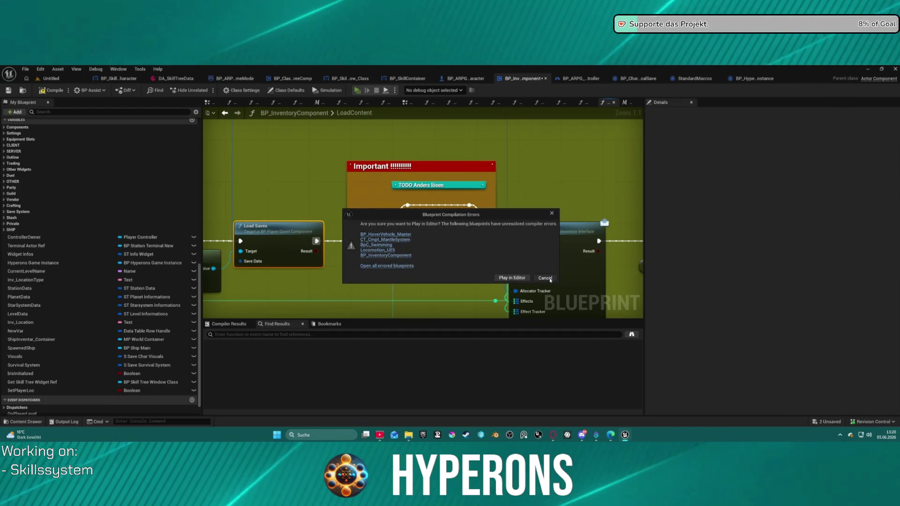
pyautogui.click(544, 278)
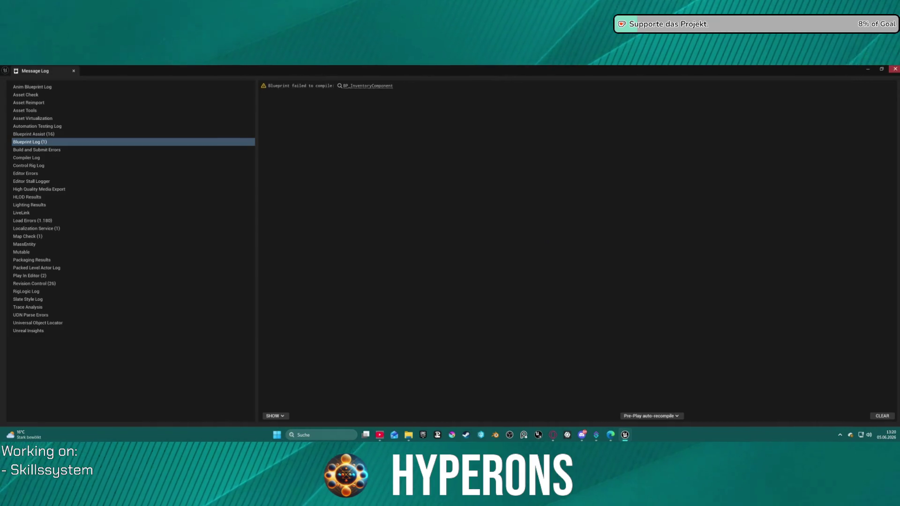
# Jump to the failing blueprint from the Message Log and reopen the InitPlayerSpawn macro graph.
pyautogui.click(368, 85)
pyautogui.scroll(-10, 404, 222)
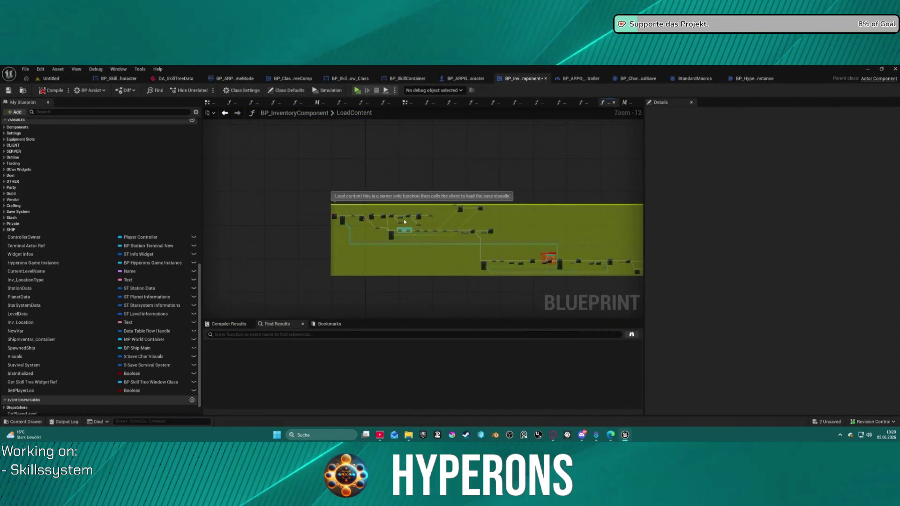
pyautogui.scroll(6, 404, 222)
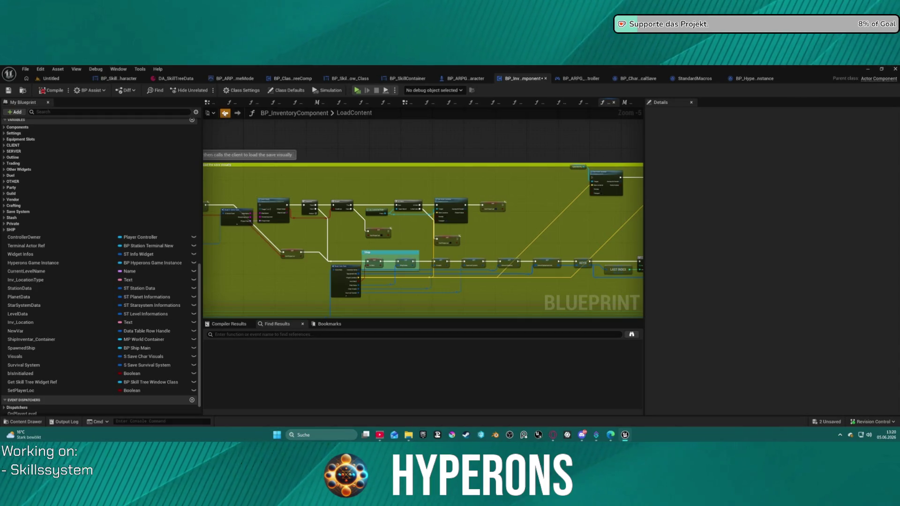
pyautogui.click(225, 112)
pyautogui.scroll(-3, 497, 205)
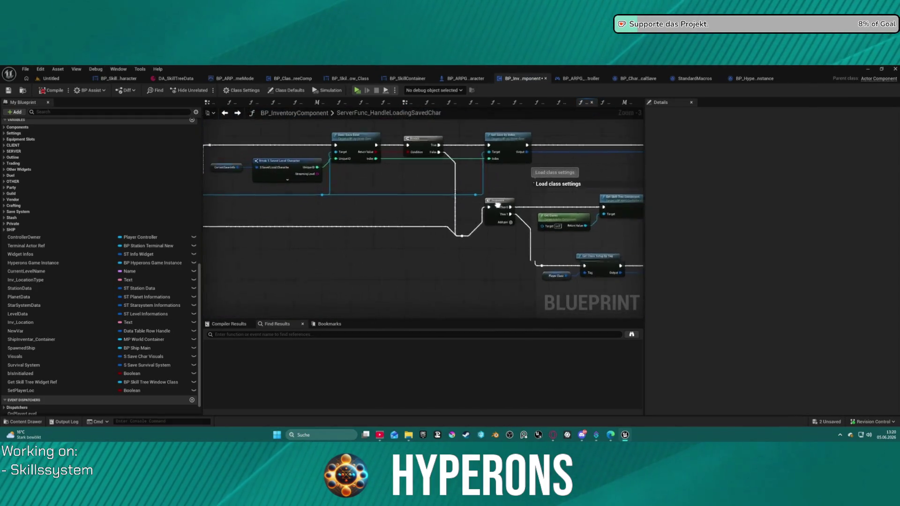
pyautogui.scroll(-4, 497, 205)
pyautogui.scroll(7, 494, 178)
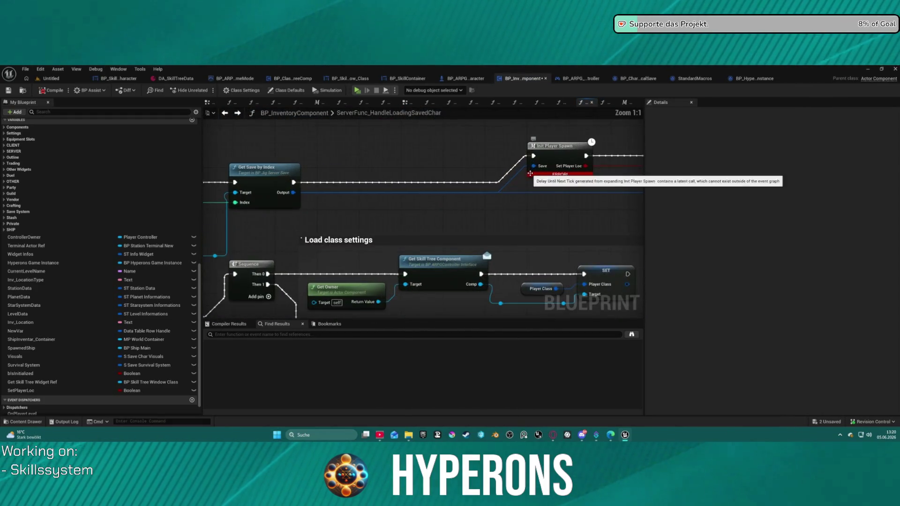
pyautogui.click(565, 150)
pyautogui.doubleClick(565, 150)
pyautogui.scroll(3, 518, 157)
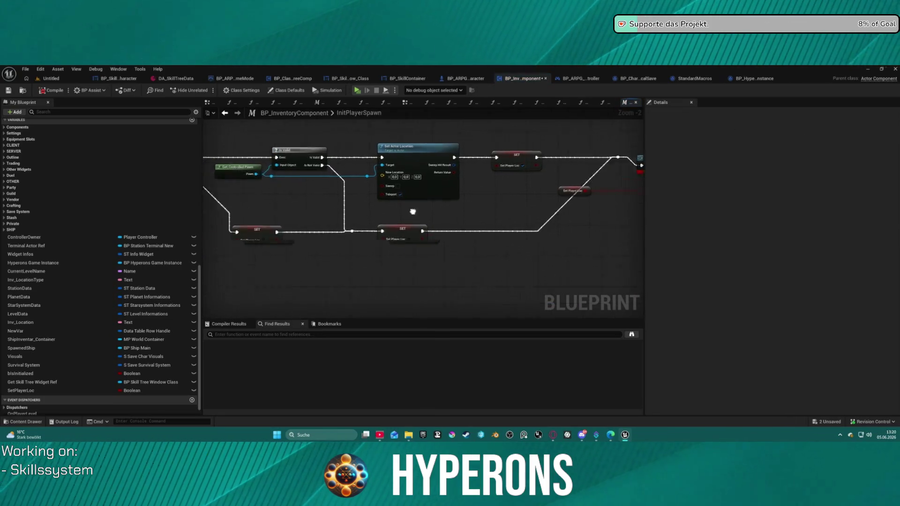
# Select the Break S Server Save node and show all of its pins.
pyautogui.scroll(-3, 518, 157)
pyautogui.scroll(3, 339, 164)
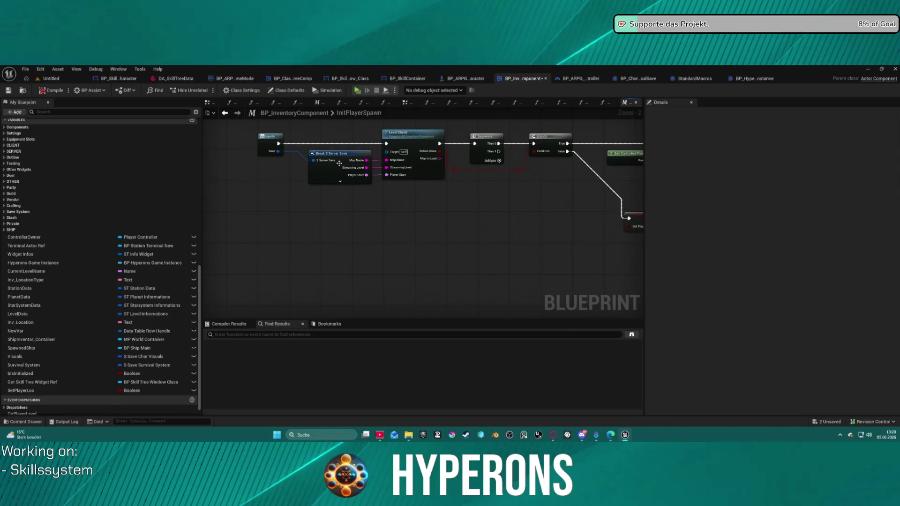
pyautogui.moveTo(279, 152)
pyautogui.mouseDown()
pyautogui.moveTo(342, 224)
pyautogui.moveTo(302, 180)
pyautogui.mouseUp()
pyautogui.click(338, 168)
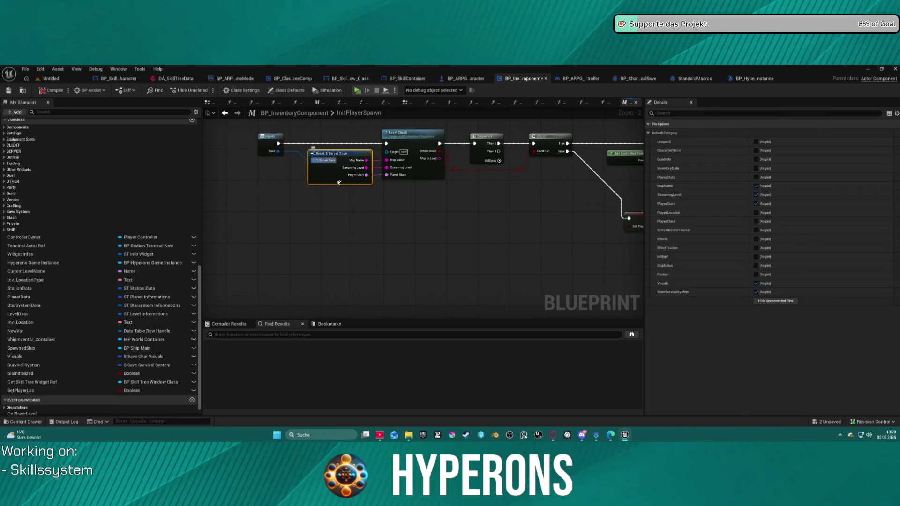
pyautogui.click(340, 181)
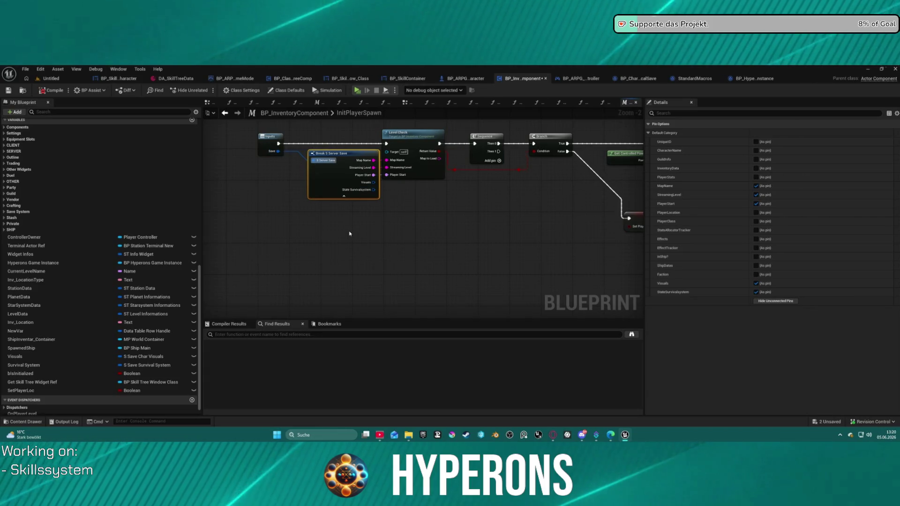
pyautogui.moveTo(349, 233)
pyautogui.mouseDown()
pyautogui.moveTo(313, 215)
pyautogui.moveTo(412, 205)
pyautogui.mouseUp()
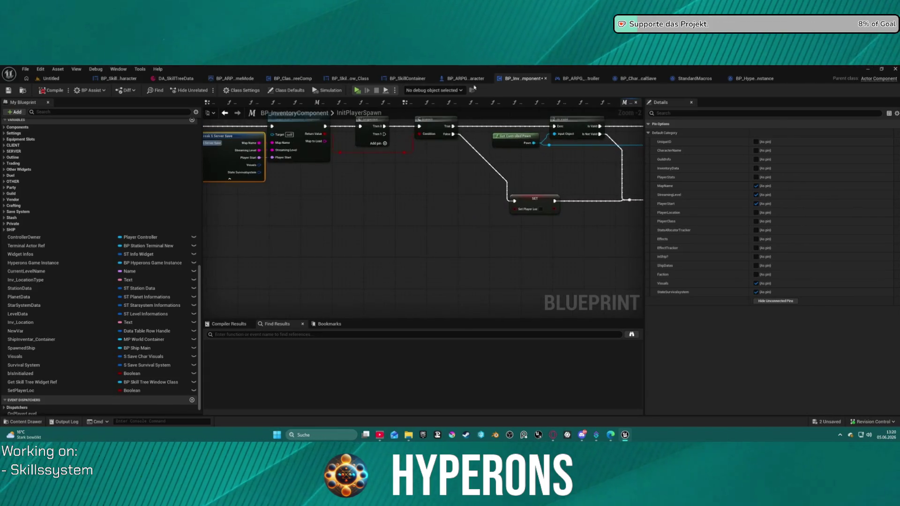
# Compare with LoadContent's break node, then expose PlayerLocation and wire it into New Location.
pyautogui.click(603, 102)
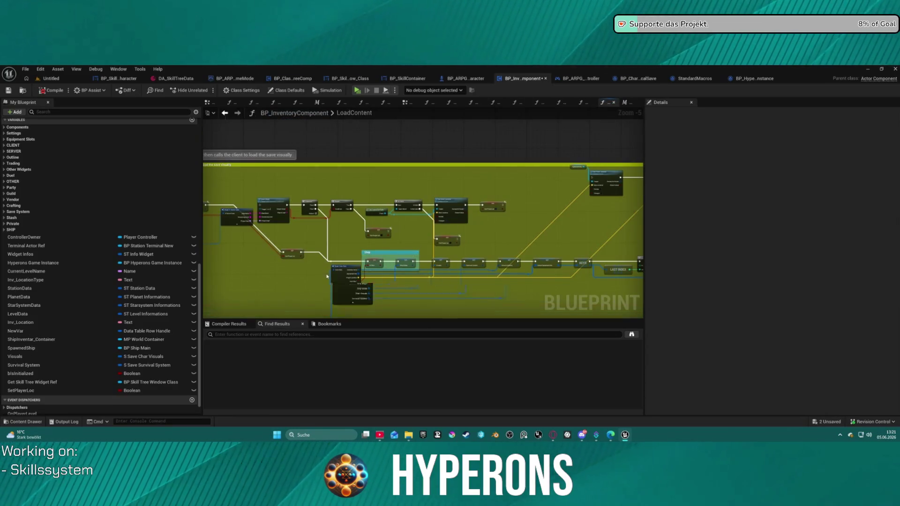
pyautogui.scroll(5, 375, 264)
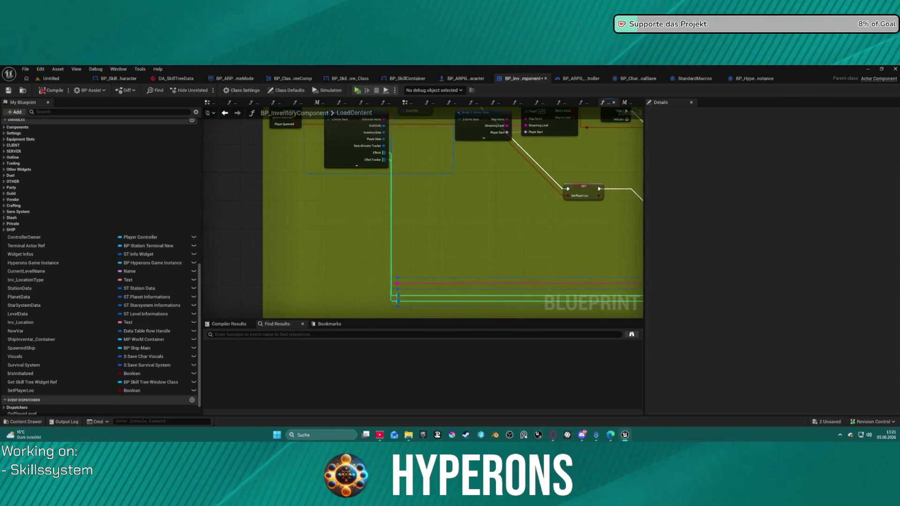
pyautogui.moveTo(431, 98); pyautogui.dragTo(432, 118)
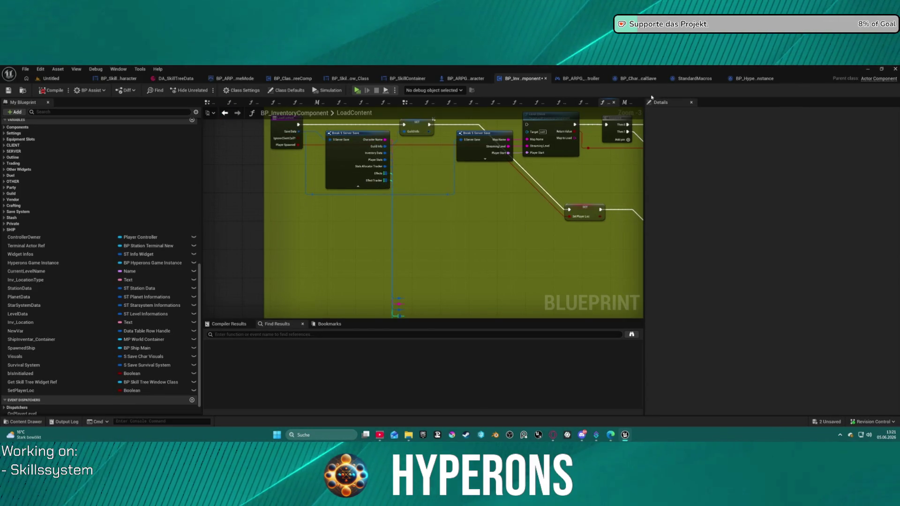
pyautogui.click(630, 102)
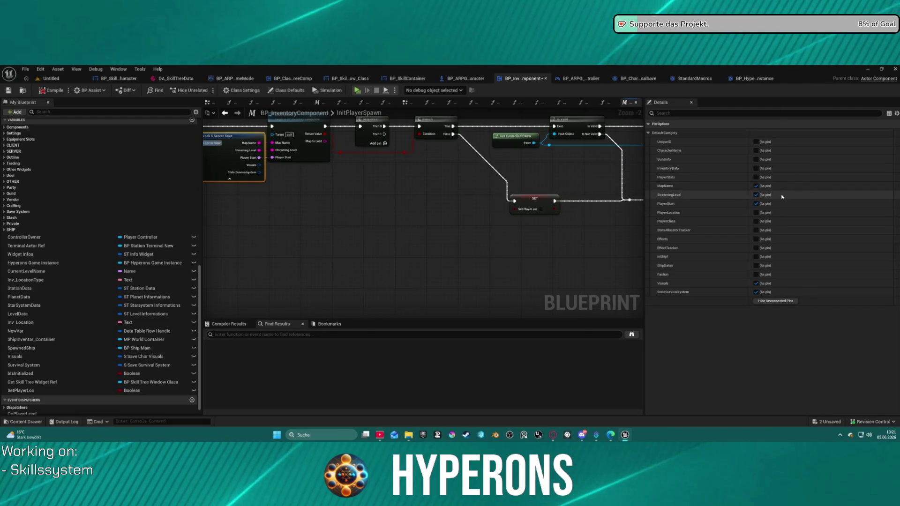
pyautogui.click(755, 213)
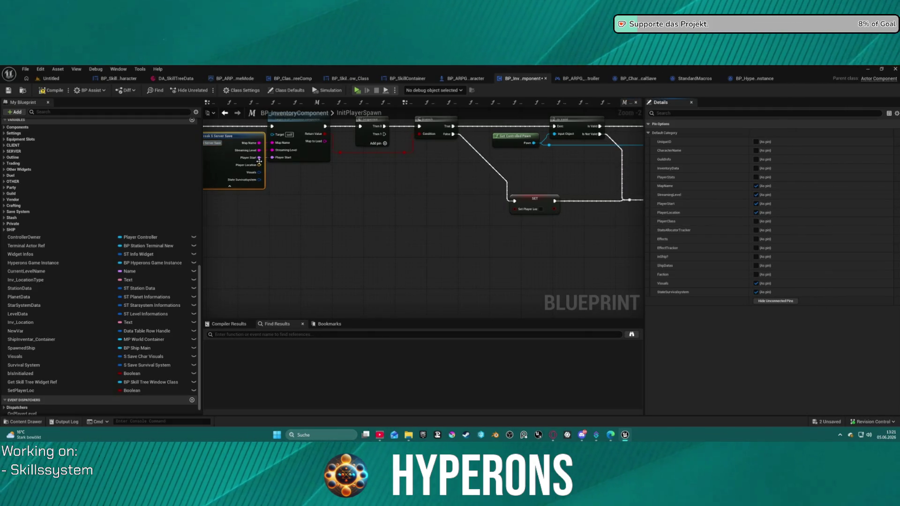
pyautogui.moveTo(262, 167)
pyautogui.mouseDown()
pyautogui.moveTo(482, 127)
pyautogui.moveTo(623, 140)
pyautogui.moveTo(356, 149)
pyautogui.mouseUp()
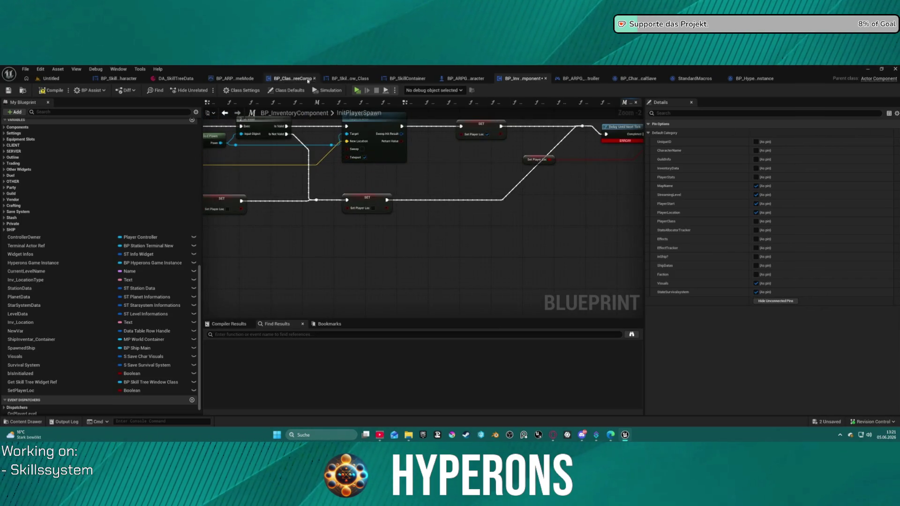
# Compile, go to the Delay Until Next Tick error, and delete that node.
pyautogui.click(60, 91)
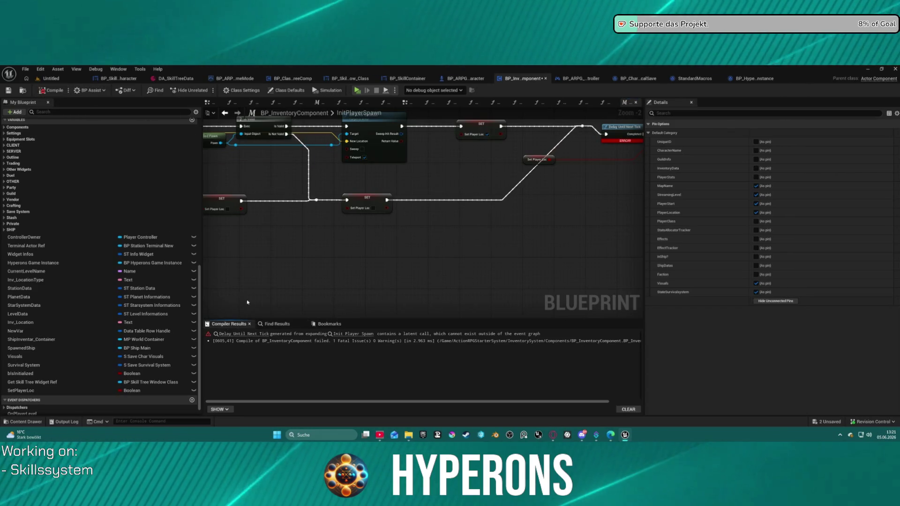
pyautogui.click(266, 333)
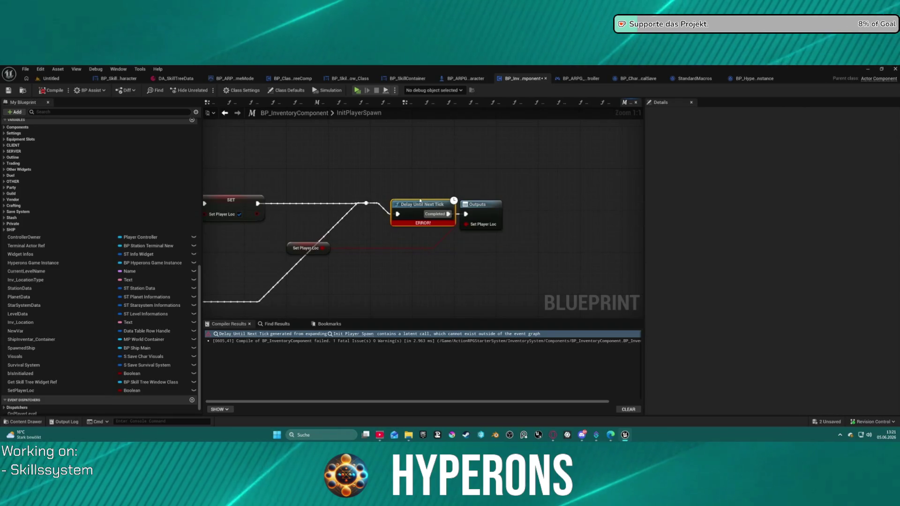
pyautogui.moveTo(420, 200); pyautogui.dragTo(407, 194)
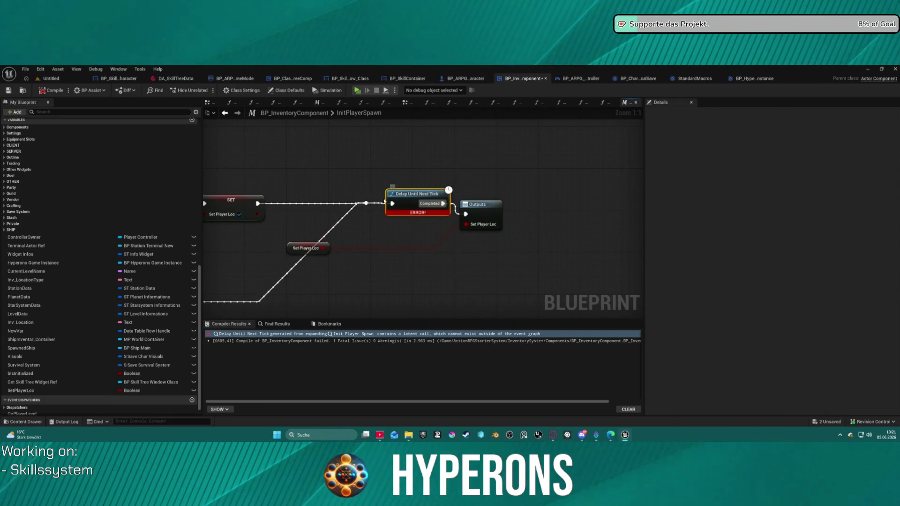
pyautogui.press('Delete')
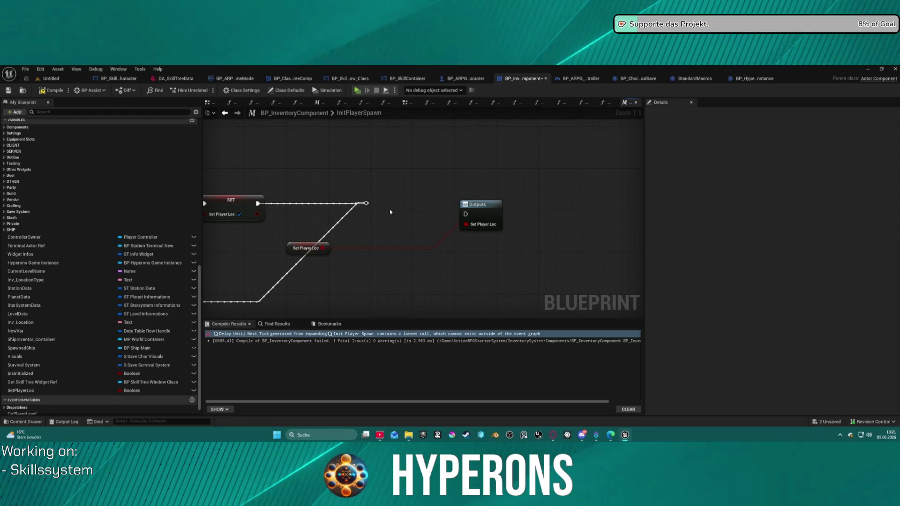
# Add a 0.2-second Delay node in its place, wire its exec input, and straighten the connections.
pyautogui.moveTo(389, 212)
pyautogui.mouseDown()
pyautogui.moveTo(370, 200)
pyautogui.moveTo(368, 213)
pyautogui.mouseUp()
pyautogui.rightClick(367, 213)
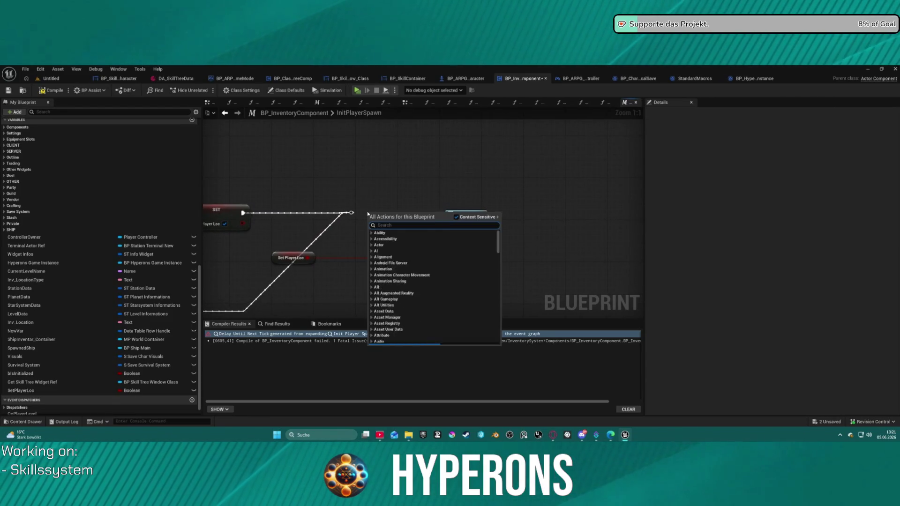
pyautogui.write('delay')
pyautogui.press('Return')
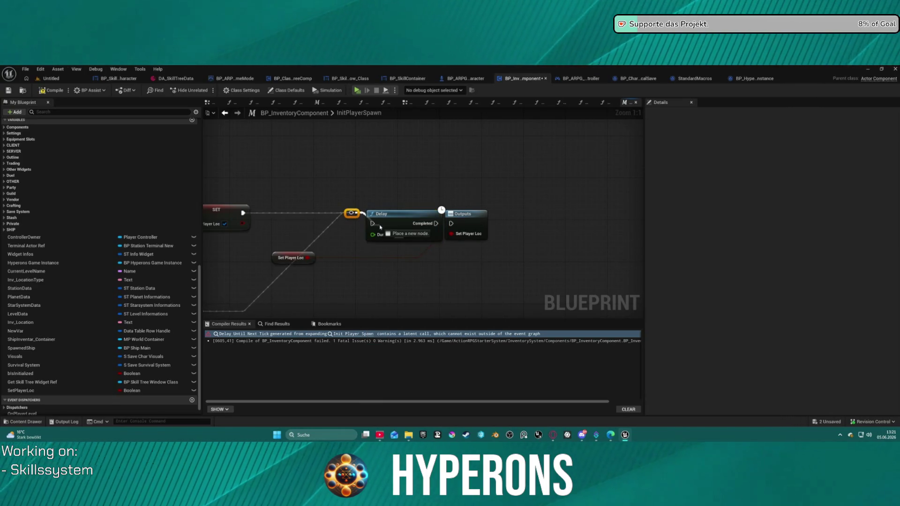
pyautogui.moveTo(354, 213)
pyautogui.mouseDown()
pyautogui.moveTo(381, 220)
pyautogui.moveTo(374, 224)
pyautogui.mouseUp()
pyautogui.press('Escape')
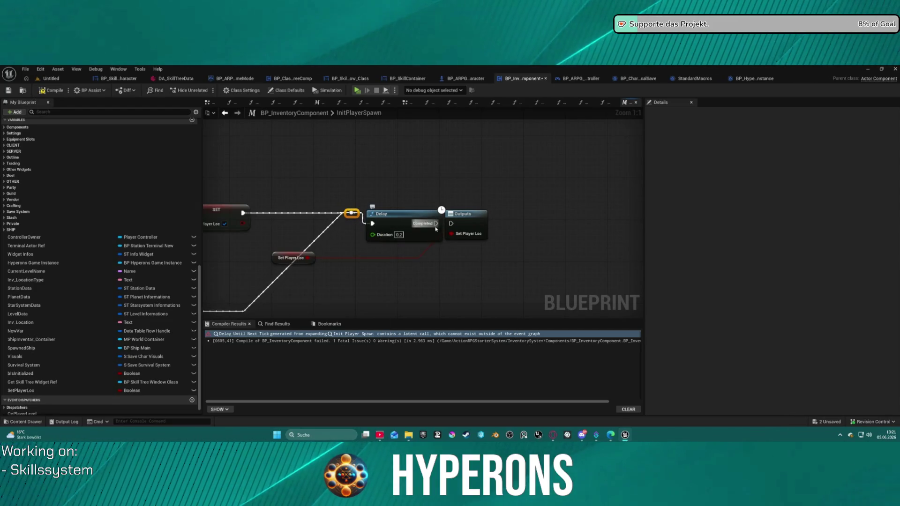
pyautogui.click(376, 228)
pyautogui.press('f')
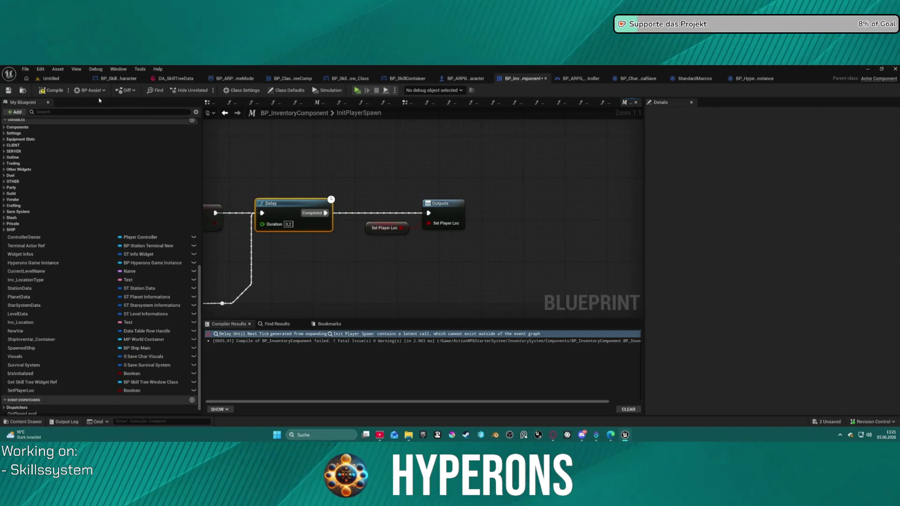
# Recompile and pan across the Set Actor Location, Break S Server Save and Branch nodes.
pyautogui.press('F7')
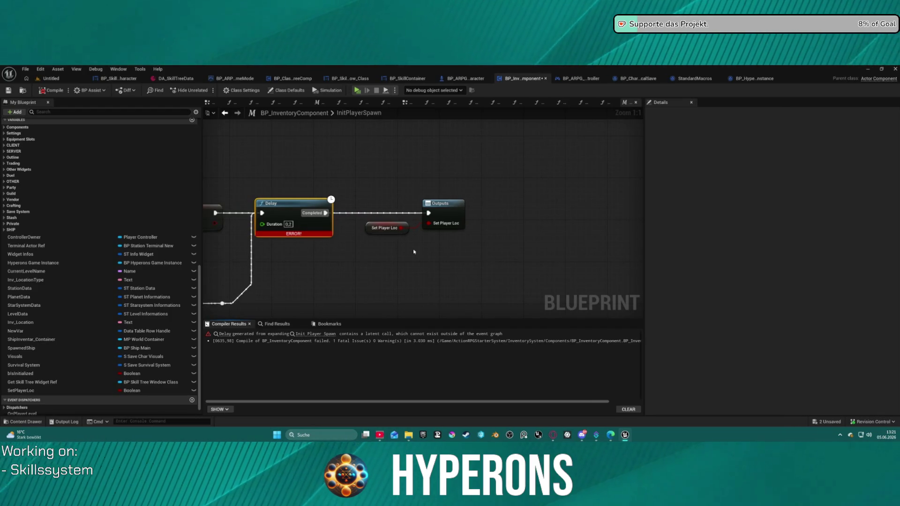
pyautogui.moveTo(414, 251)
pyautogui.mouseDown()
pyautogui.moveTo(498, 243)
pyautogui.moveTo(621, 253)
pyautogui.moveTo(869, 251)
pyautogui.moveTo(539, 251)
pyautogui.moveTo(701, 249)
pyautogui.mouseUp()
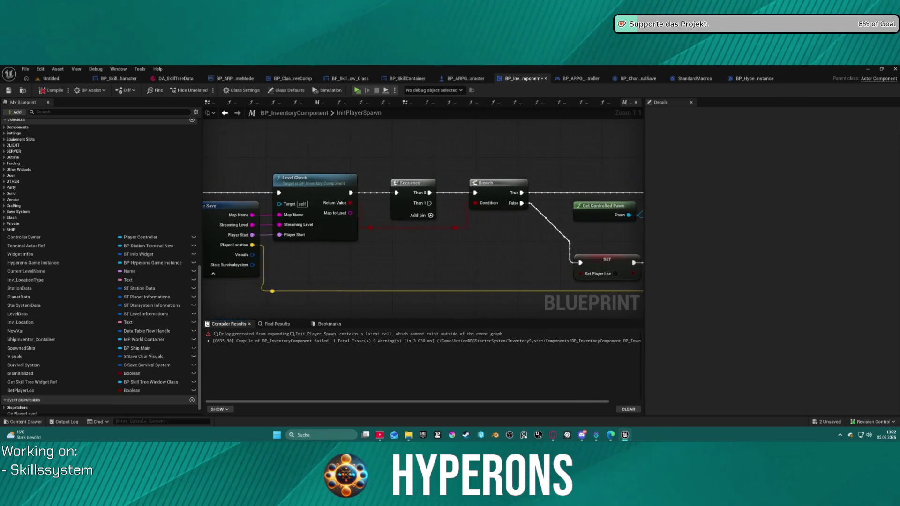
pyautogui.moveTo(421, 253); pyautogui.dragTo(643, 241)
pyautogui.moveTo(421, 253); pyautogui.dragTo(354, 247)
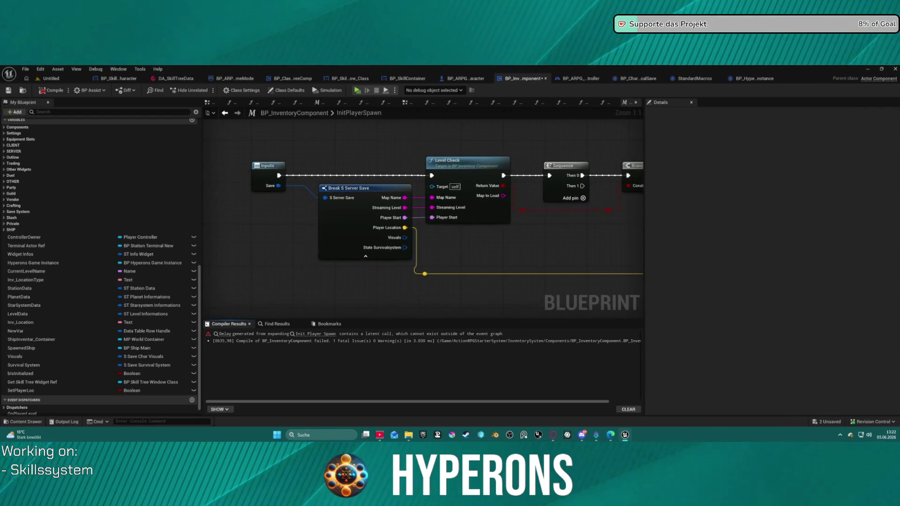
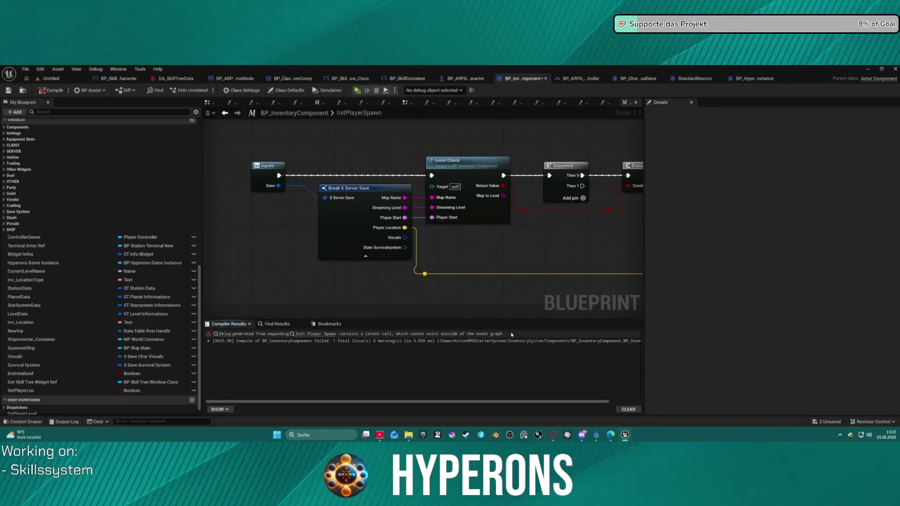
# Pan and zoom out of the InitPlayerSpawn macro to view its Branch node.
pyautogui.moveTo(547, 261); pyautogui.dragTo(392, 249)
pyautogui.scroll(-5, 393, 248)
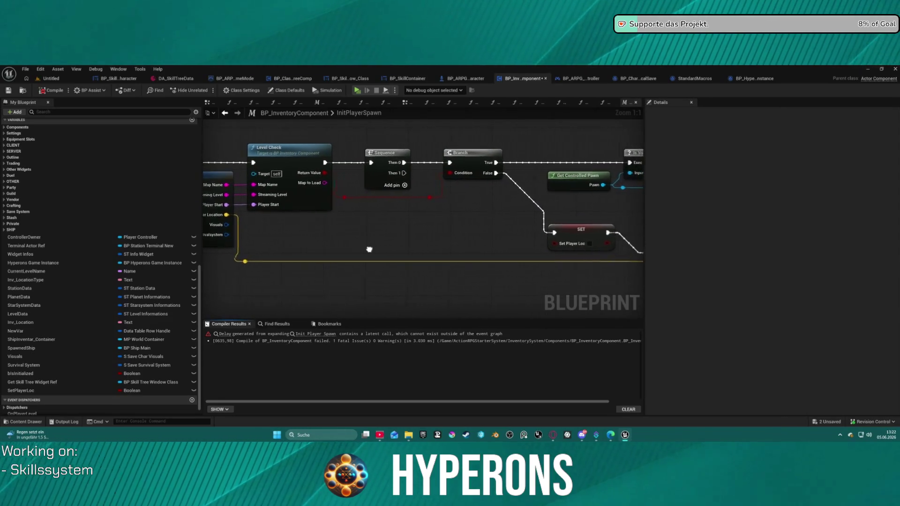
pyautogui.scroll(-2, 394, 251)
pyautogui.moveTo(395, 253); pyautogui.dragTo(394, 251)
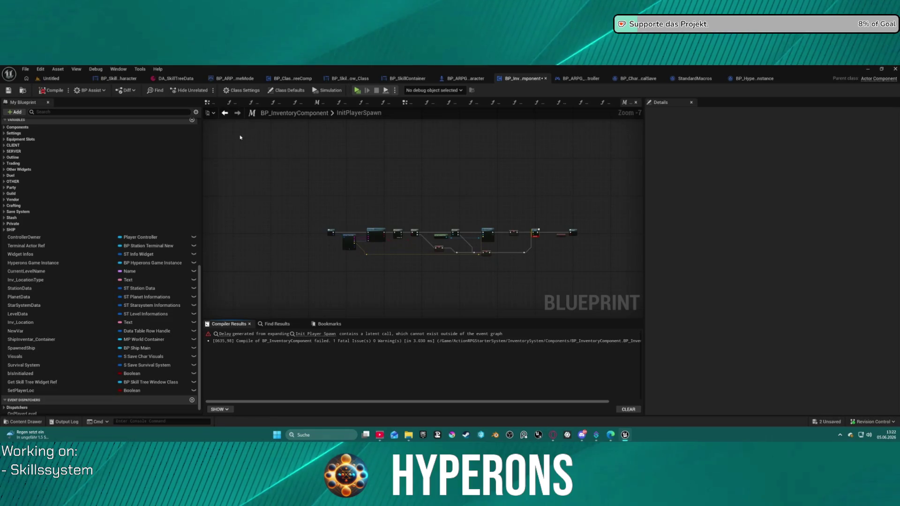
# Go back past LoadContent to ServerFunc_HandleLoadingSavedChar and select its Init Player Spawn node.
pyautogui.click(226, 114)
pyautogui.click(226, 113)
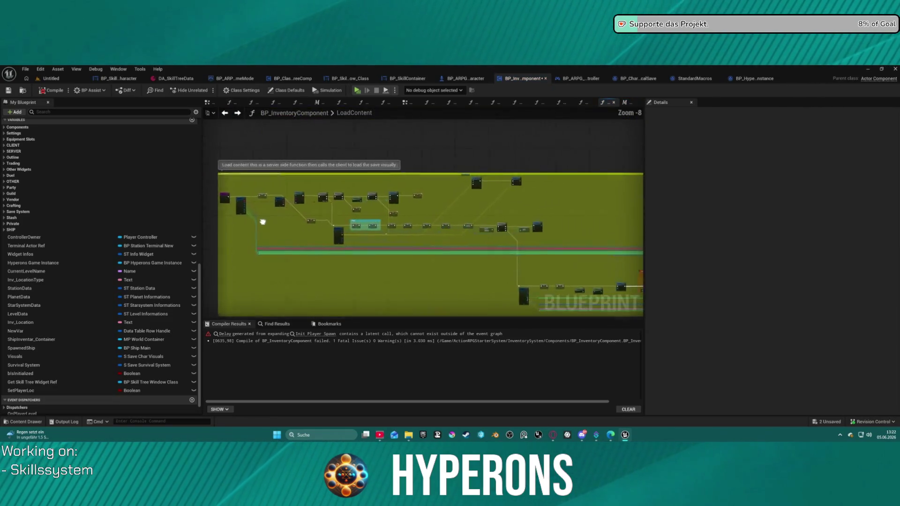
pyautogui.moveTo(263, 221)
pyautogui.mouseDown()
pyautogui.moveTo(287, 195)
pyautogui.moveTo(346, 190)
pyautogui.mouseUp()
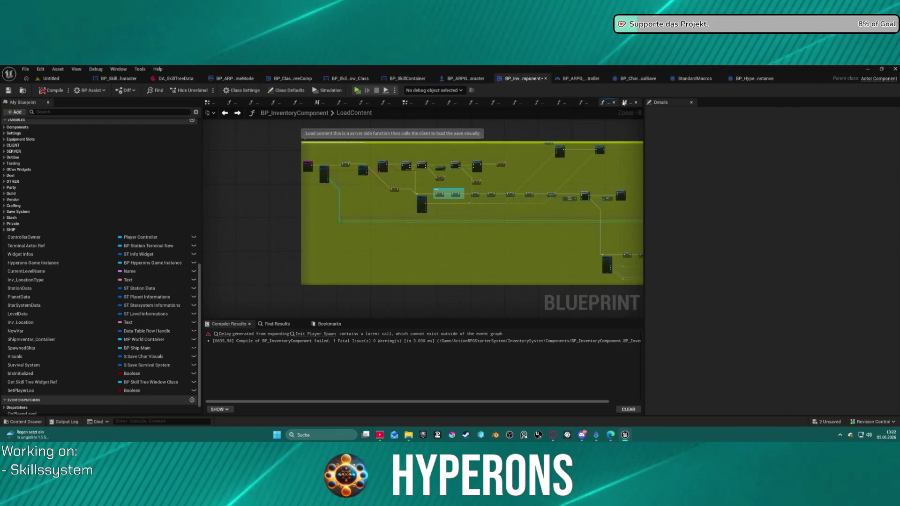
pyautogui.click(581, 102)
pyautogui.moveTo(502, 192); pyautogui.dragTo(341, 208)
pyautogui.moveTo(322, 144); pyautogui.dragTo(461, 207)
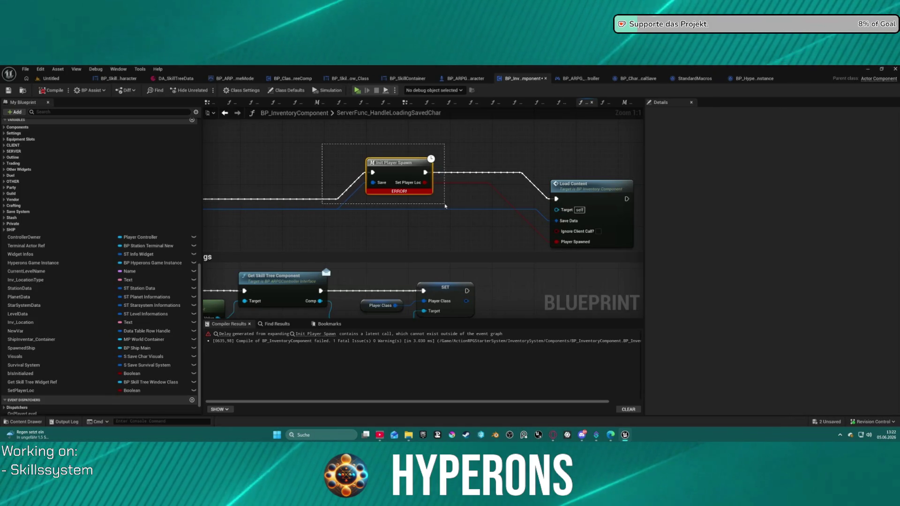
# Inspect Get Save by Index, Init Player Spawn and Load Content, then view the EventGraph's Save game events.
pyautogui.moveTo(445, 206); pyautogui.dragTo(486, 205)
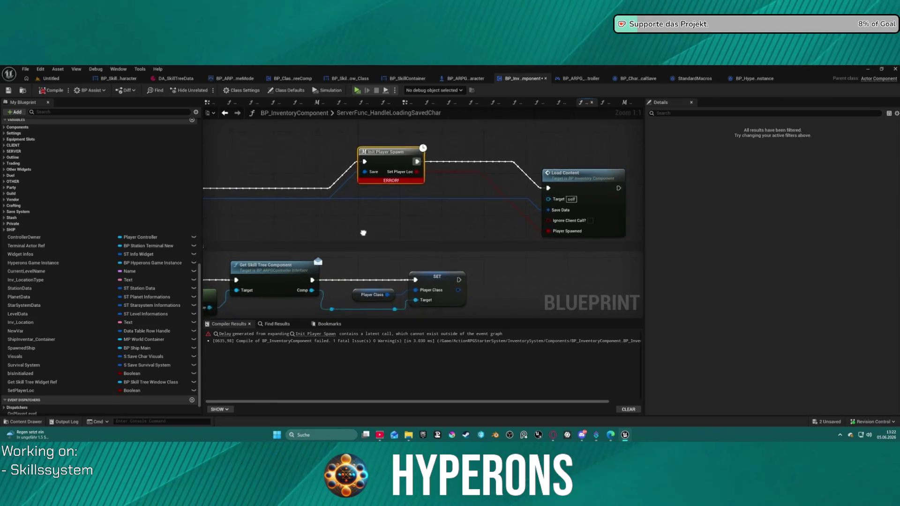
pyautogui.moveTo(370, 238)
pyautogui.mouseDown()
pyautogui.moveTo(516, 192)
pyautogui.moveTo(508, 181)
pyautogui.moveTo(476, 197)
pyautogui.moveTo(474, 229)
pyautogui.mouseUp()
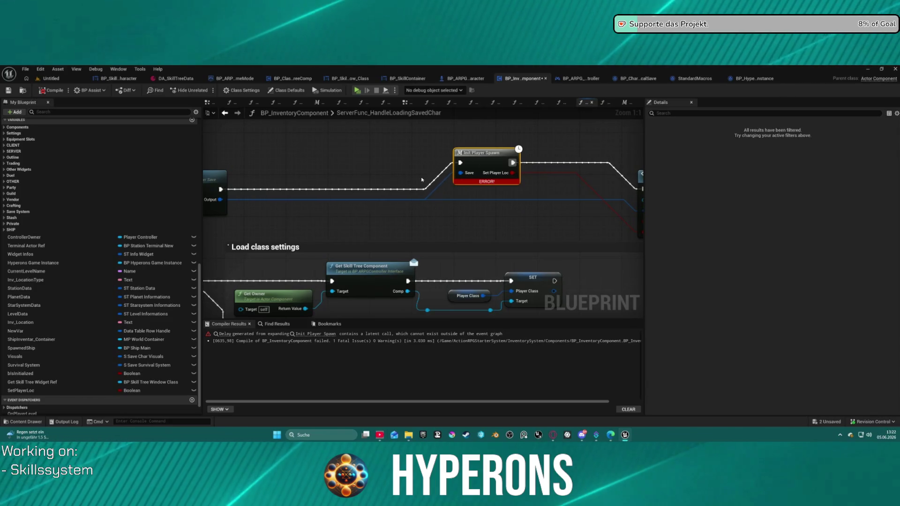
pyautogui.moveTo(451, 189)
pyautogui.mouseDown()
pyautogui.moveTo(468, 182)
pyautogui.moveTo(455, 178)
pyautogui.mouseUp()
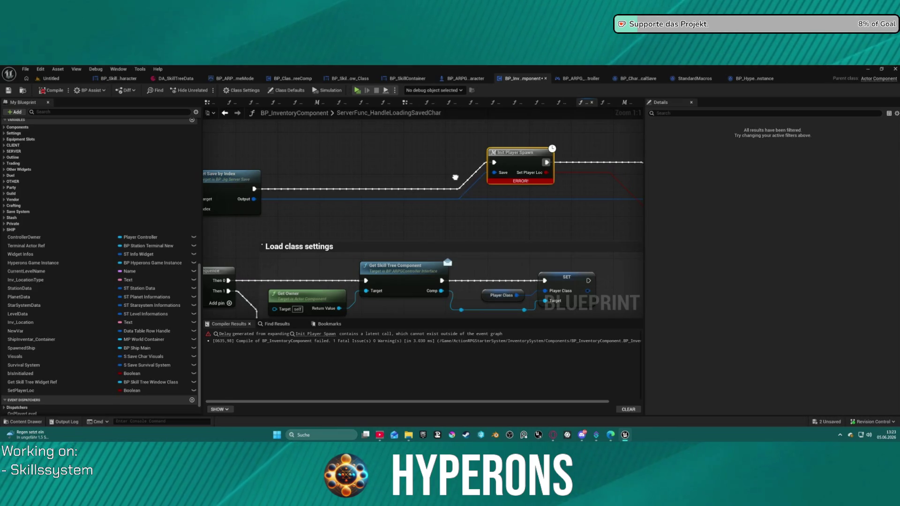
pyautogui.moveTo(455, 177)
pyautogui.mouseDown()
pyautogui.moveTo(225, 144)
pyautogui.moveTo(219, 96)
pyautogui.moveTo(206, 179)
pyautogui.moveTo(328, 169)
pyautogui.moveTo(458, 173)
pyautogui.moveTo(434, 175)
pyautogui.mouseUp()
pyautogui.scroll(-3, 207, 179)
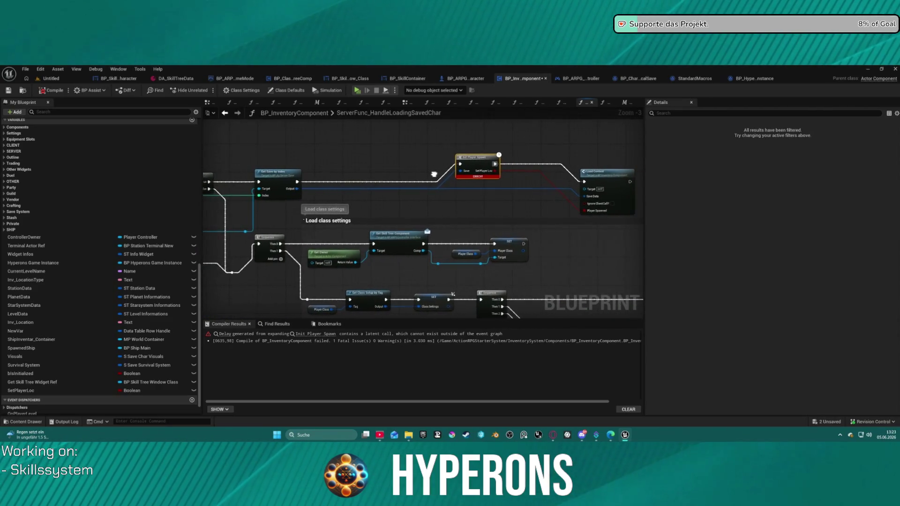
pyautogui.moveTo(452, 144); pyautogui.dragTo(623, 218)
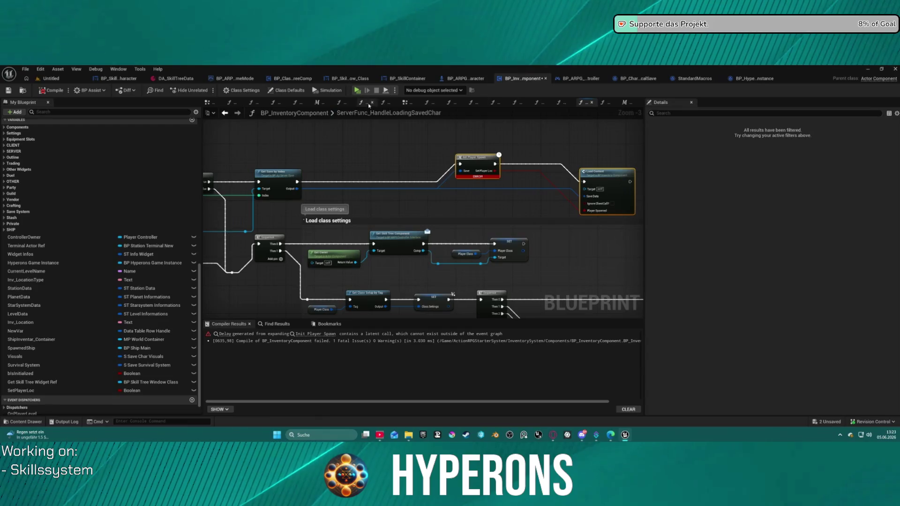
pyautogui.click(407, 102)
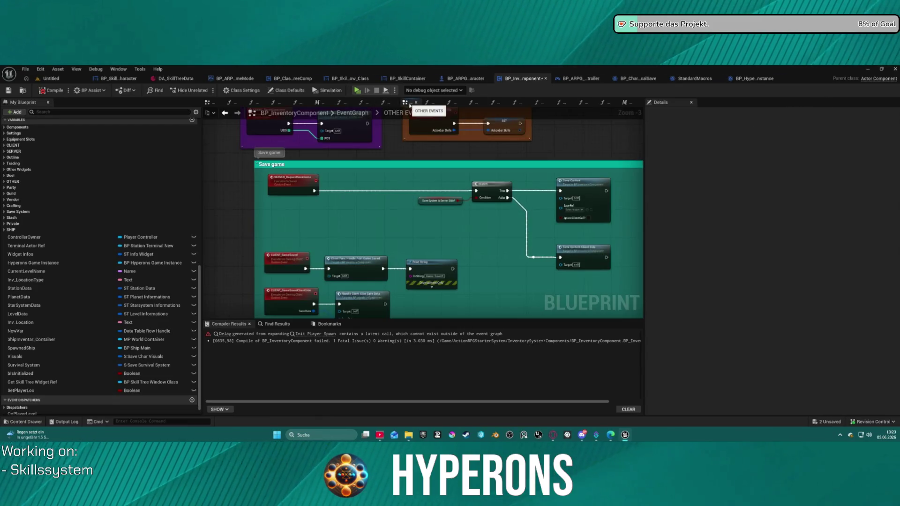
# Add a new Custom Event node to the EventGraph.
pyautogui.scroll(-3, 410, 223)
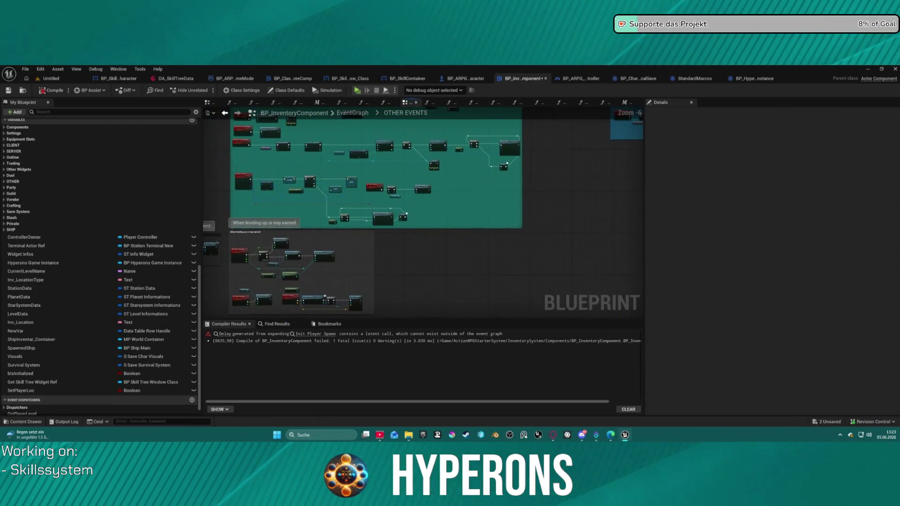
pyautogui.scroll(5, 444, 223)
pyautogui.rightClick(391, 236)
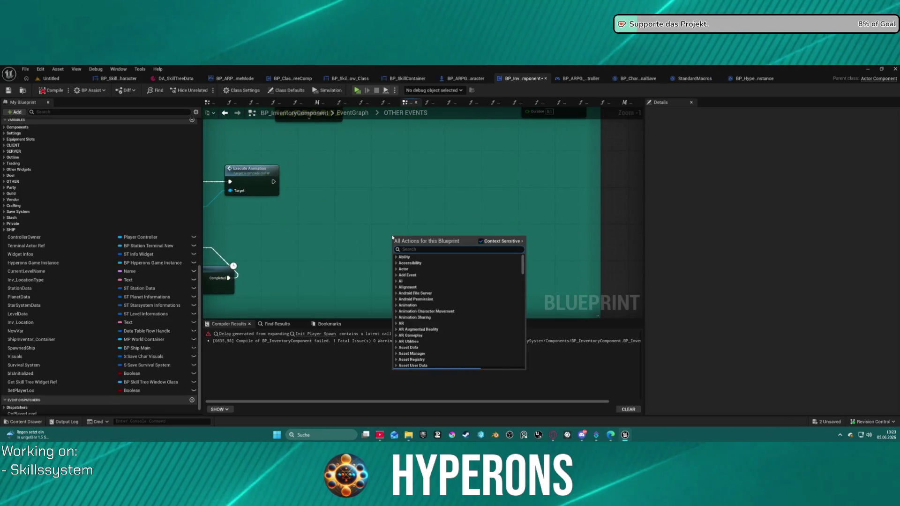
pyautogui.write('custom')
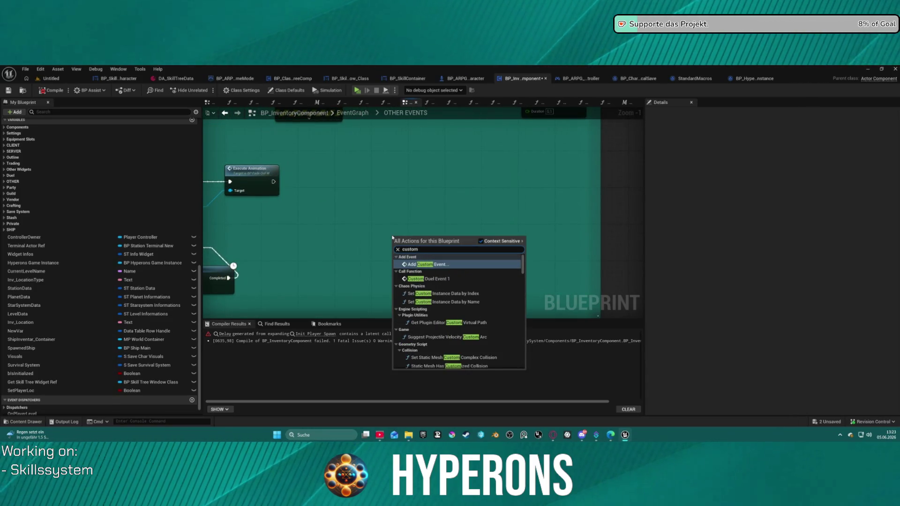
pyautogui.click(448, 265)
pyautogui.write('LOAD_Form')
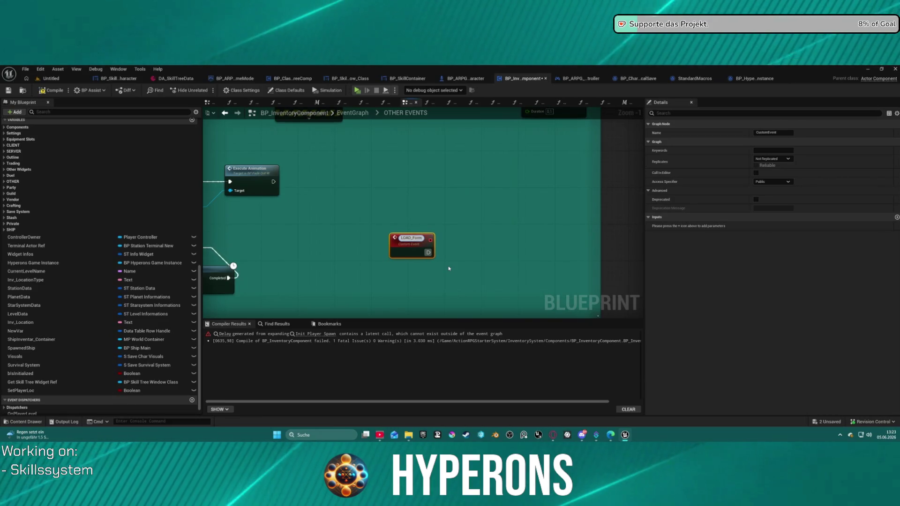
# Name the custom event LOAD_FromSERVER, reposition it, and return to ServerFunc_HandleLoadingSavedChar.
pyautogui.press('BackSpace')
pyautogui.press('BackSpace')
pyautogui.press('BackSpace')
pyautogui.write('rom_')
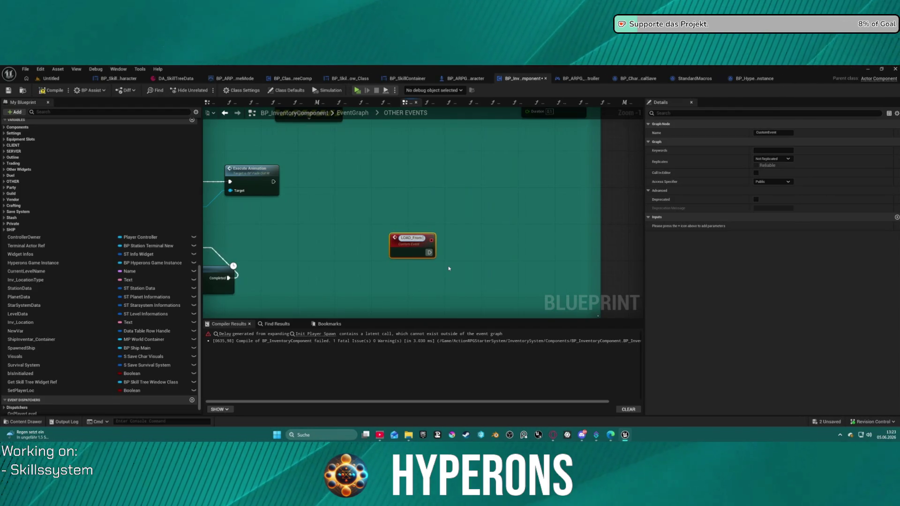
pyautogui.write('SRVER')
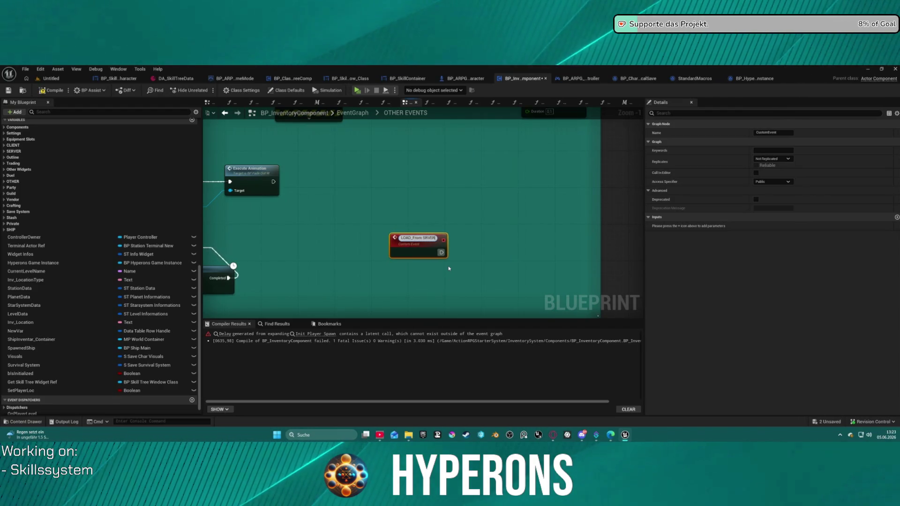
pyautogui.press('Return')
pyautogui.doubleClick(405, 243)
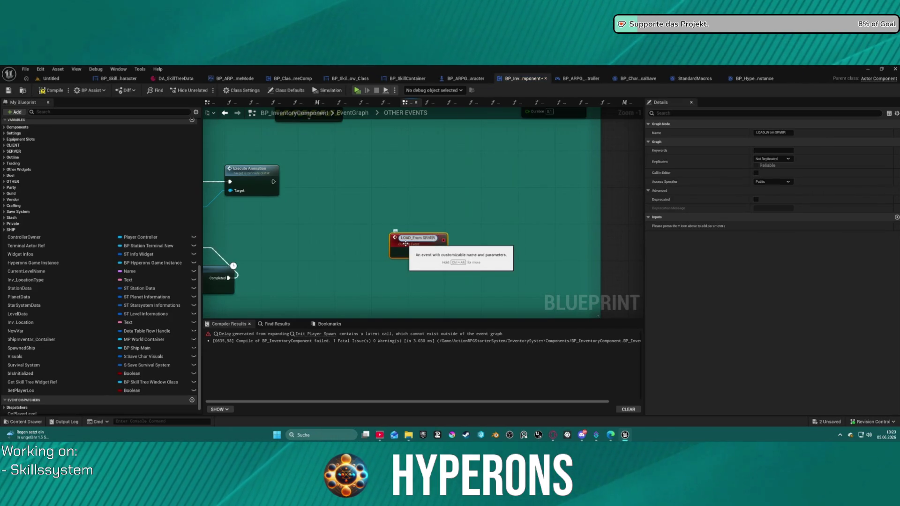
pyautogui.write('e')
pyautogui.press('BackSpace')
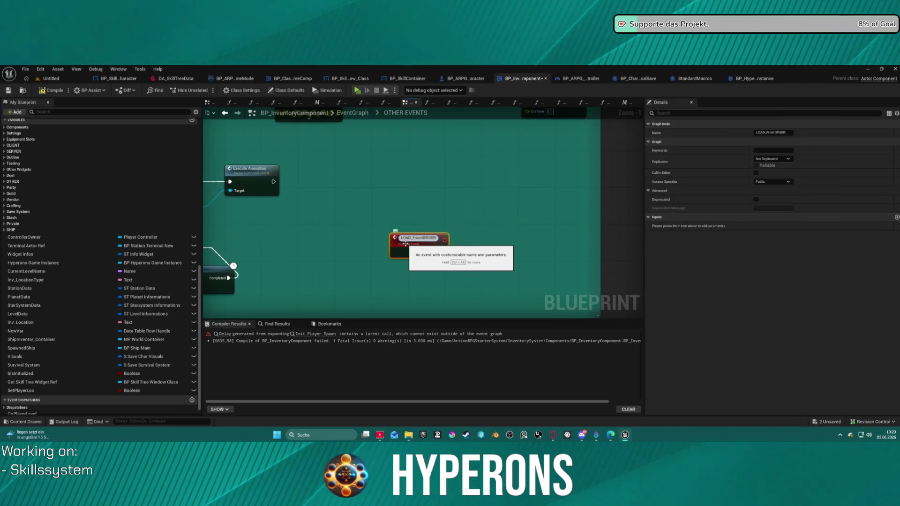
pyautogui.press('Return')
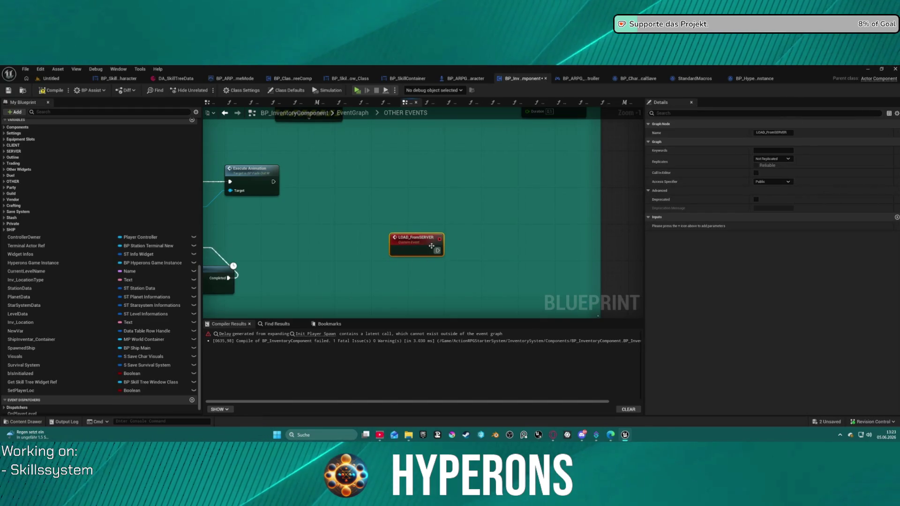
pyautogui.moveTo(427, 246)
pyautogui.mouseDown()
pyautogui.moveTo(404, 244)
pyautogui.moveTo(367, 210)
pyautogui.mouseUp()
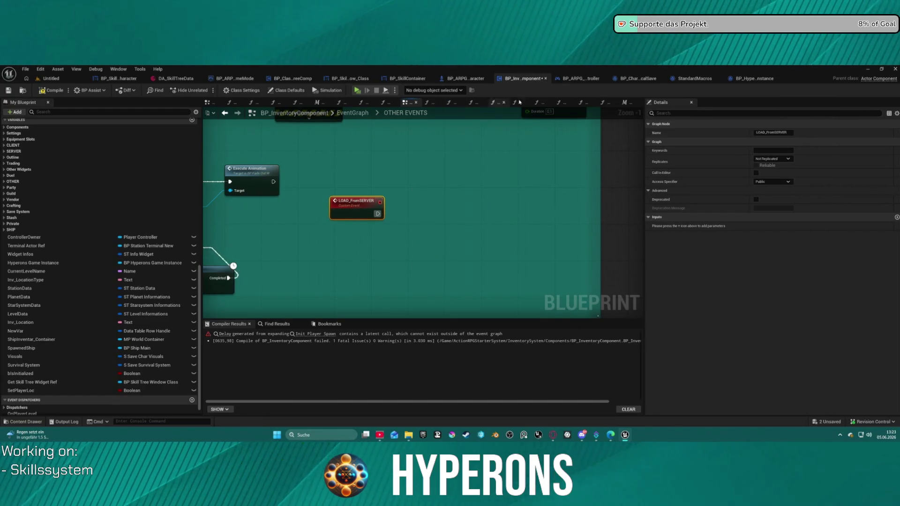
pyautogui.click(224, 113)
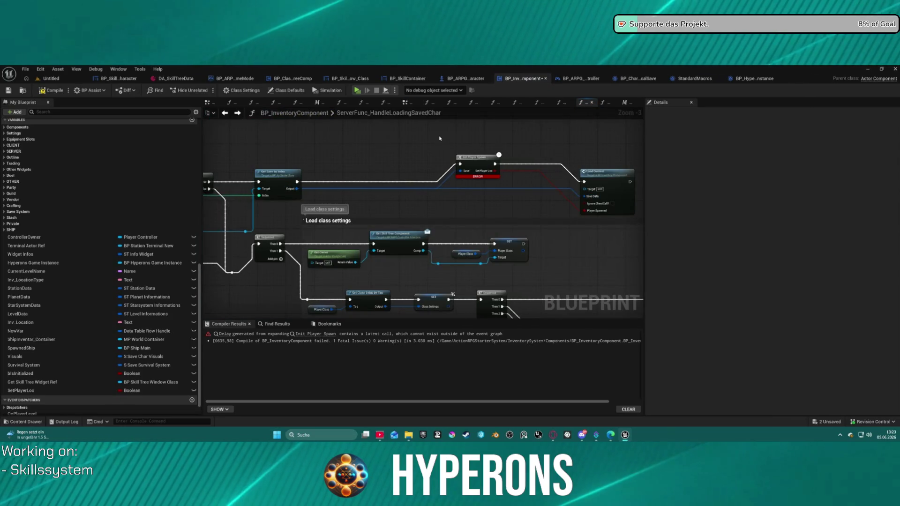
# Wire the InitPlayerSpawn macro's Save input to a new output pin and recompile.
pyautogui.click(477, 161)
pyautogui.doubleClick(477, 162)
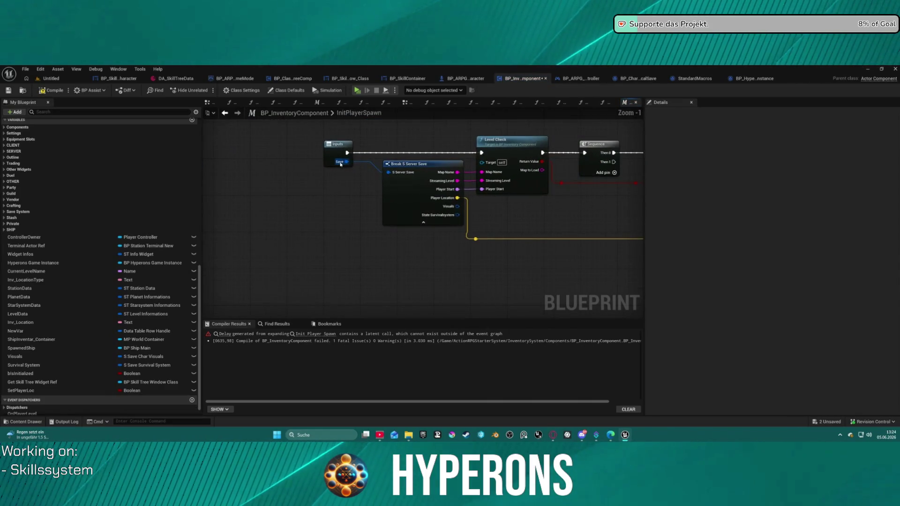
pyautogui.moveTo(347, 162)
pyautogui.mouseDown()
pyautogui.moveTo(637, 164)
pyautogui.moveTo(515, 178)
pyautogui.moveTo(359, 167)
pyautogui.mouseUp()
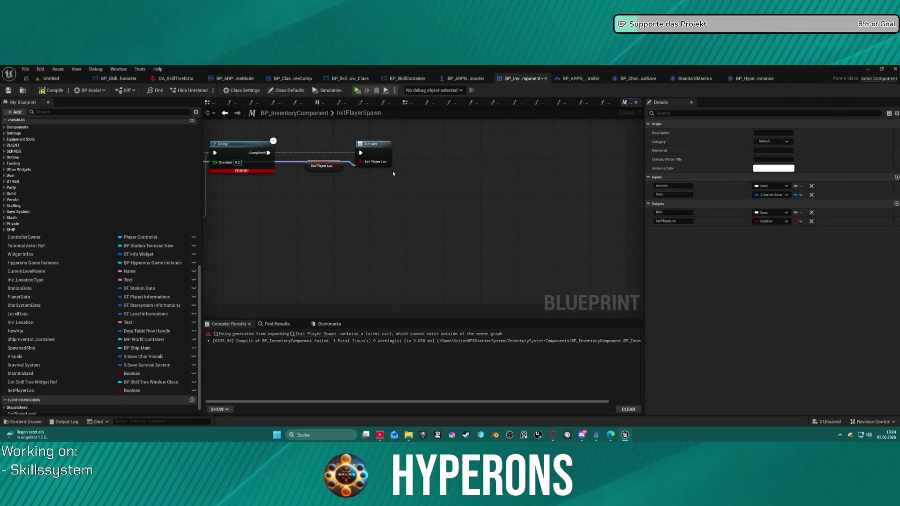
pyautogui.click(52, 91)
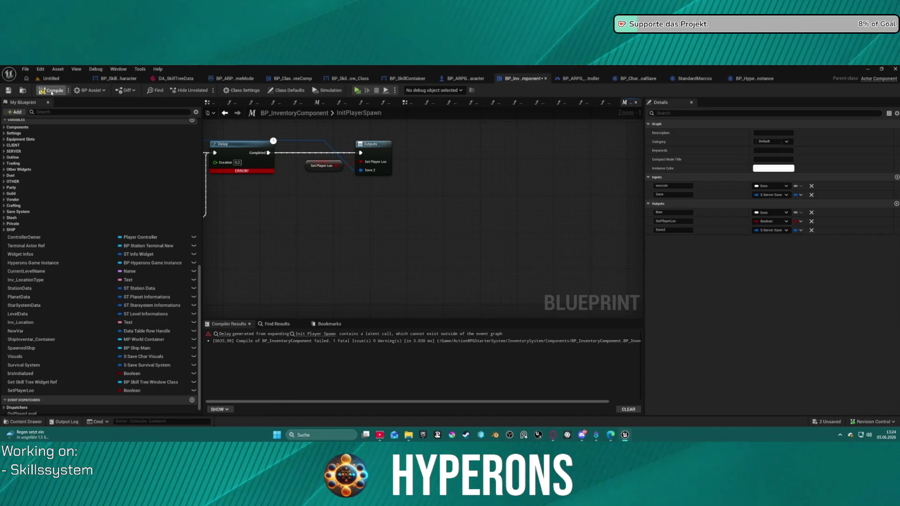
pyautogui.click(52, 91)
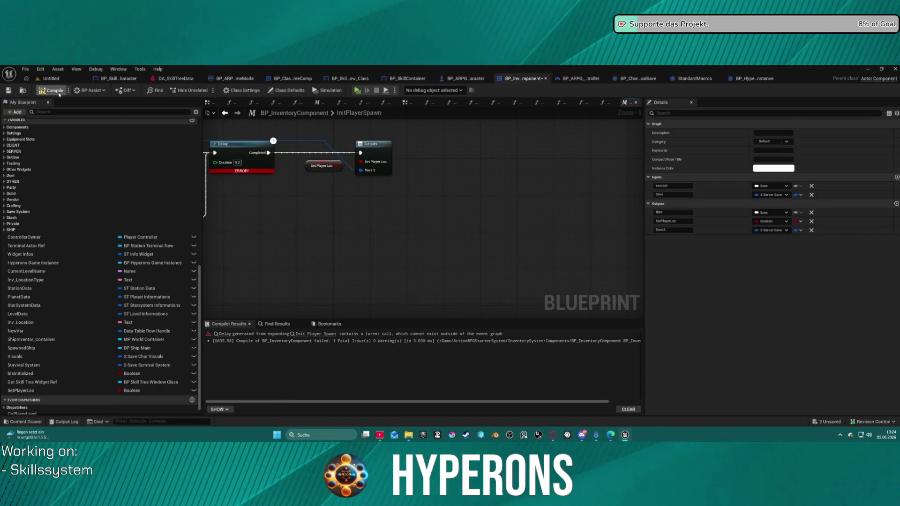
# Review Init Player Spawn, Load Content and Get Save by Index, then go to LOAD_FromSERVER.
pyautogui.click(226, 114)
pyautogui.moveTo(431, 148)
pyautogui.mouseDown()
pyautogui.moveTo(599, 206)
pyautogui.moveTo(611, 218)
pyautogui.mouseUp()
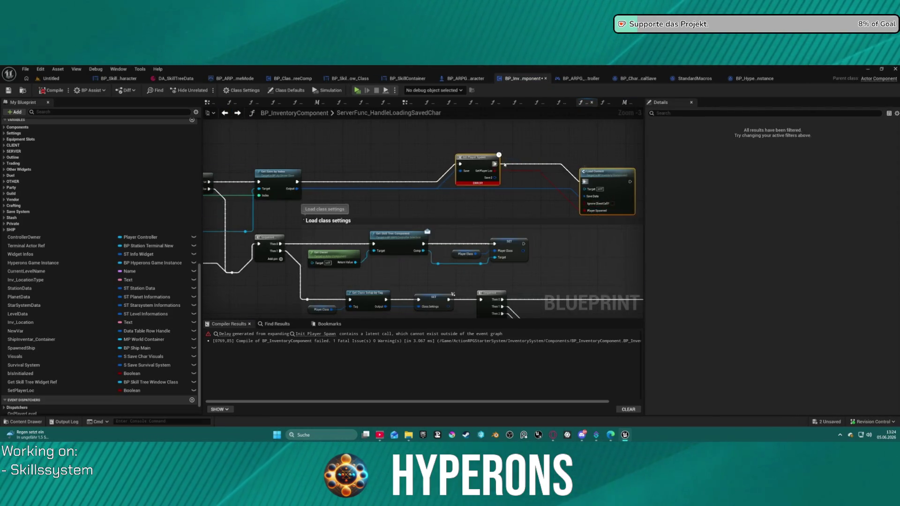
pyautogui.scroll(-3, 515, 148)
pyautogui.scroll(4, 514, 149)
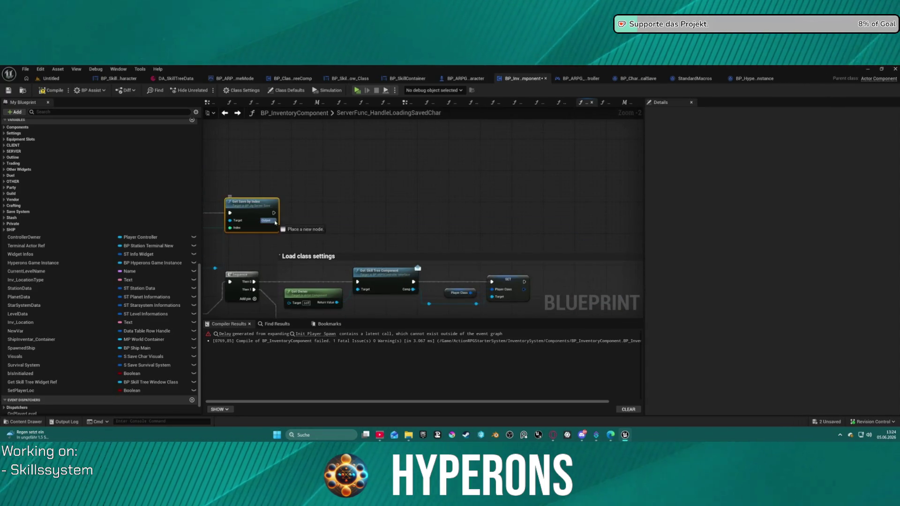
pyautogui.moveTo(275, 220); pyautogui.dragTo(344, 228)
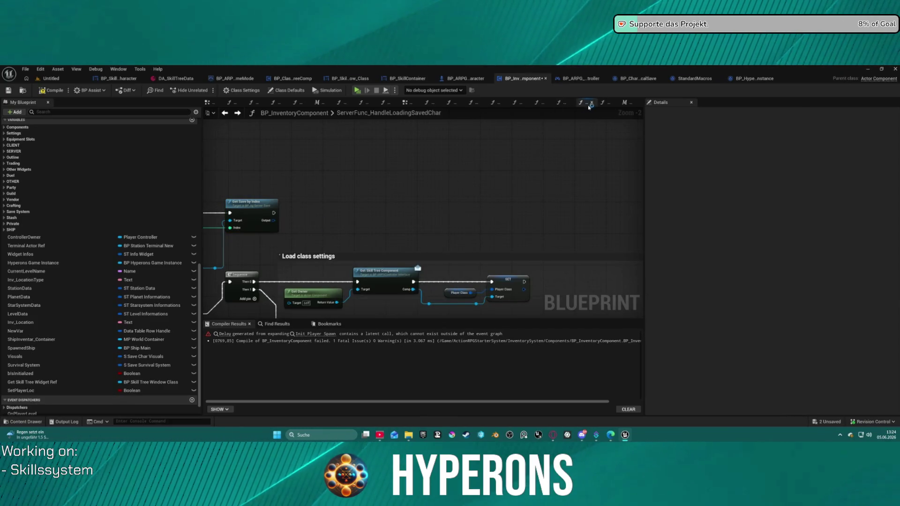
pyautogui.click(408, 103)
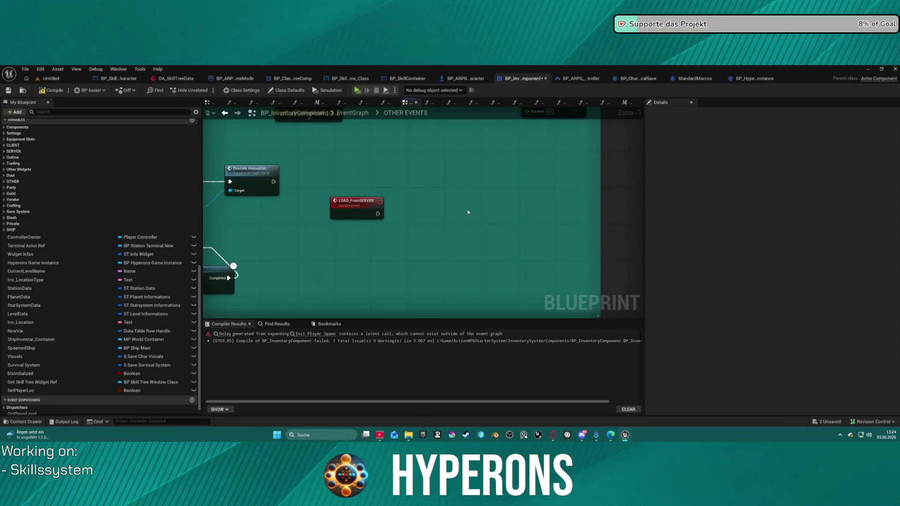
# Chain LOAD_FromSERVER into Init Player Spawn, feed Save 2 to Load Content's Save Data, compile.
pyautogui.moveTo(404, 222)
pyautogui.mouseDown()
pyautogui.moveTo(377, 220)
pyautogui.moveTo(404, 214)
pyautogui.mouseUp()
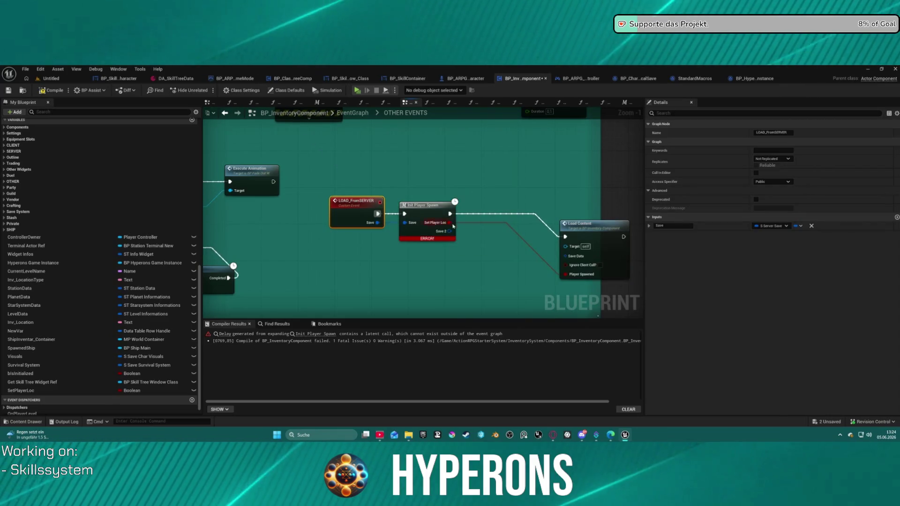
pyautogui.moveTo(449, 231); pyautogui.dragTo(566, 257)
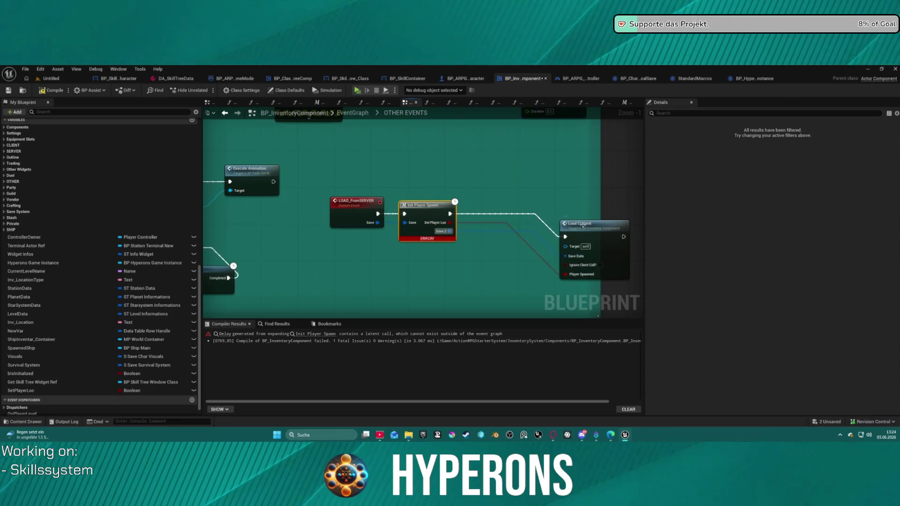
pyautogui.moveTo(581, 223)
pyautogui.mouseDown()
pyautogui.moveTo(510, 222)
pyautogui.moveTo(493, 200)
pyautogui.mouseUp()
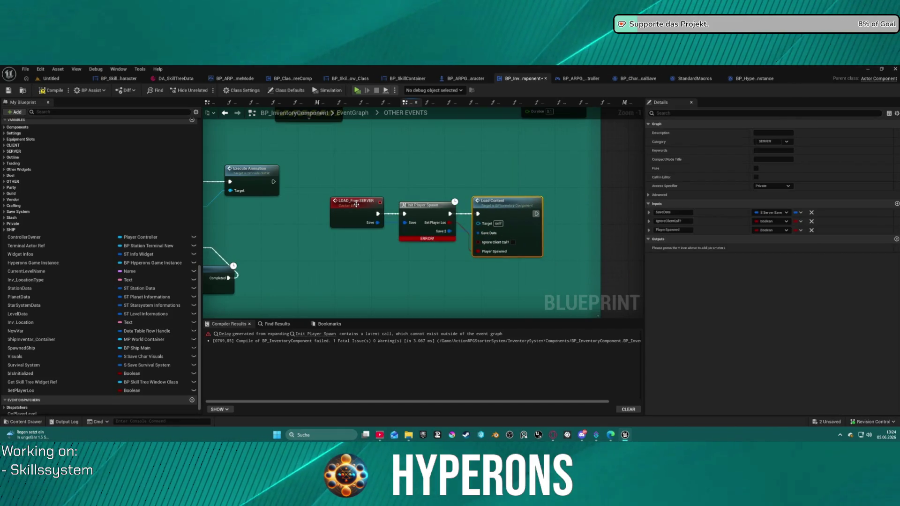
pyautogui.click(49, 91)
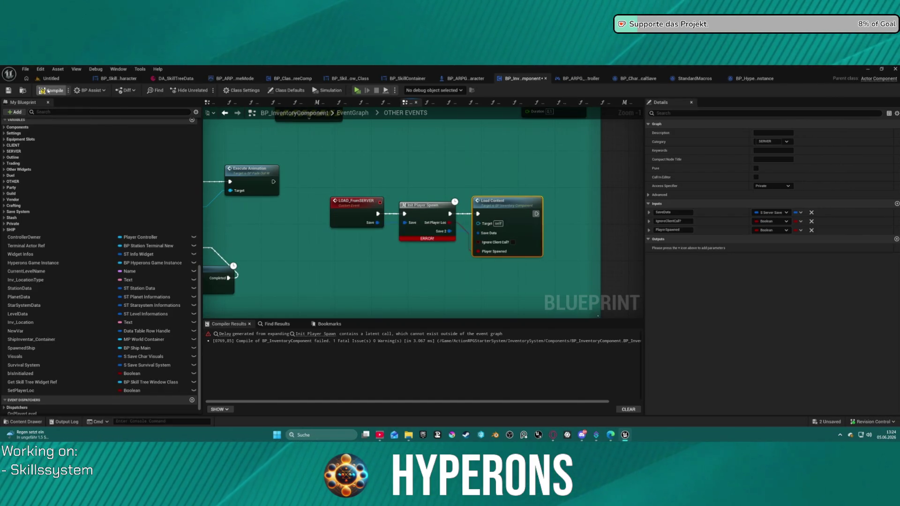
pyautogui.click(50, 90)
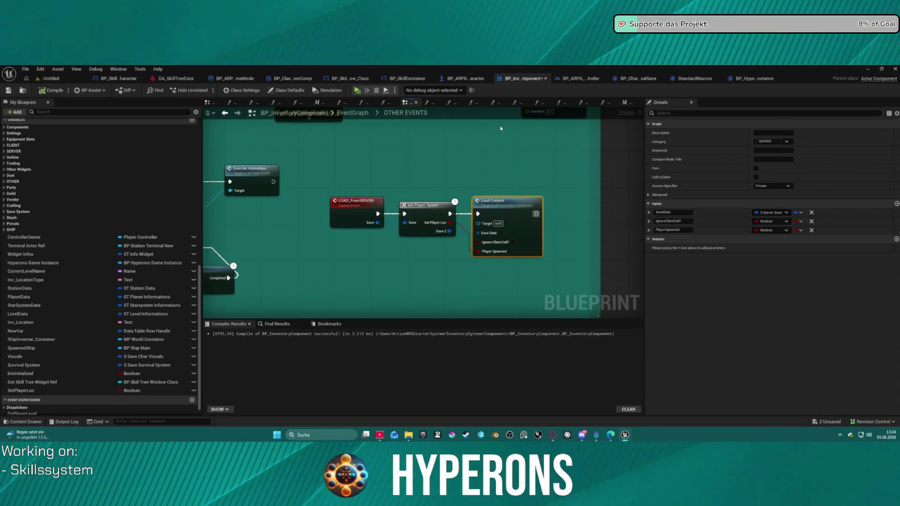
pyautogui.click(607, 102)
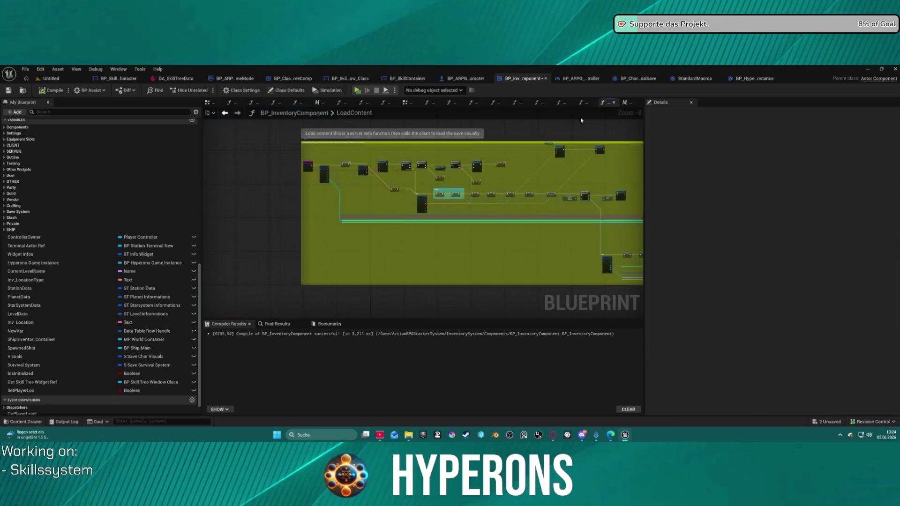
# Call LOAD from SERVER after Get Save by Index, passing its save output, and compile.
pyautogui.click(580, 102)
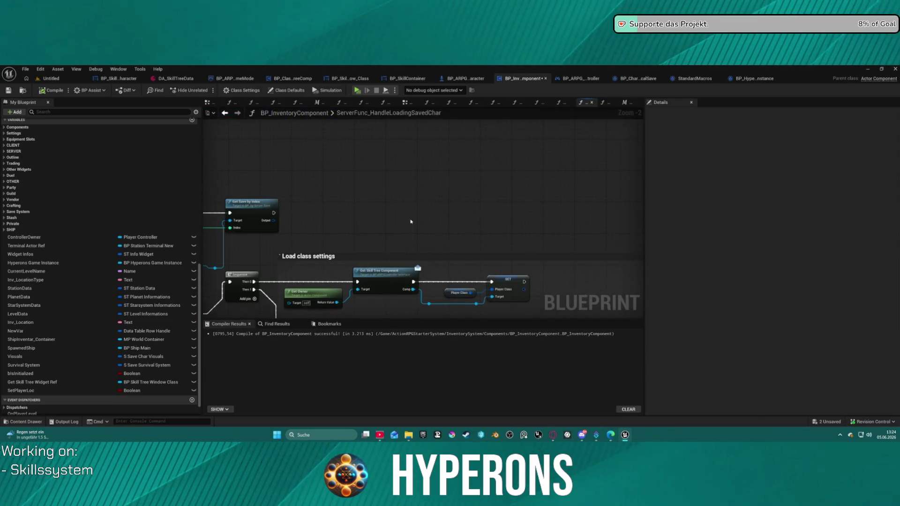
pyautogui.moveTo(412, 221)
pyautogui.mouseDown()
pyautogui.moveTo(454, 163)
pyautogui.moveTo(424, 173)
pyautogui.moveTo(463, 168)
pyautogui.mouseUp()
pyautogui.write('loa')
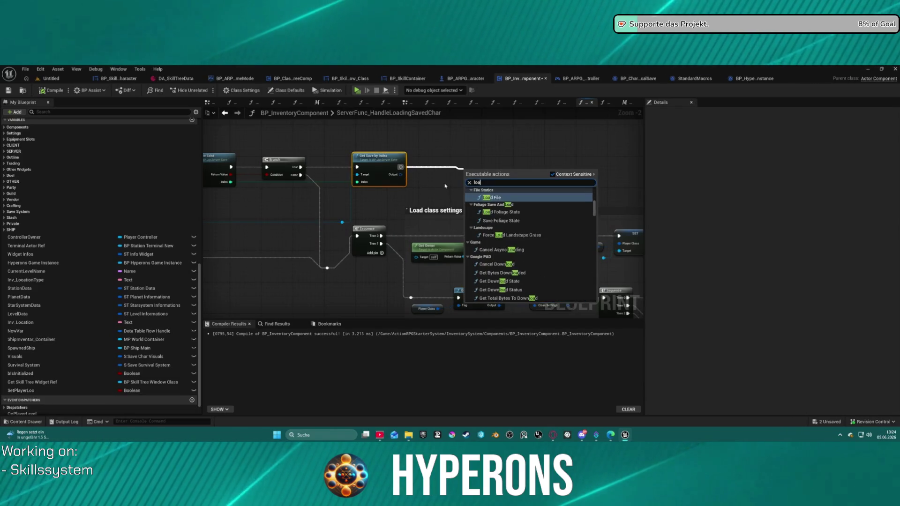
pyautogui.write('d server')
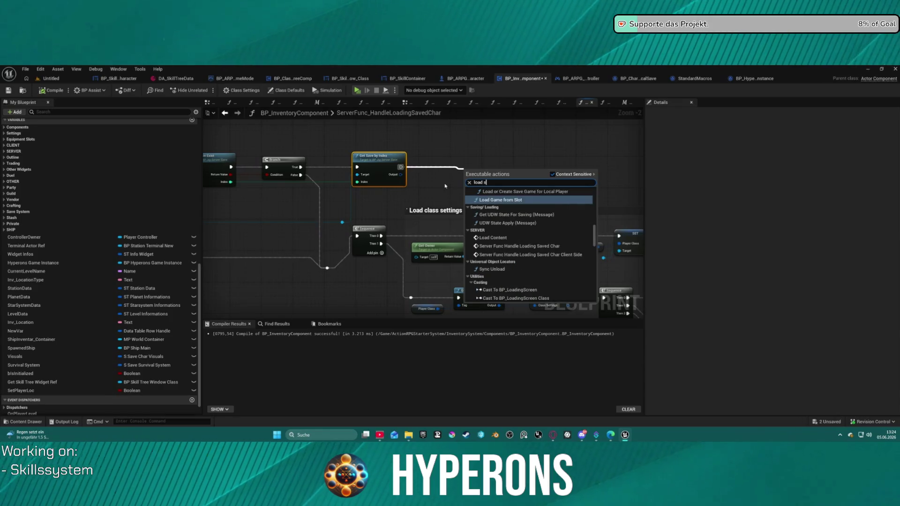
pyautogui.click(485, 197)
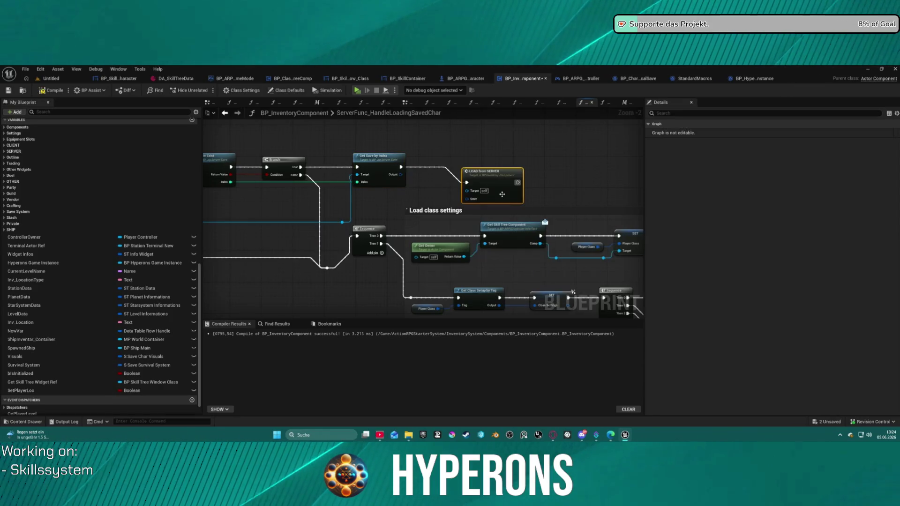
pyautogui.moveTo(471, 203); pyautogui.dragTo(406, 177)
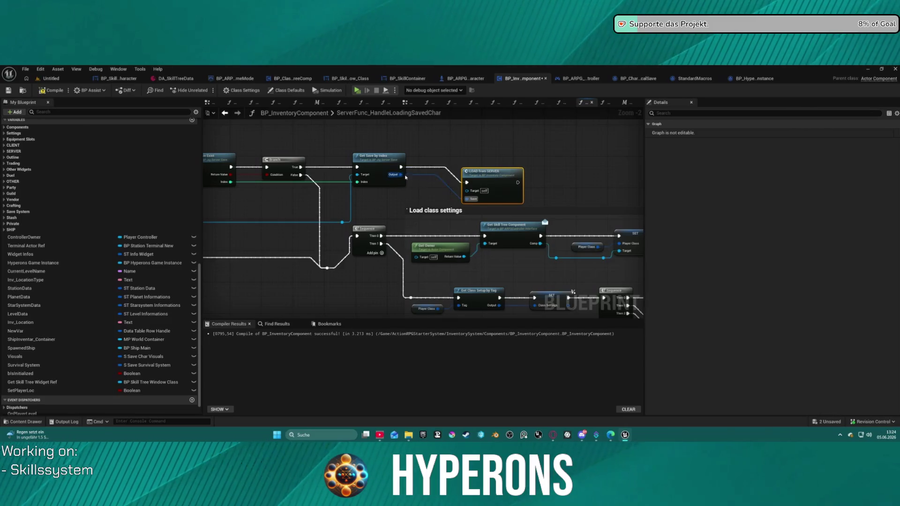
pyautogui.moveTo(495, 172); pyautogui.dragTo(464, 152)
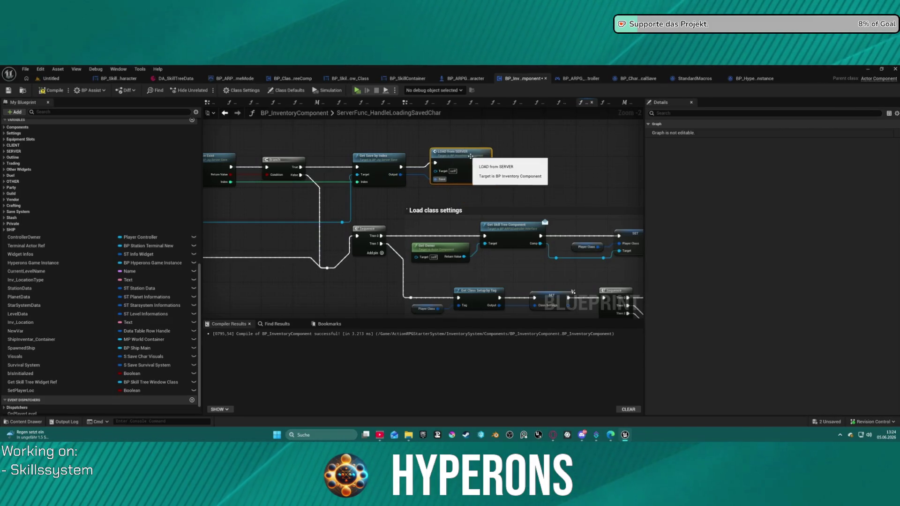
pyautogui.click(65, 89)
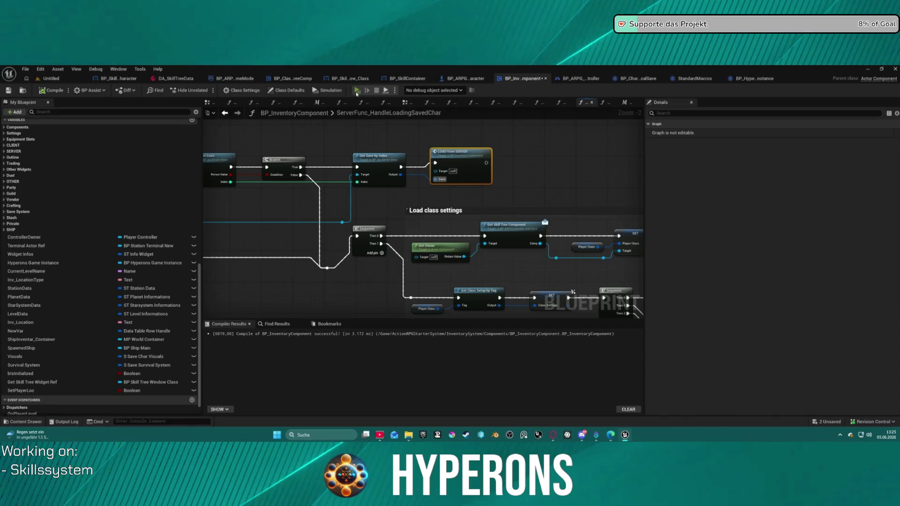
pyautogui.hotkey('alt', 'p')
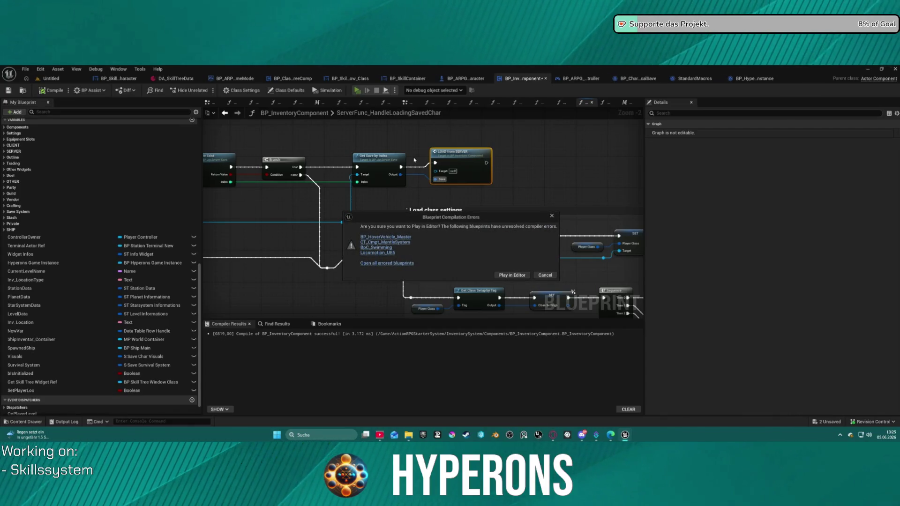
pyautogui.click(518, 274)
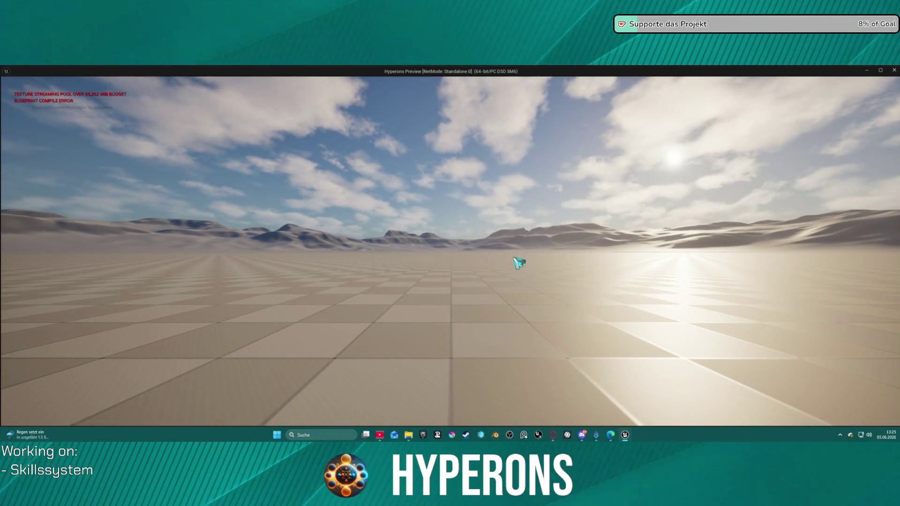
pyautogui.press('Escape')
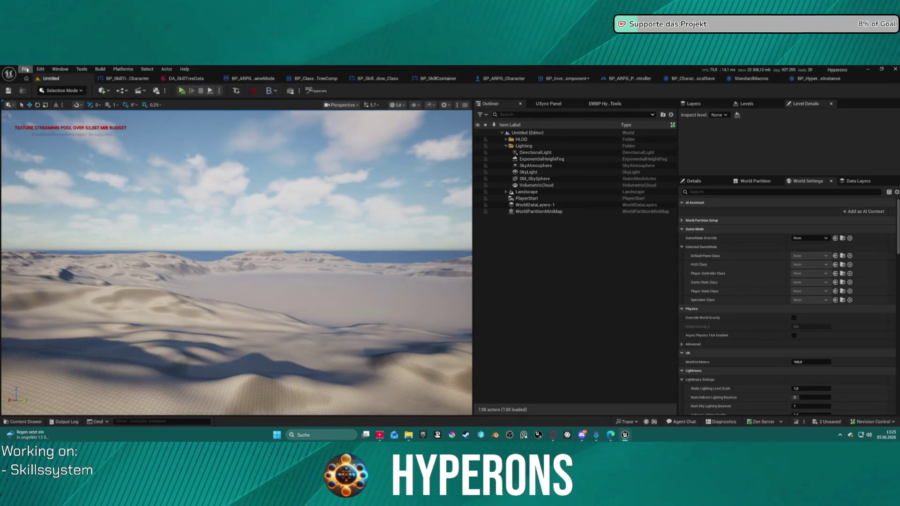
# Look at File > Recent Levels without loading one, then close the Message Log.
pyautogui.click(26, 69)
pyautogui.moveTo(94, 109)
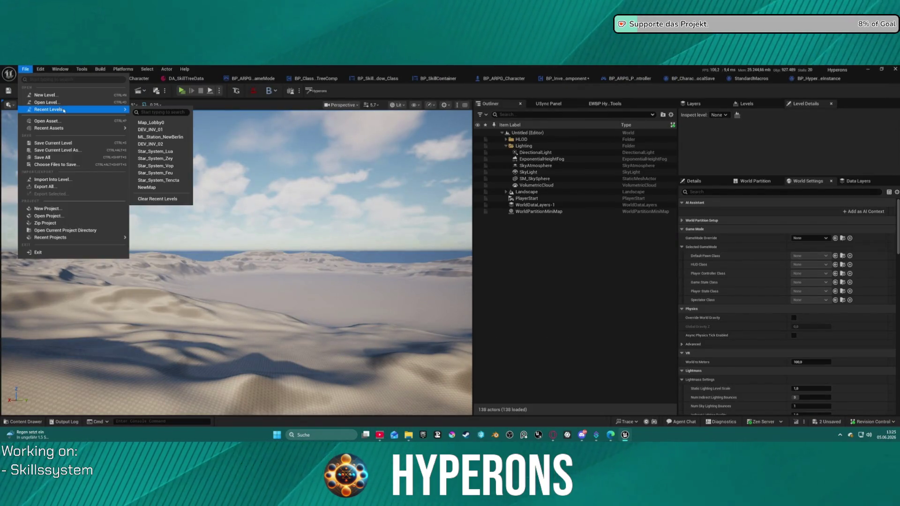
pyautogui.click(395, 275)
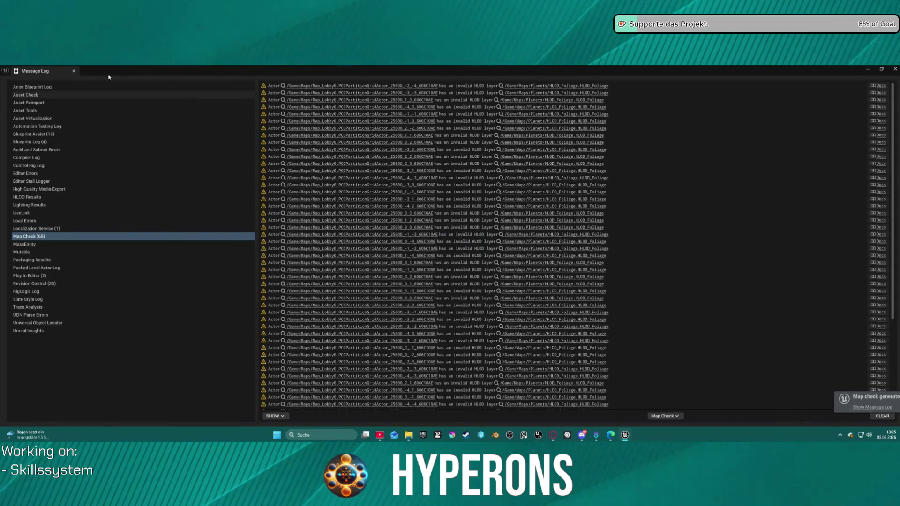
pyautogui.click(74, 71)
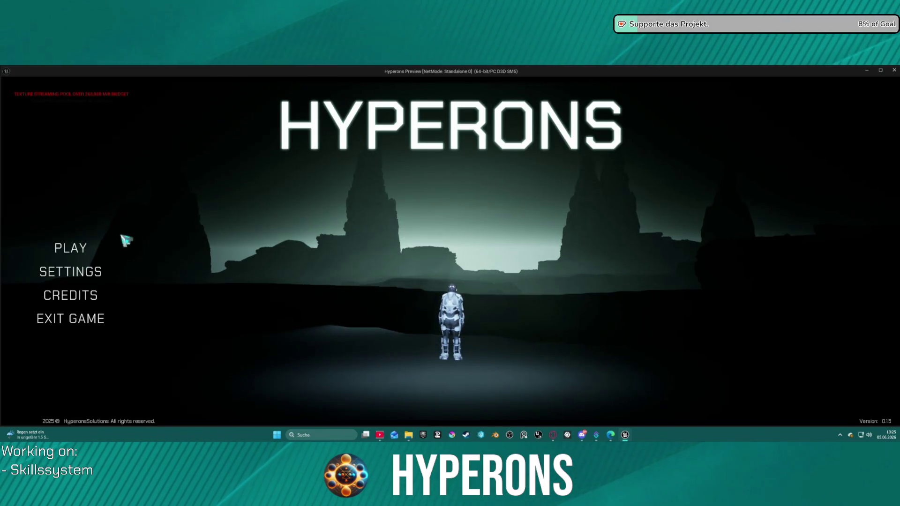
# Launch Standalone Game and start playing with the dsasad character.
pyautogui.click(70, 247)
pyautogui.click(323, 287)
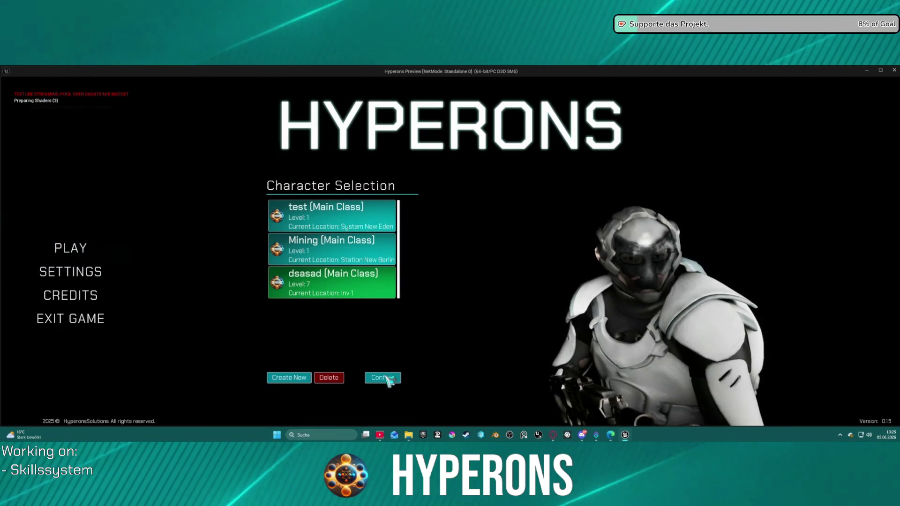
pyautogui.click(379, 377)
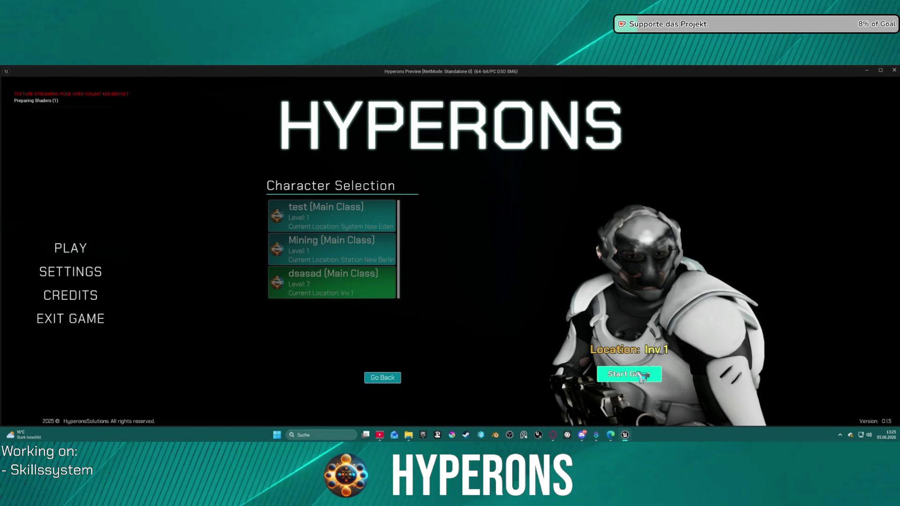
pyautogui.click(629, 374)
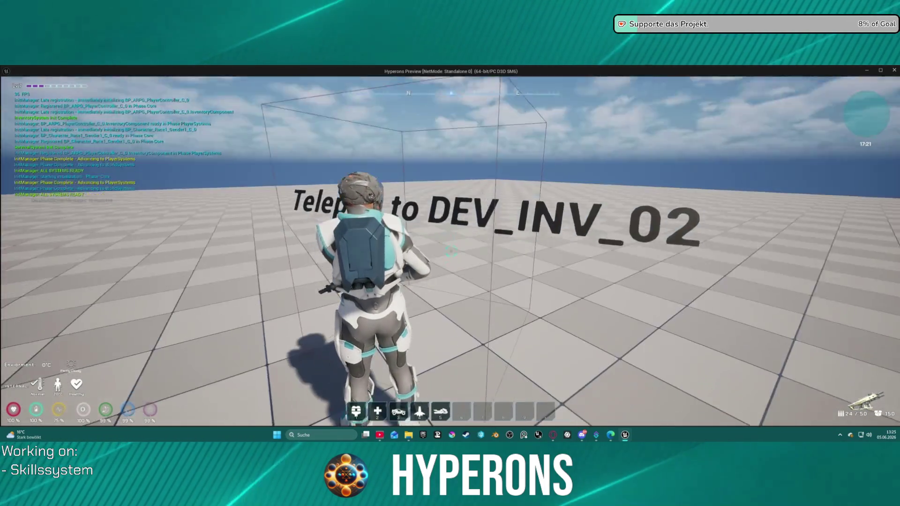
# Walk toward the teleport area and consume the brain items in the inventory for experience.
pyautogui.press('s')
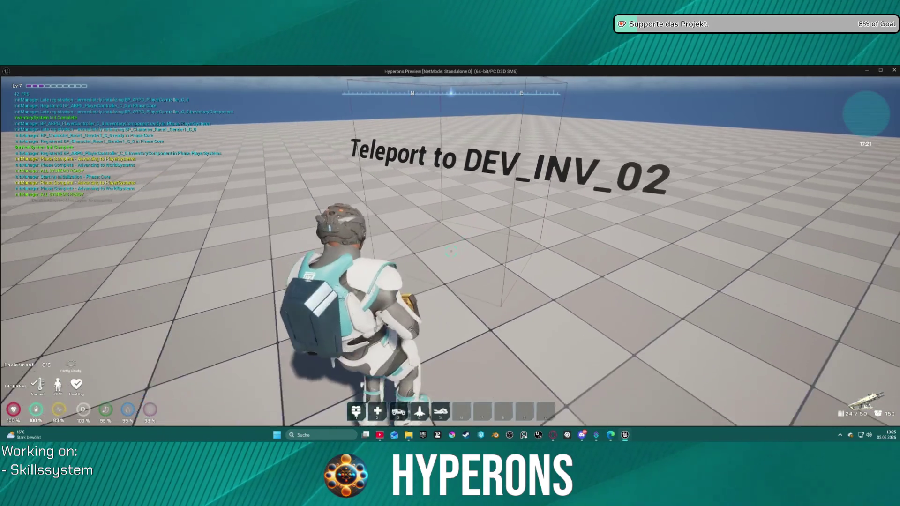
pyautogui.press('c')
pyautogui.press('w')
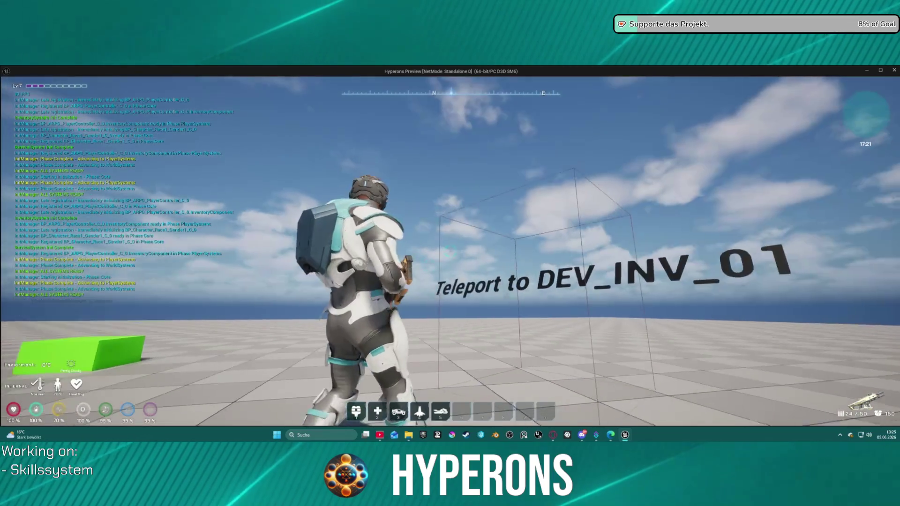
pyautogui.press('i')
pyautogui.rightClick(862, 308)
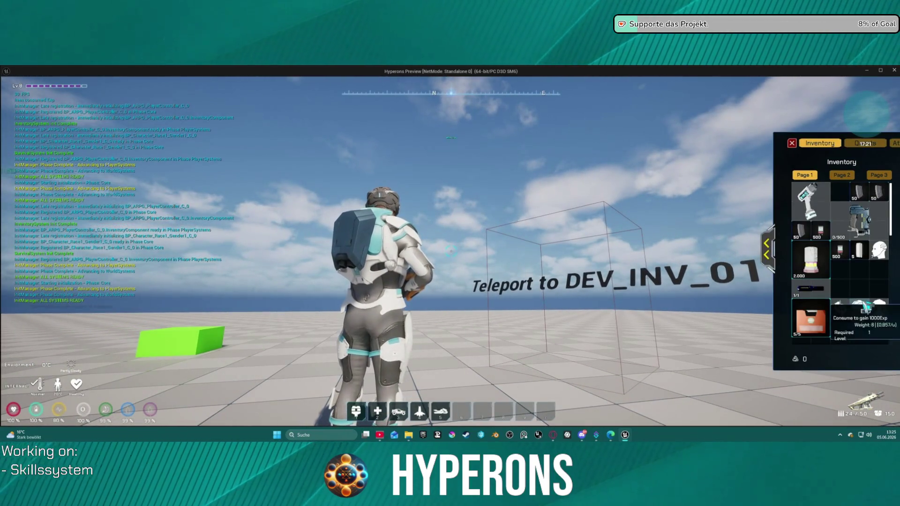
pyautogui.rightClick(862, 307)
pyautogui.rightClick(863, 307)
pyautogui.rightClick(865, 307)
pyautogui.rightClick(865, 307)
pyautogui.rightClick(864, 307)
pyautogui.rightClick(865, 307)
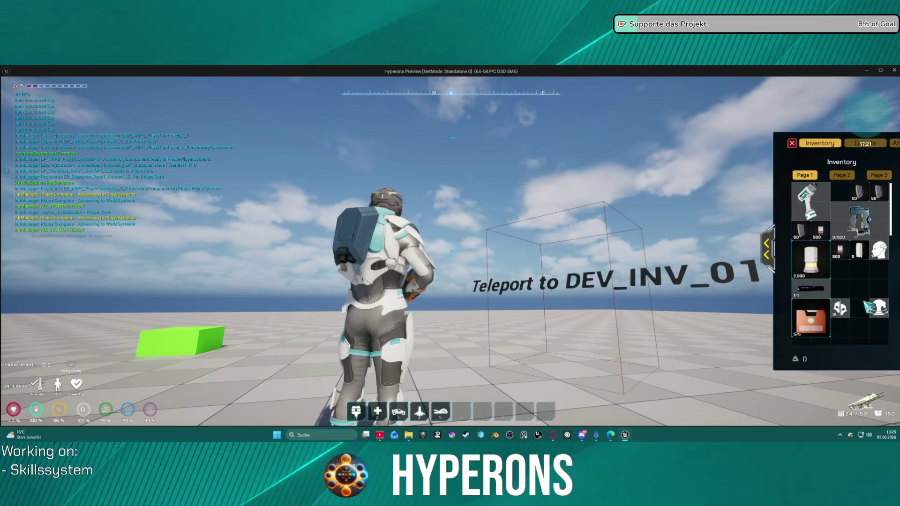
pyautogui.press('i')
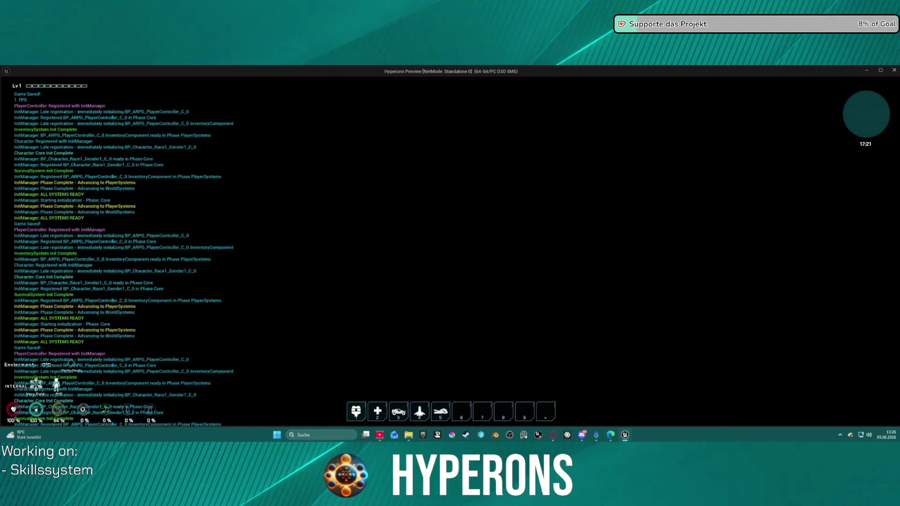
# Quit to the main menu, open Character Selection, then close the game.
pyautogui.press('Escape')
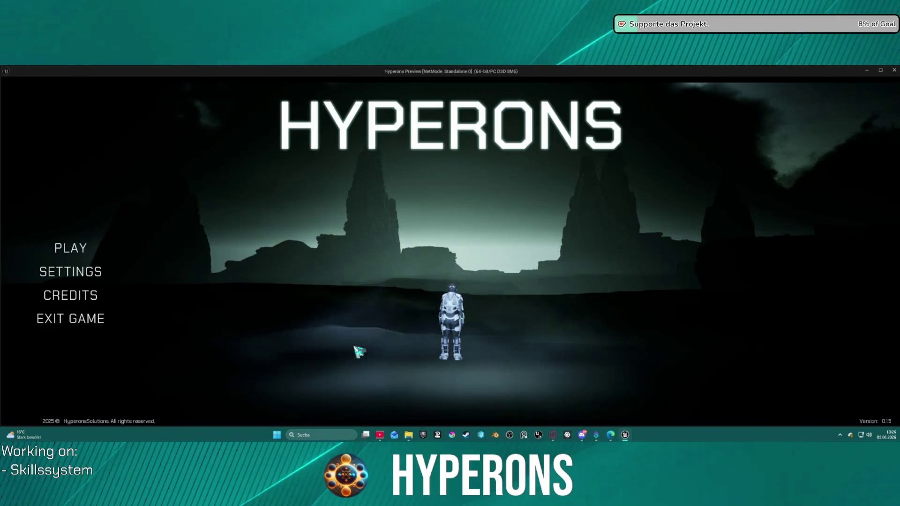
pyautogui.click(65, 249)
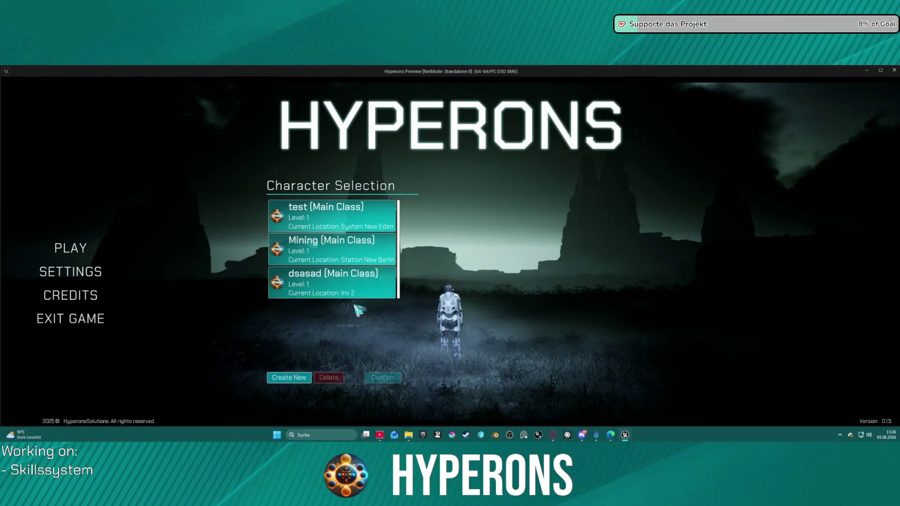
pyautogui.press('Escape')
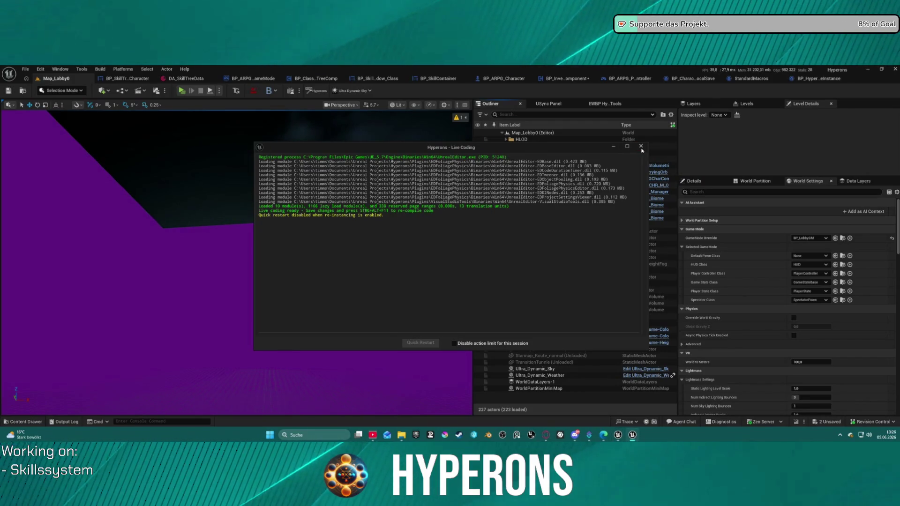
# Close the Live Coding log, check the Edit menu's undo history, and return to BP_InventoryComponent.
pyautogui.click(640, 147)
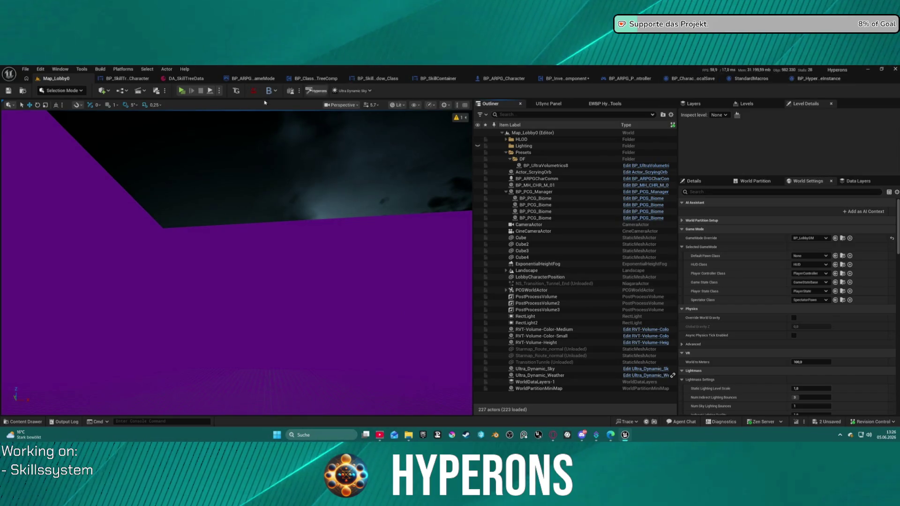
pyautogui.click(40, 69)
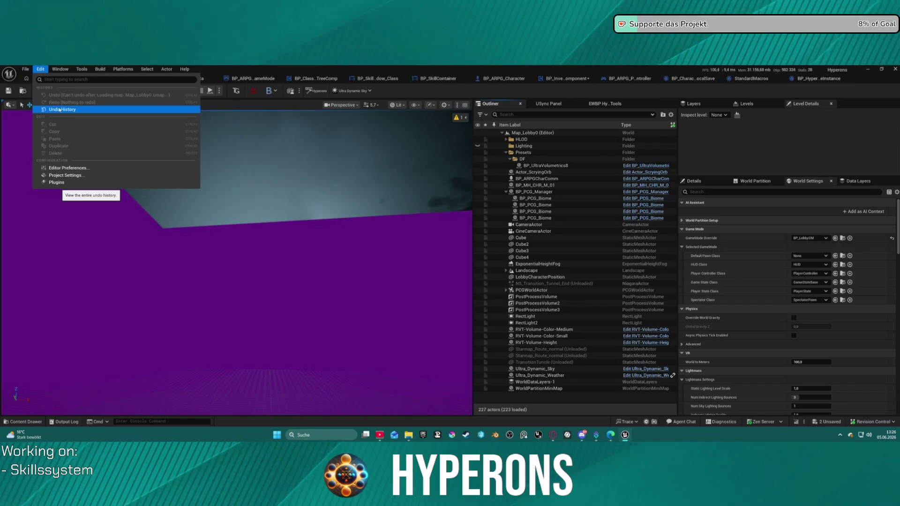
pyautogui.click(564, 79)
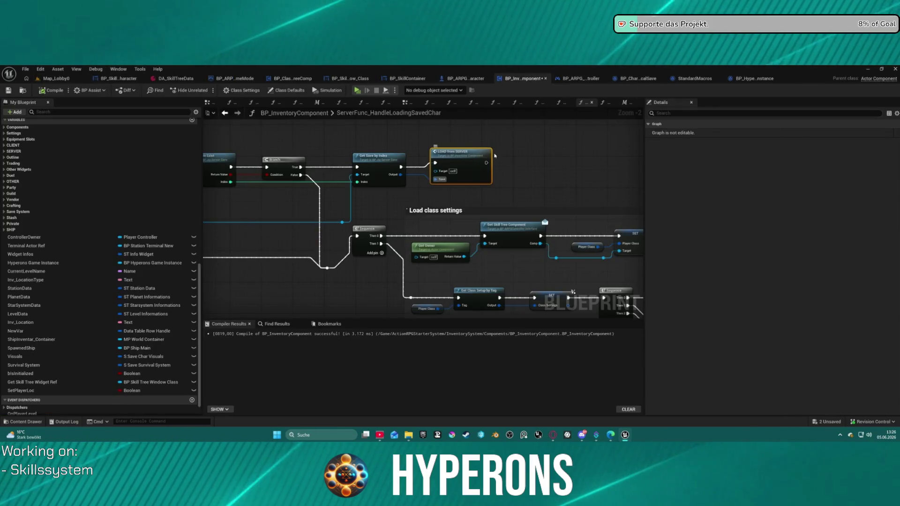
# Remove the Load Content call from the LOAD_FromSERVER event in OTHER EVENTS.
pyautogui.doubleClick(472, 161)
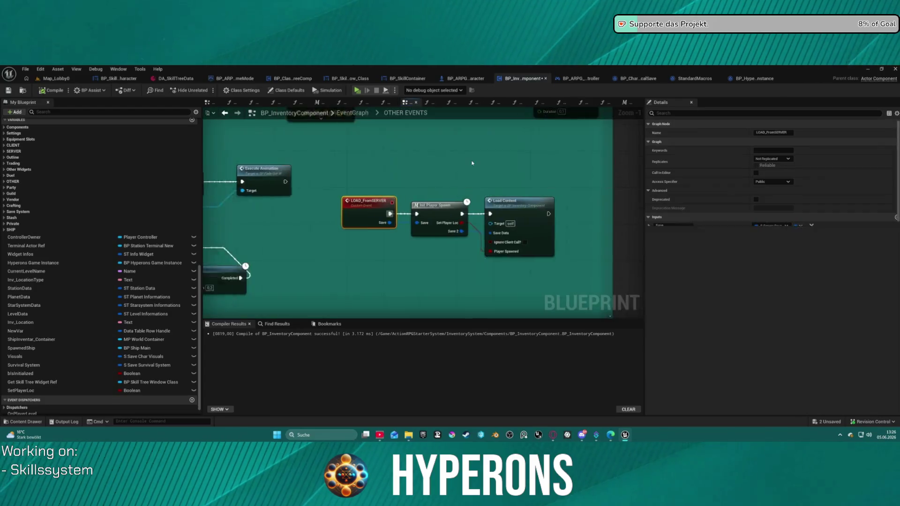
pyautogui.click(453, 196)
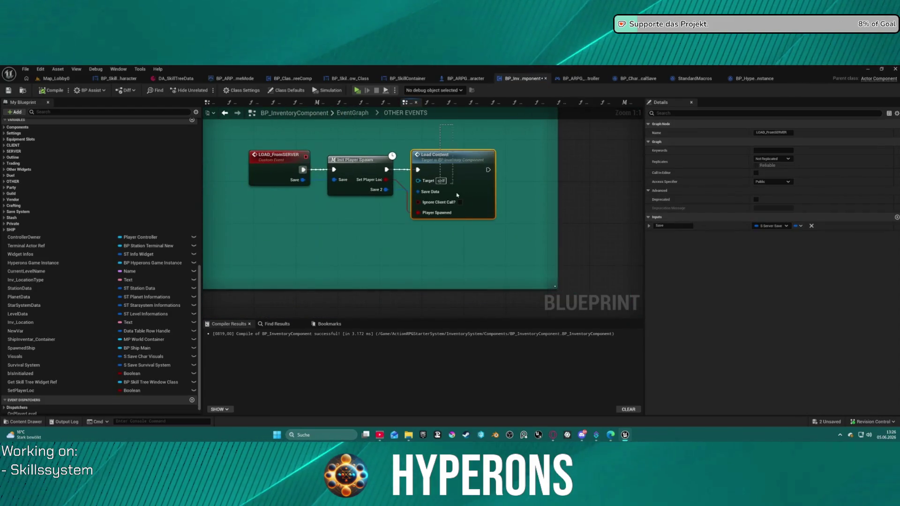
pyautogui.press('Delete')
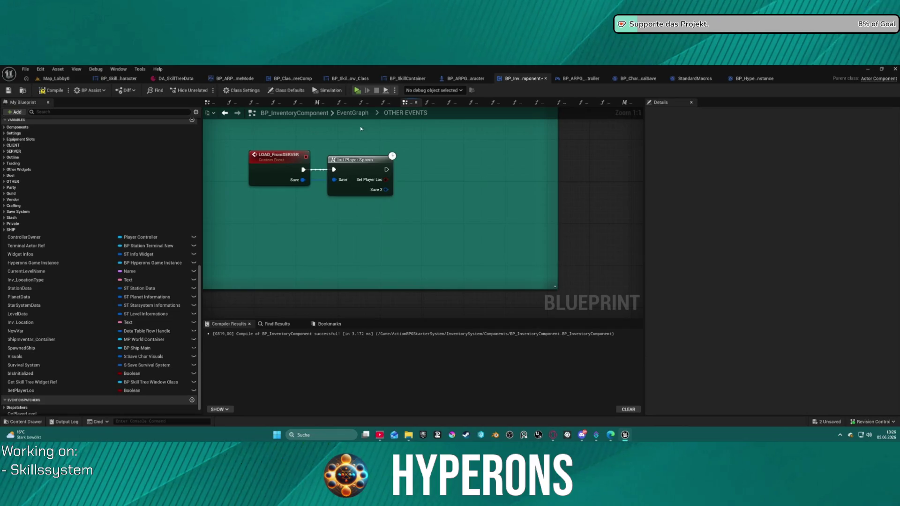
pyautogui.click(351, 114)
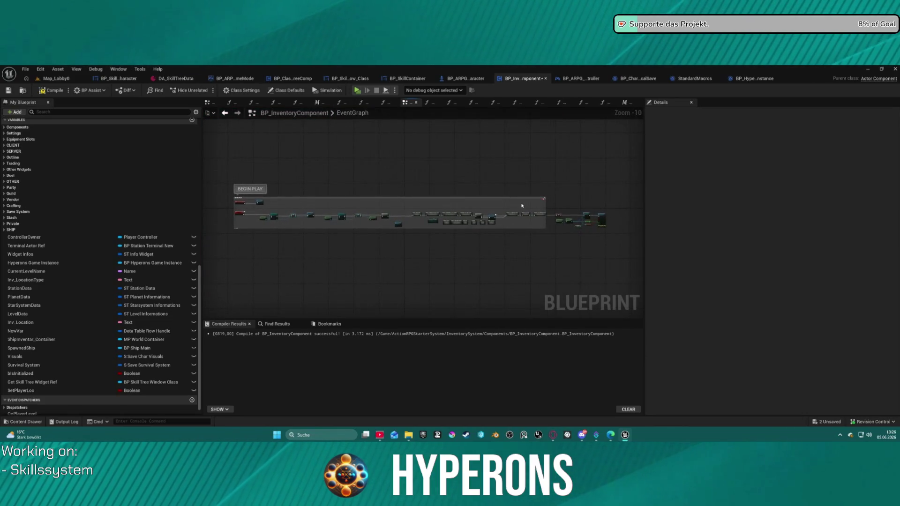
# Paste Load Content into ServerFunc_HandleLoadingSavedChar after Get Save by Index and open LoadContent.
pyautogui.click(225, 113)
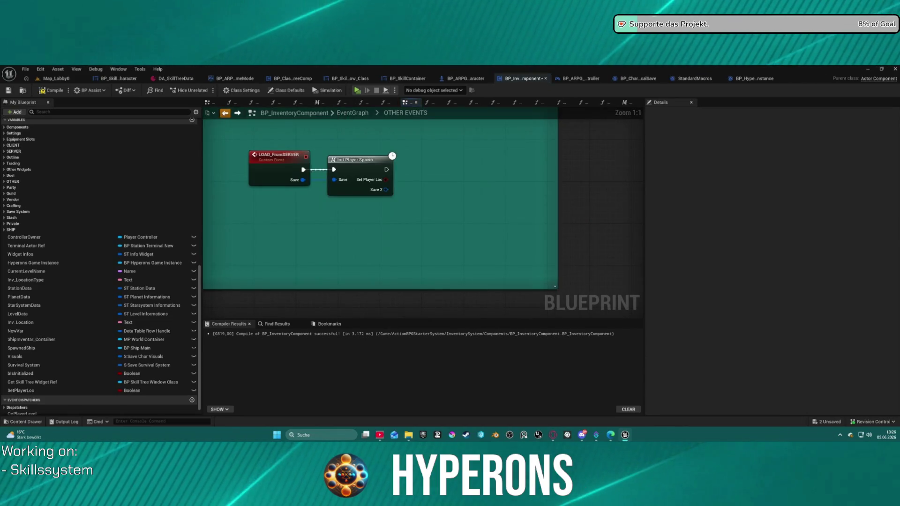
pyautogui.click(225, 113)
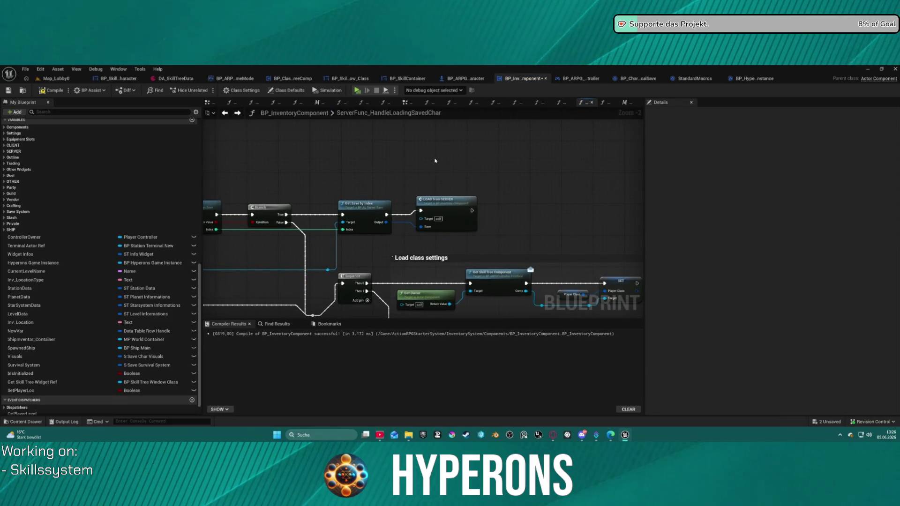
pyautogui.hotkey('ctrl', 'v')
pyautogui.moveTo(386, 214)
pyautogui.mouseDown()
pyautogui.moveTo(440, 168)
pyautogui.moveTo(386, 222)
pyautogui.mouseUp()
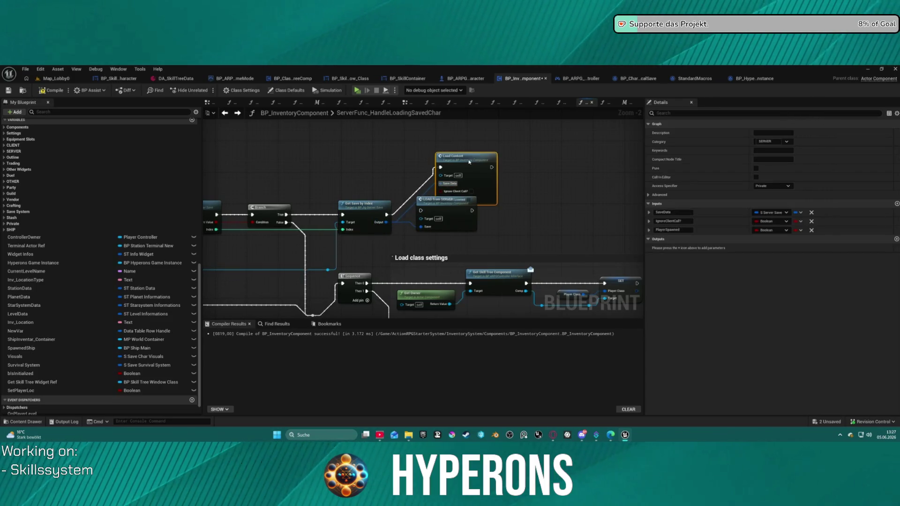
pyautogui.doubleClick(469, 161)
pyautogui.scroll(4, 390, 166)
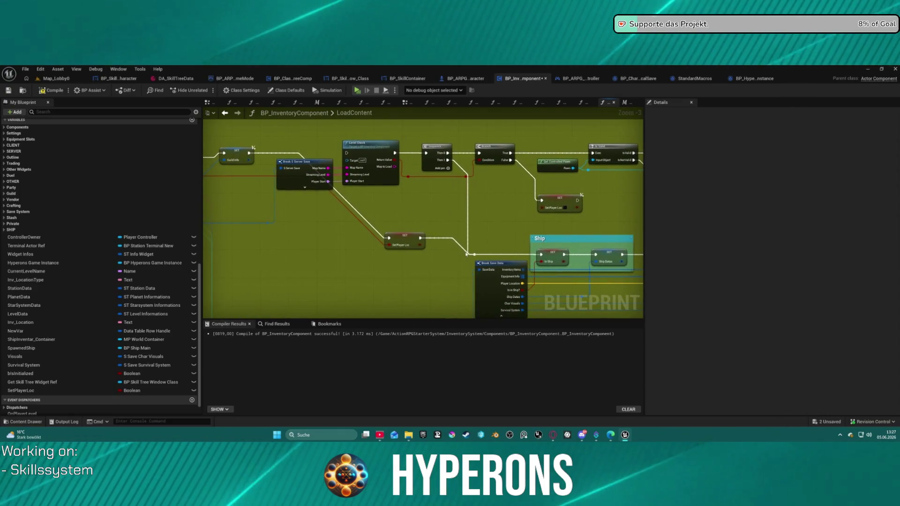
# Connect the SET node's execution output into the Level Check node.
pyautogui.moveTo(474, 254)
pyautogui.mouseDown()
pyautogui.moveTo(250, 153)
pyautogui.moveTo(400, 201)
pyautogui.moveTo(393, 213)
pyautogui.moveTo(403, 188)
pyautogui.moveTo(456, 186)
pyautogui.moveTo(414, 212)
pyautogui.mouseUp()
pyautogui.press('Escape')
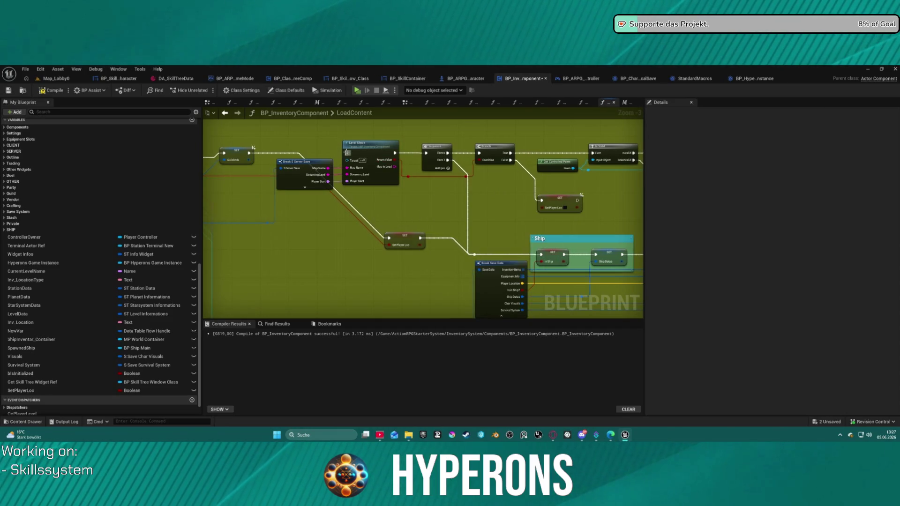
pyautogui.click(347, 153)
pyautogui.moveTo(347, 153)
pyautogui.mouseDown()
pyautogui.moveTo(240, 155)
pyautogui.moveTo(250, 153)
pyautogui.mouseUp()
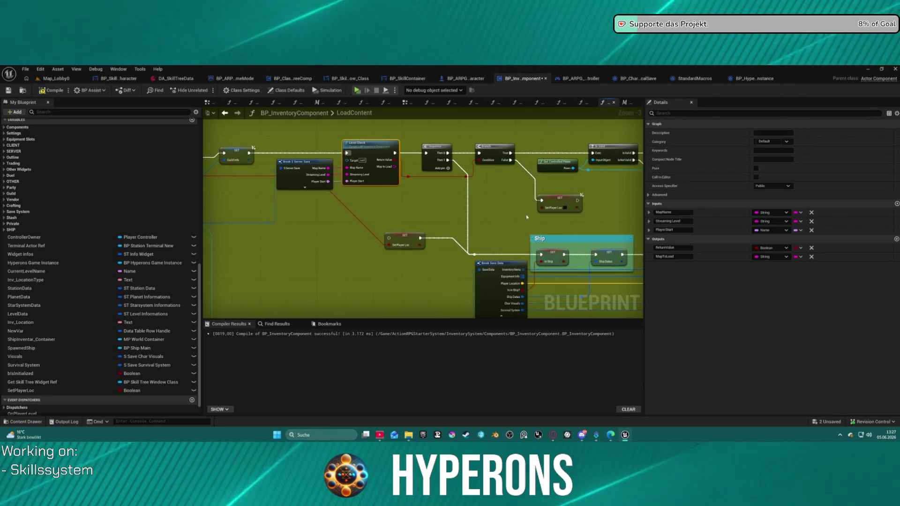
pyautogui.scroll(-5, 527, 217)
pyautogui.scroll(6, 375, 191)
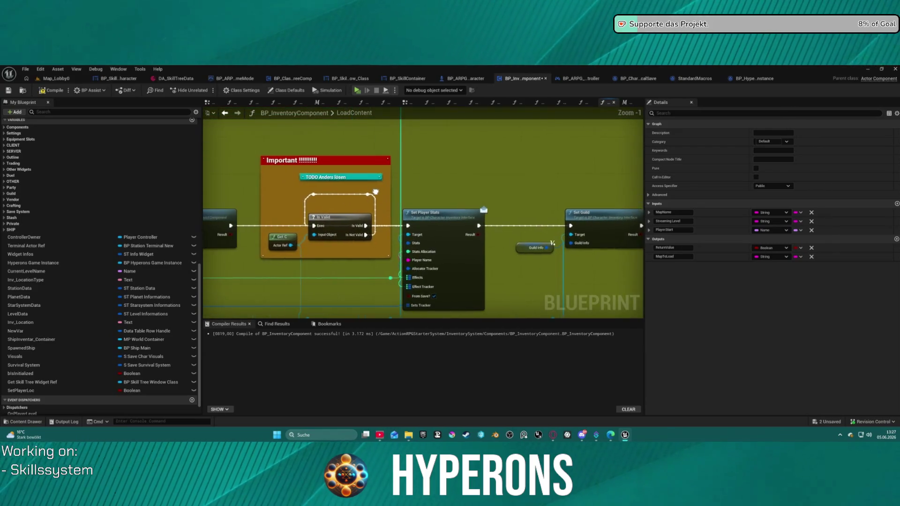
# Move Is Valid aside and wire Load Saves execution directly into Set Player Stats.
pyautogui.moveTo(317, 243)
pyautogui.mouseDown()
pyautogui.moveTo(303, 242)
pyautogui.moveTo(409, 227)
pyautogui.mouseUp()
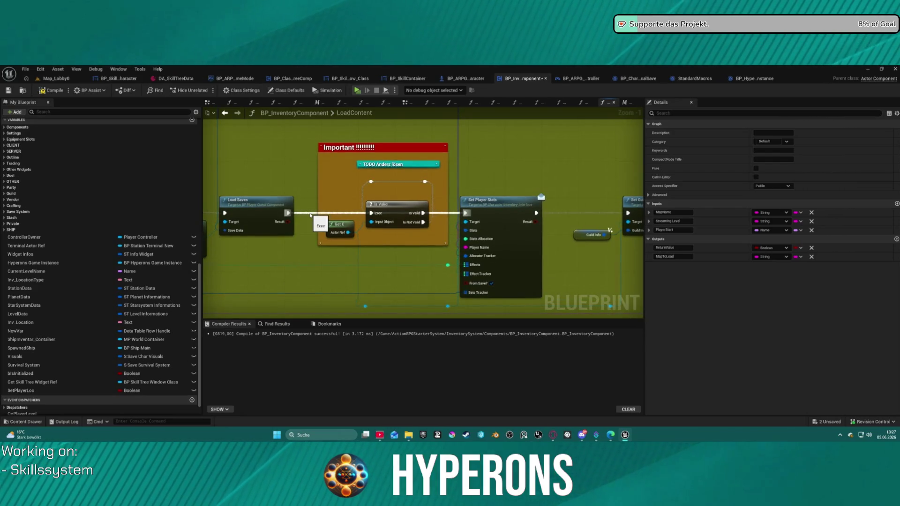
pyautogui.moveTo(287, 213); pyautogui.dragTo(462, 212)
pyautogui.press('Escape')
pyautogui.moveTo(384, 204); pyautogui.dragTo(392, 243)
pyautogui.moveTo(288, 213); pyautogui.dragTo(464, 214)
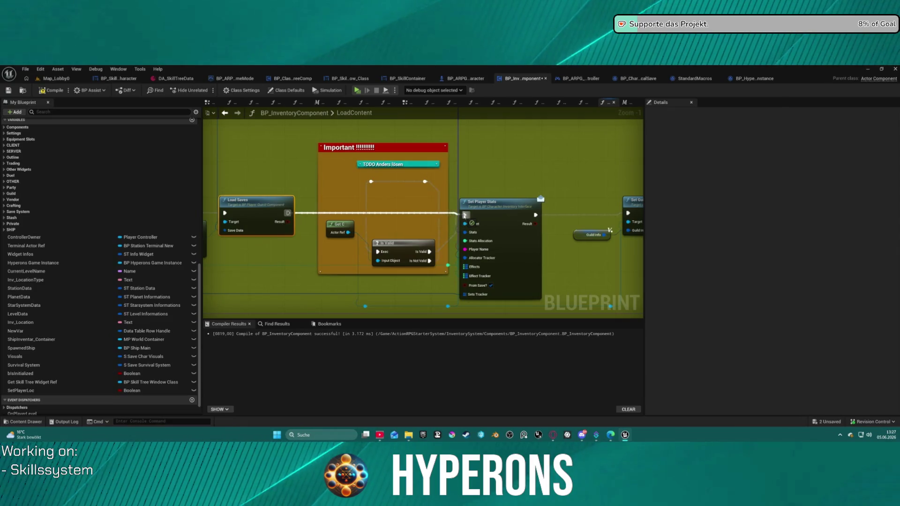
pyautogui.scroll(-6, 464, 220)
pyautogui.scroll(4, 522, 166)
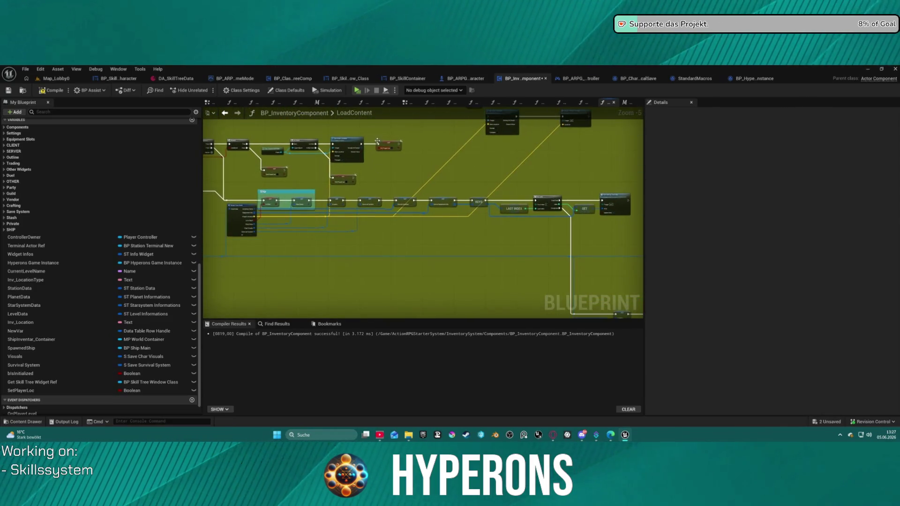
# Review the Break Save Data and Set Player Loc nodes, then return to ServerFunc_HandleLoadingSavedChar.
pyautogui.moveTo(521, 166); pyautogui.dragTo(562, 147)
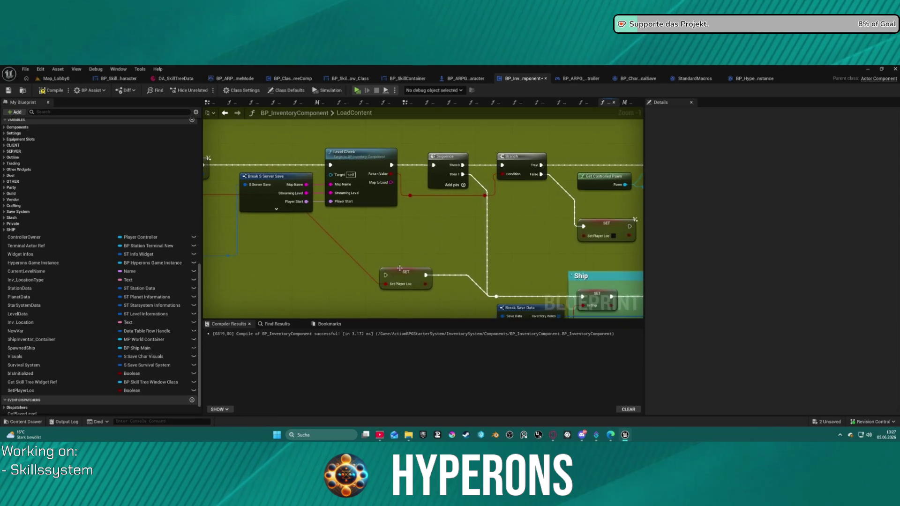
pyautogui.click(386, 278)
pyautogui.moveTo(253, 165); pyautogui.dragTo(297, 165)
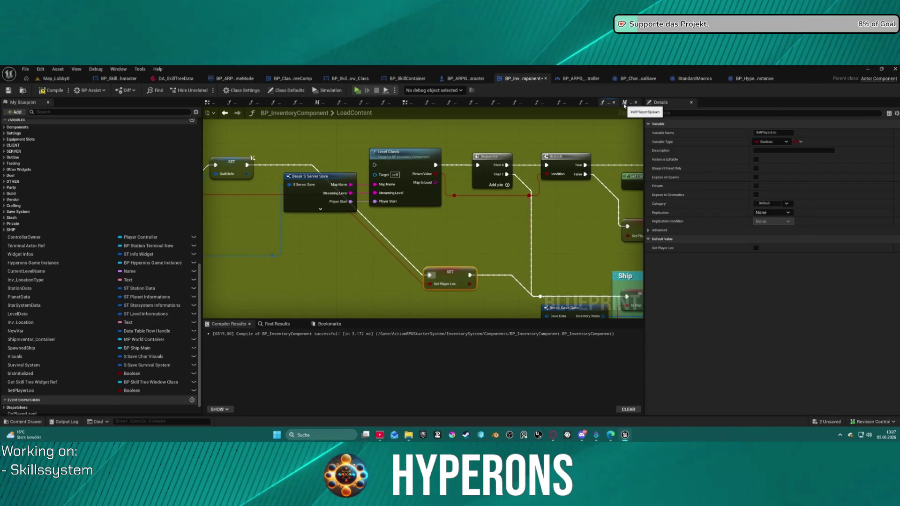
pyautogui.click(587, 105)
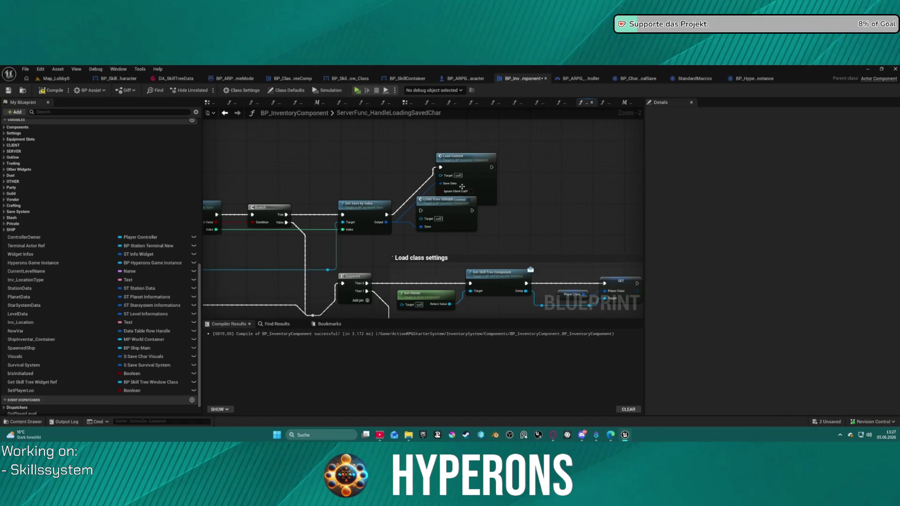
# Move Load Content aside, reconnect Get Save by Index to LOAD from SERVER, and review LoadContent.
pyautogui.moveTo(425, 206)
pyautogui.mouseDown()
pyautogui.moveTo(564, 226)
pyautogui.moveTo(396, 176)
pyautogui.moveTo(406, 177)
pyautogui.mouseUp()
pyautogui.moveTo(388, 215); pyautogui.dragTo(504, 218)
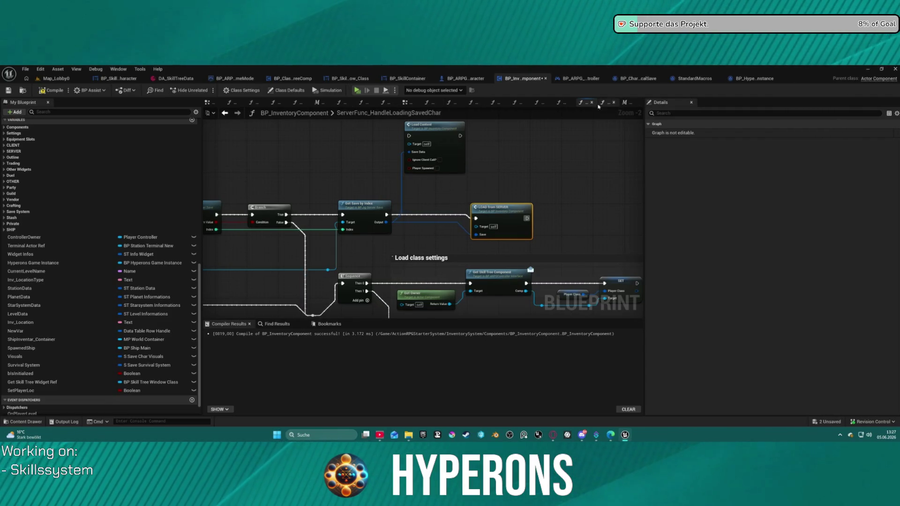
pyautogui.click(405, 103)
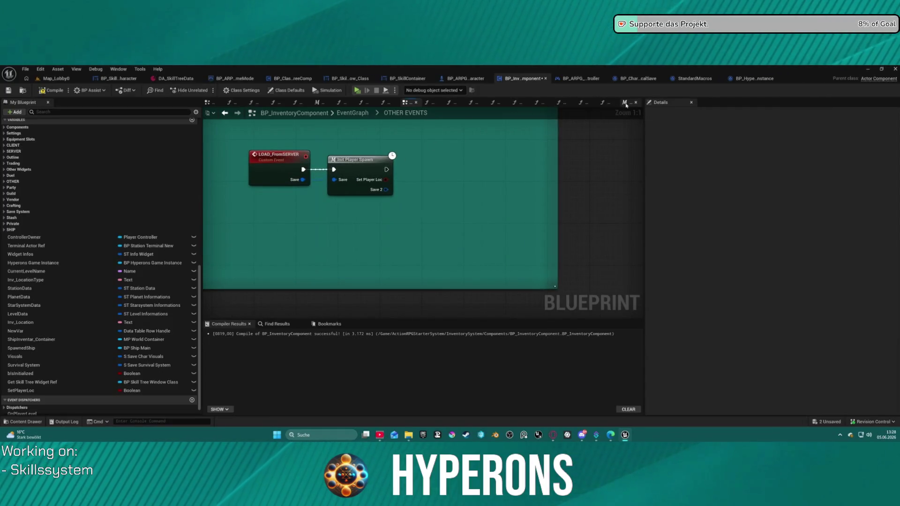
pyautogui.click(604, 103)
pyautogui.moveTo(389, 150)
pyautogui.mouseDown()
pyautogui.moveTo(510, 104)
pyautogui.moveTo(482, 157)
pyautogui.mouseUp()
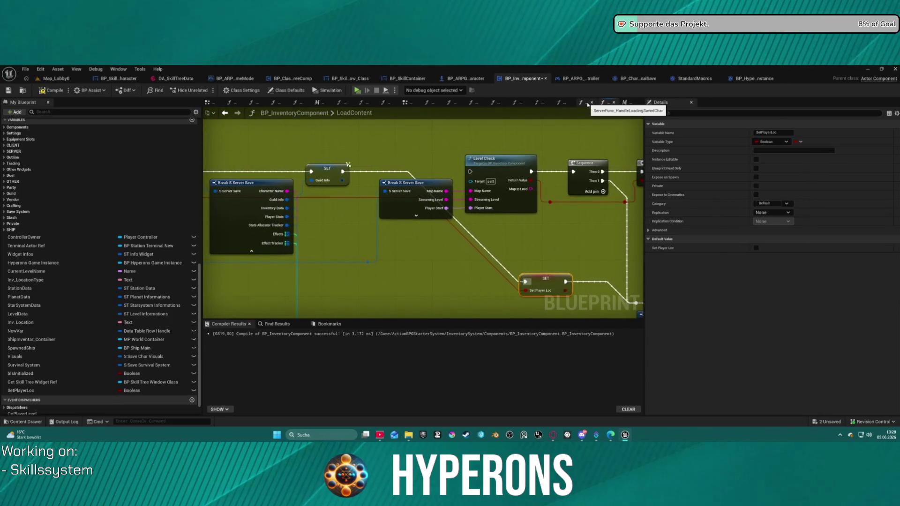
pyautogui.click(584, 103)
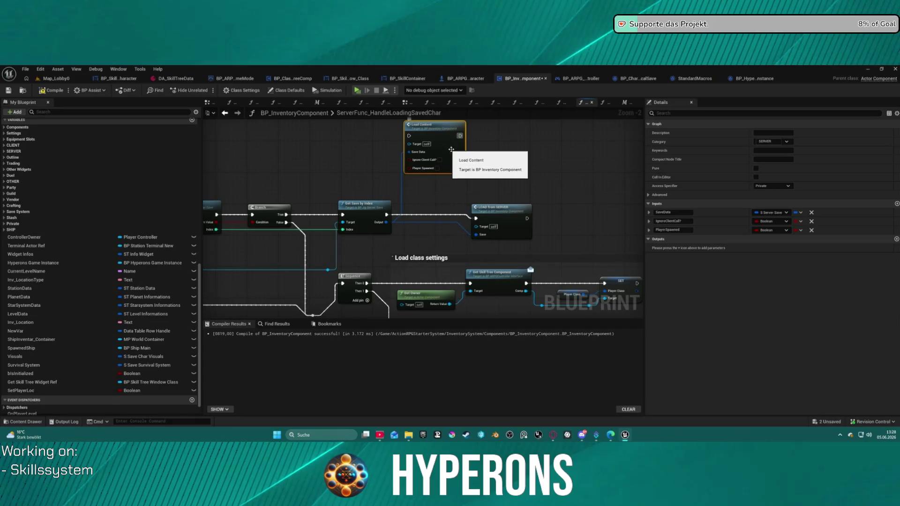
pyautogui.click(410, 103)
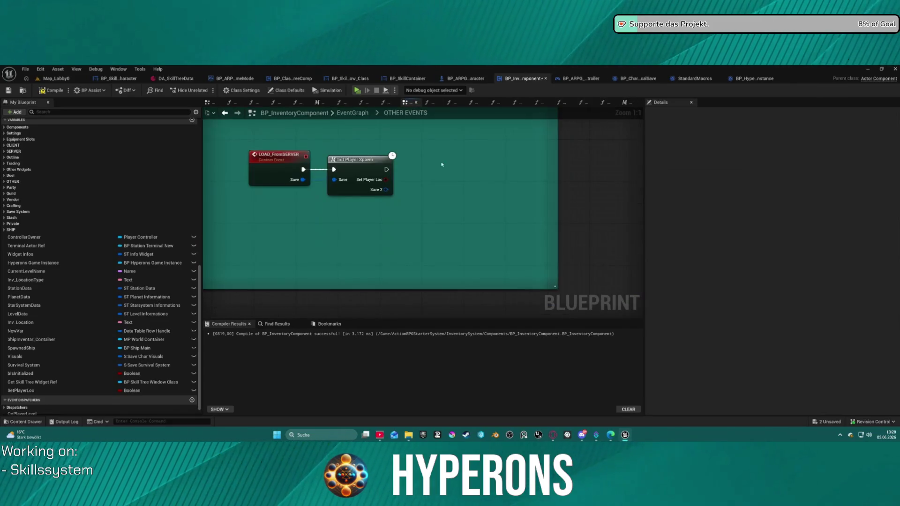
# Paste Load Content into OTHER EVENTS after Init Player Spawn, feeding it Save 2 and Set Player Loc.
pyautogui.hotkey('ctrl', 'v')
pyautogui.moveTo(454, 205)
pyautogui.mouseDown()
pyautogui.moveTo(386, 190)
pyautogui.moveTo(452, 211)
pyautogui.moveTo(454, 224)
pyautogui.mouseUp()
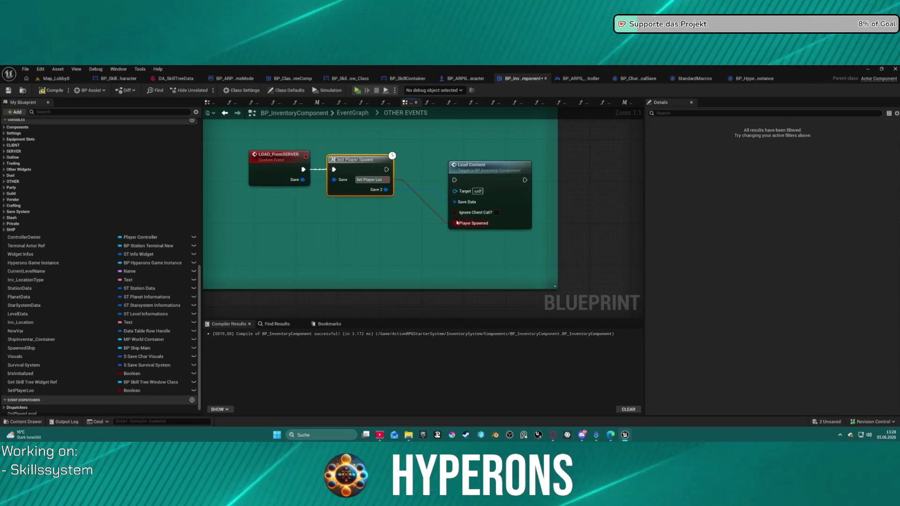
pyautogui.moveTo(454, 180); pyautogui.dragTo(386, 169)
pyautogui.click(387, 164)
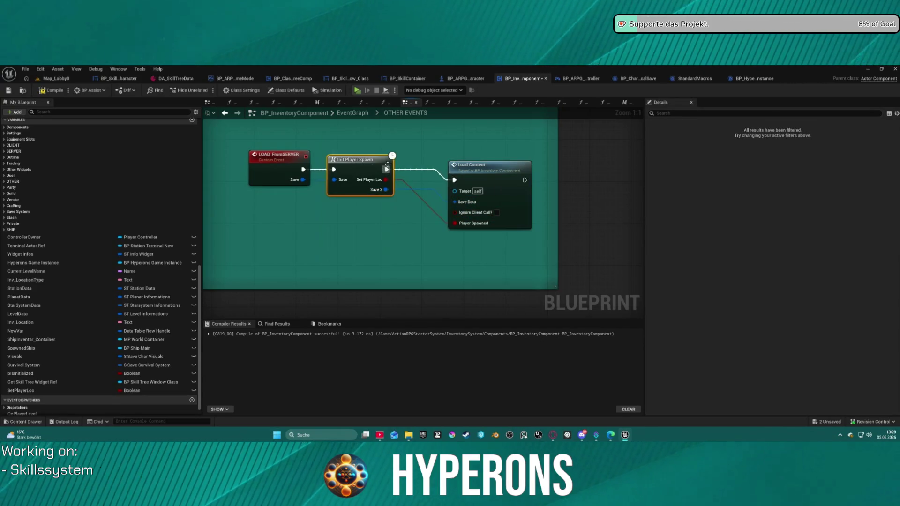
pyautogui.doubleClick(355, 170)
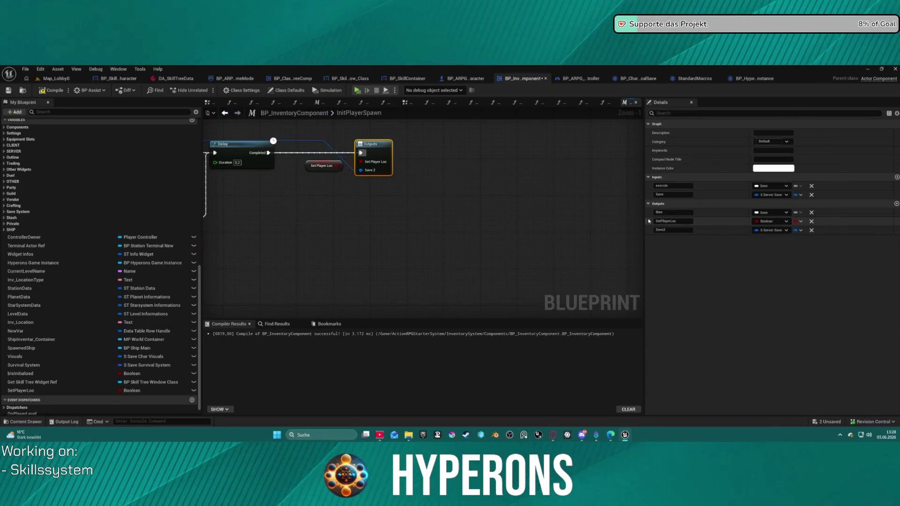
# Move the SetPlayerLoc macro output below Save 2, compile, and launch into character selection.
pyautogui.moveTo(645, 219); pyautogui.dragTo(645, 234)
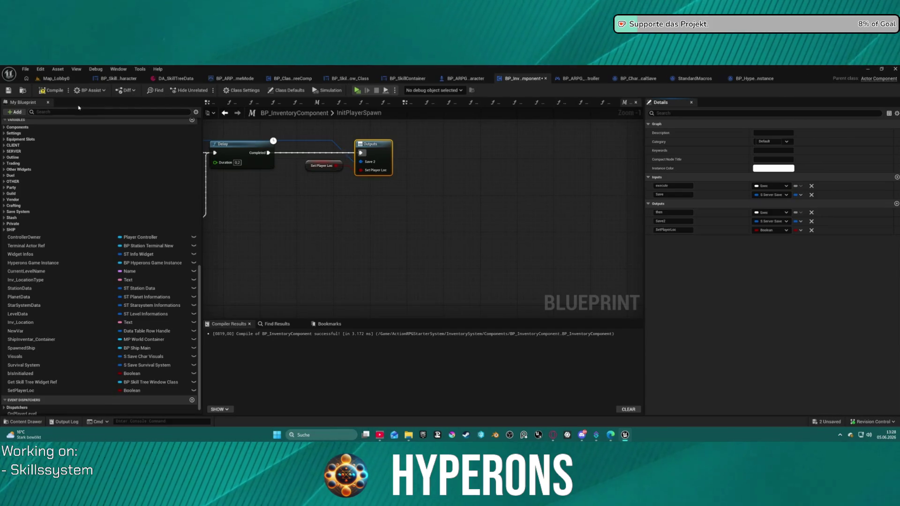
pyautogui.press('F7')
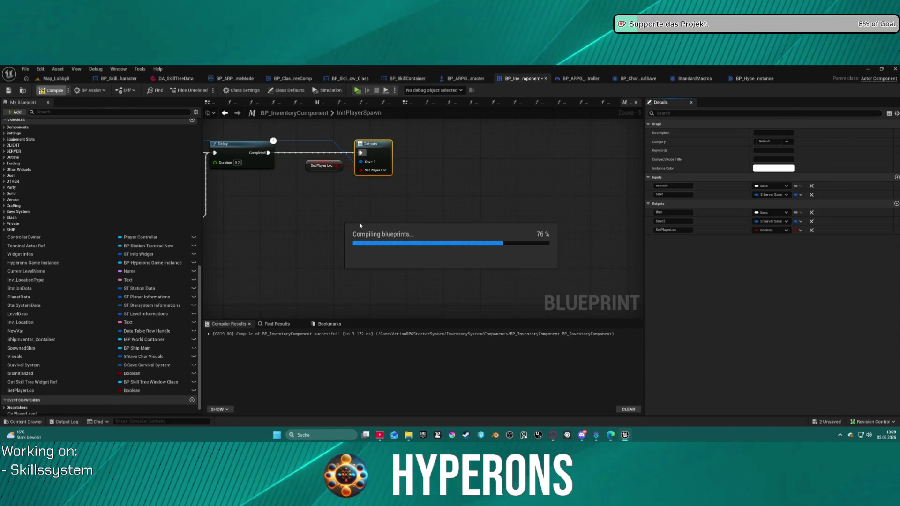
pyautogui.press('F7')
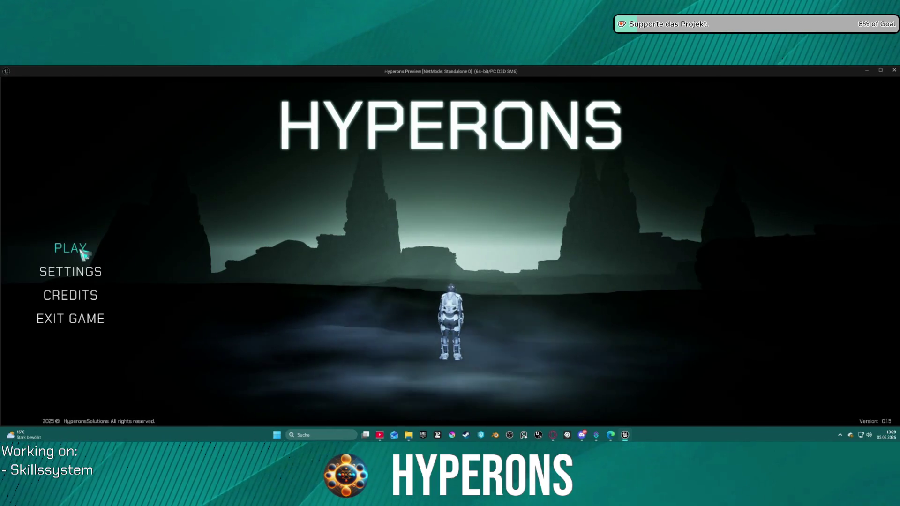
pyautogui.click(77, 248)
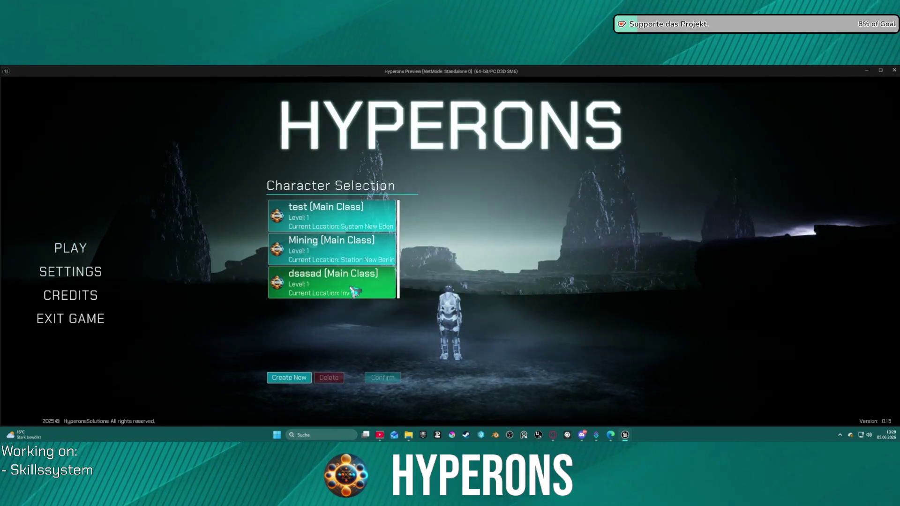
# Delete the dsasad character and create a new character named tetrt.
pyautogui.click(357, 289)
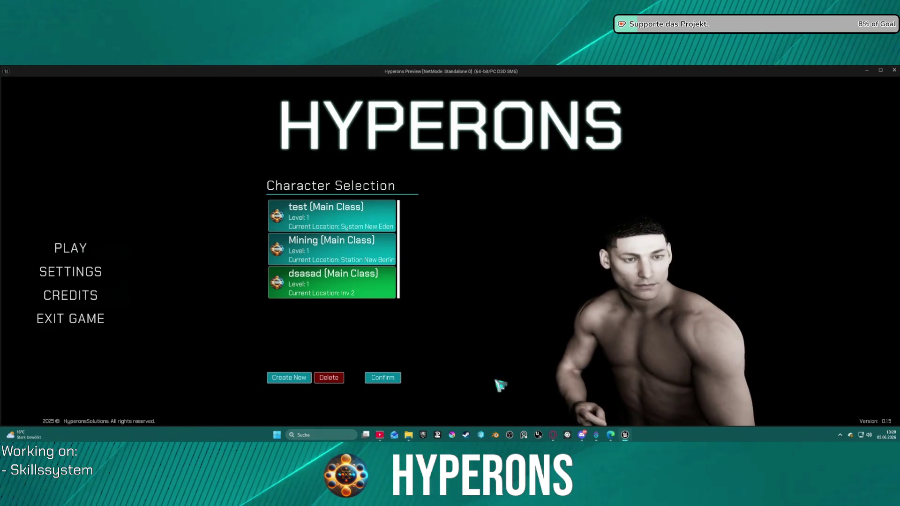
pyautogui.click(341, 382)
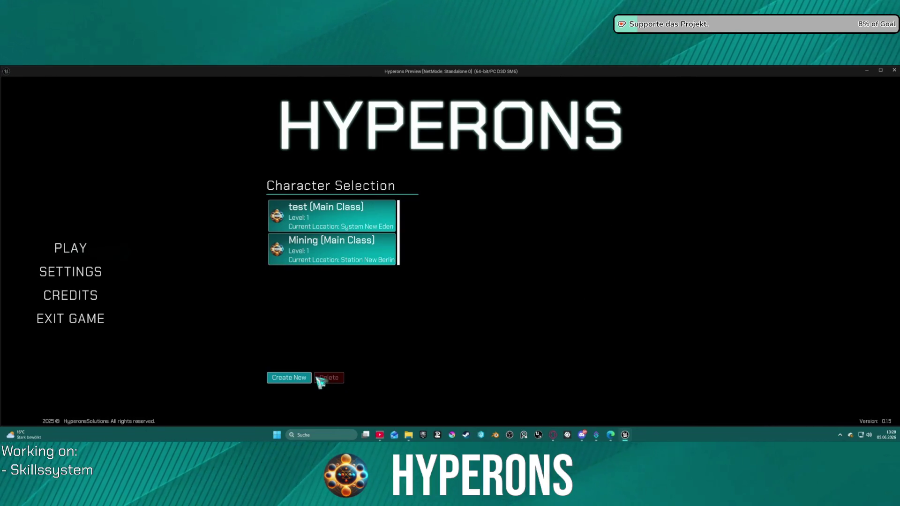
pyautogui.click(307, 377)
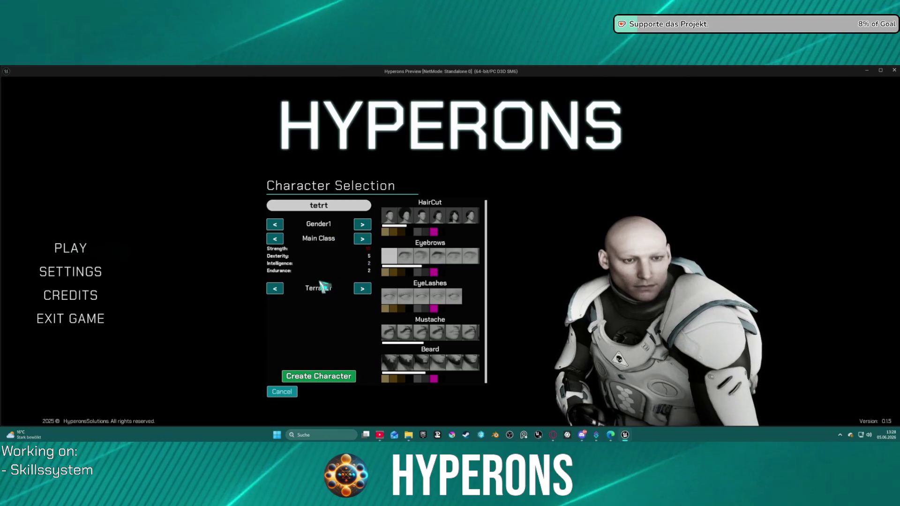
pyautogui.click(349, 379)
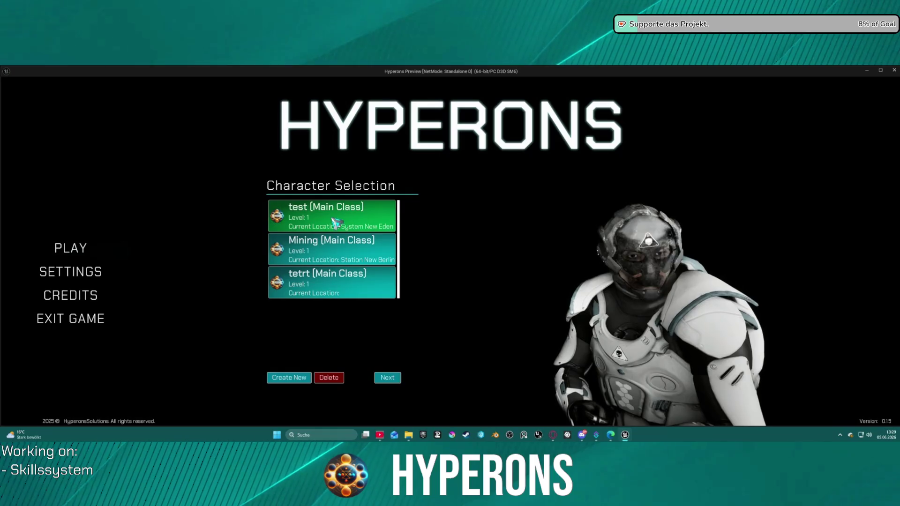
# Start the game with tetrt and resume execution past the Set Player Stats breakpoint.
pyautogui.click(341, 295)
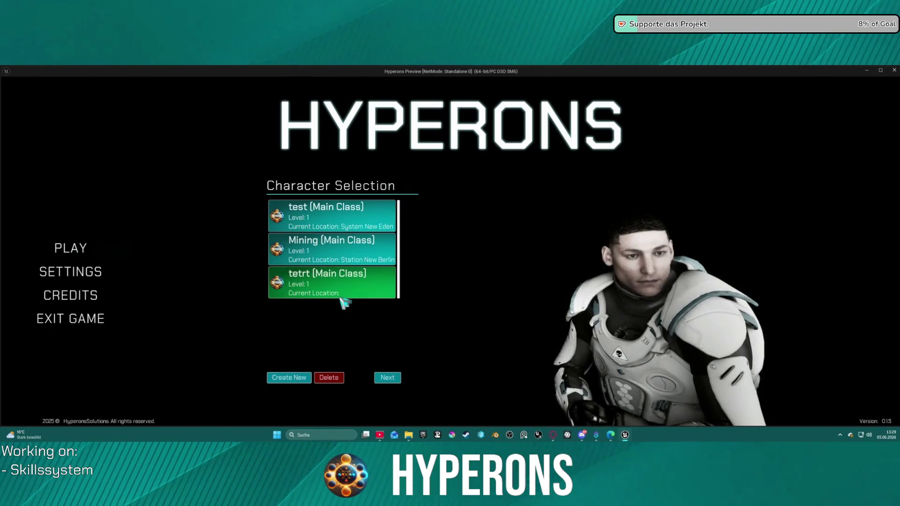
pyautogui.click(398, 382)
pyautogui.click(394, 380)
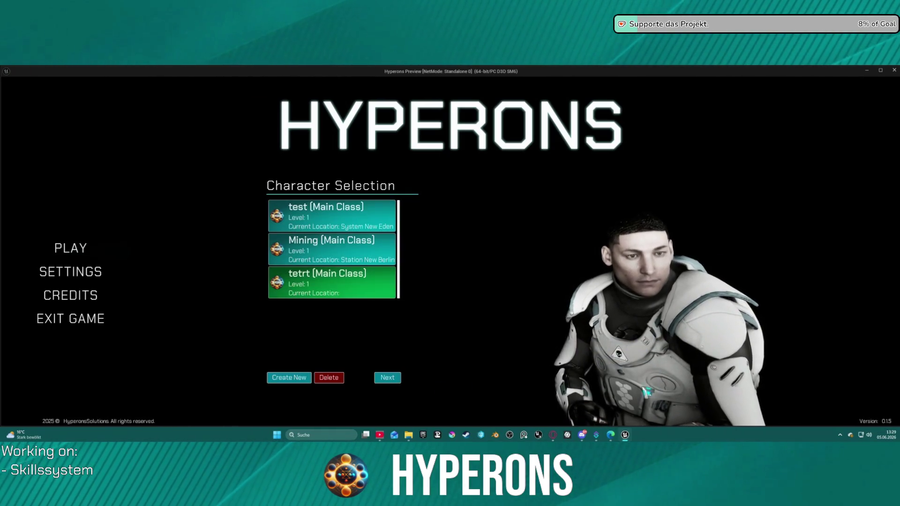
pyautogui.click(397, 380)
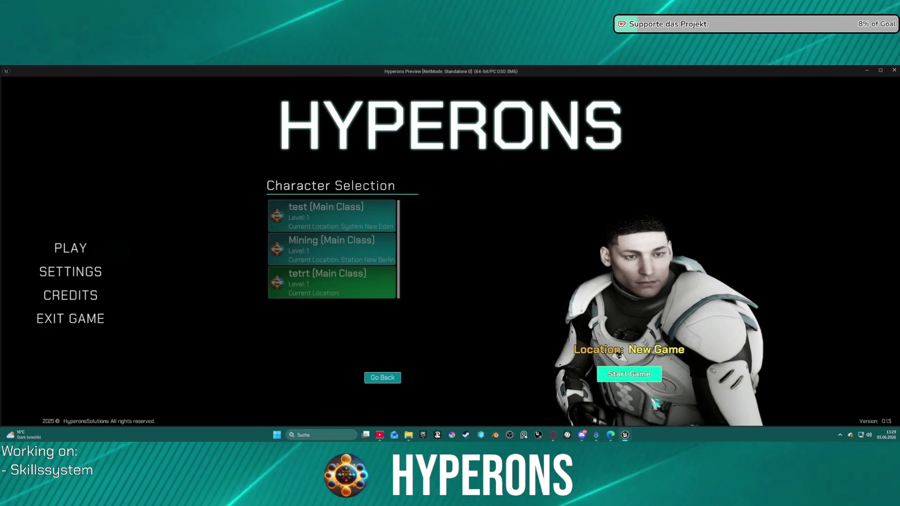
pyautogui.click(634, 373)
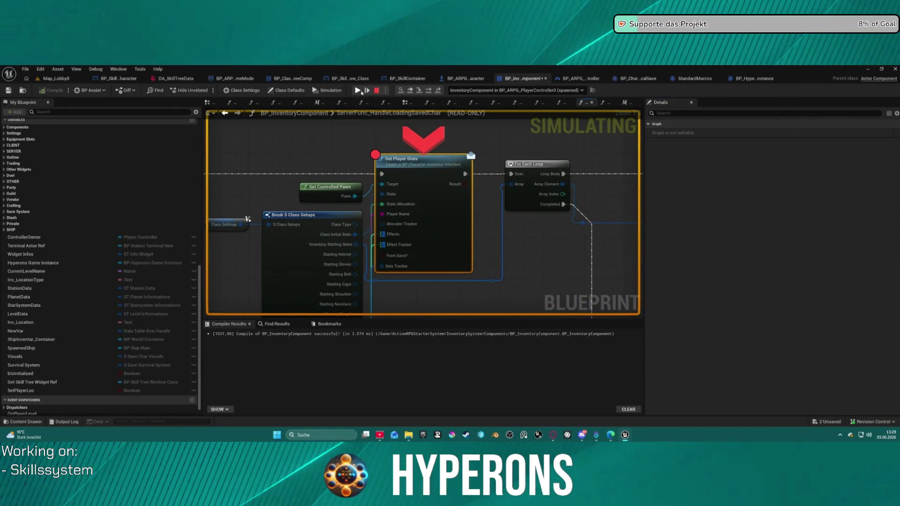
pyautogui.click(357, 90)
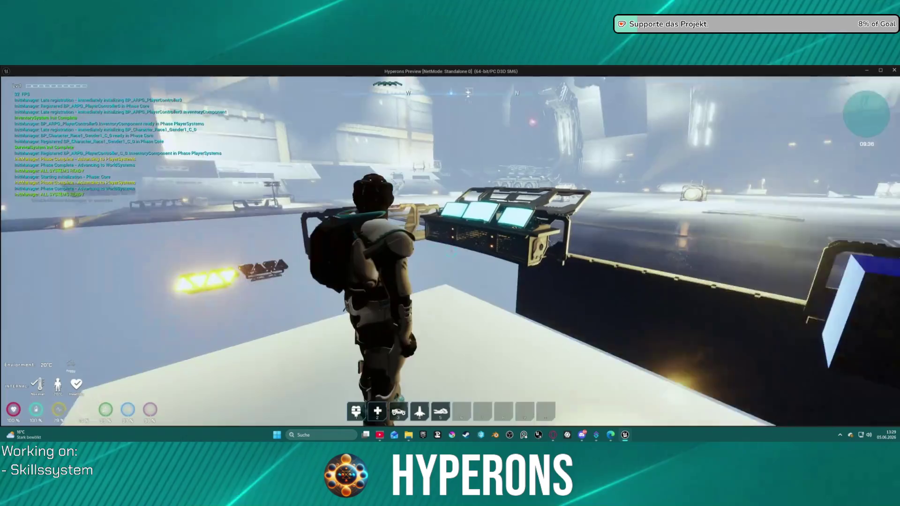
# Walk tetrt through the hangar until the game saves, close the Message Log, and relaunch standalone.
pyautogui.press('w')
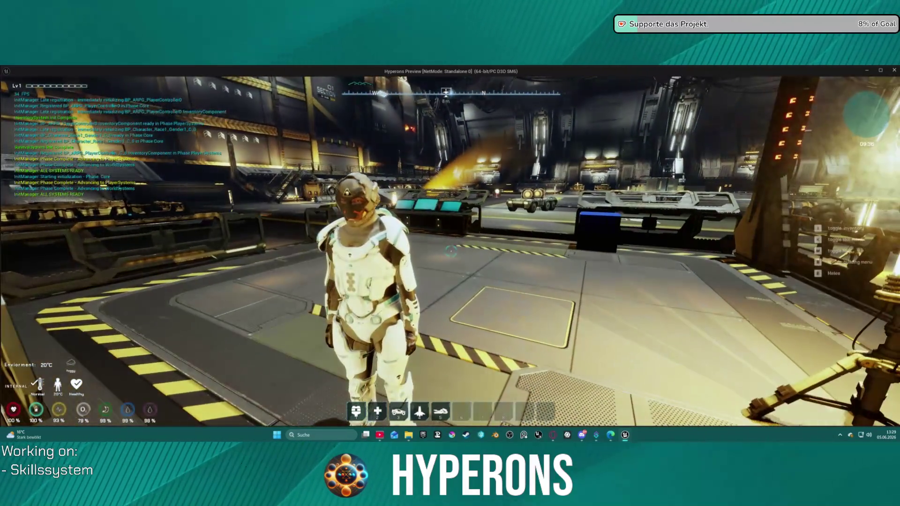
pyautogui.press('w')
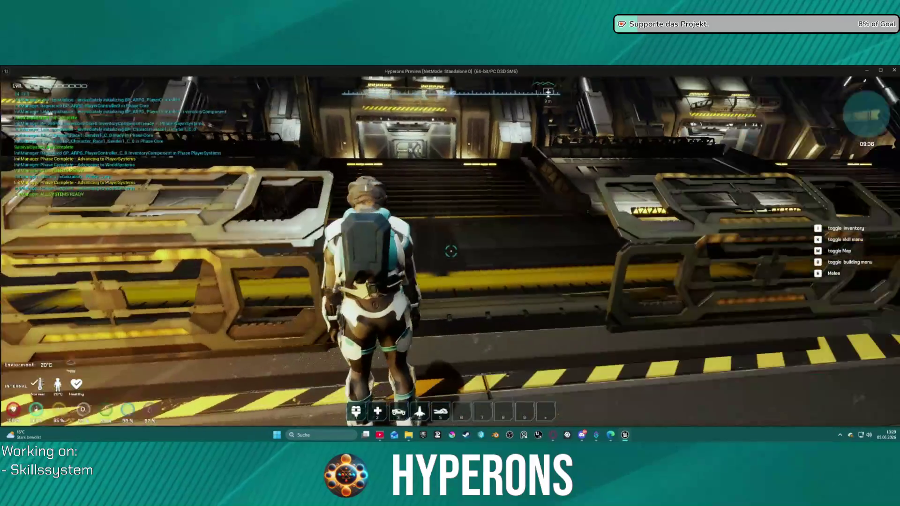
pyautogui.press('w')
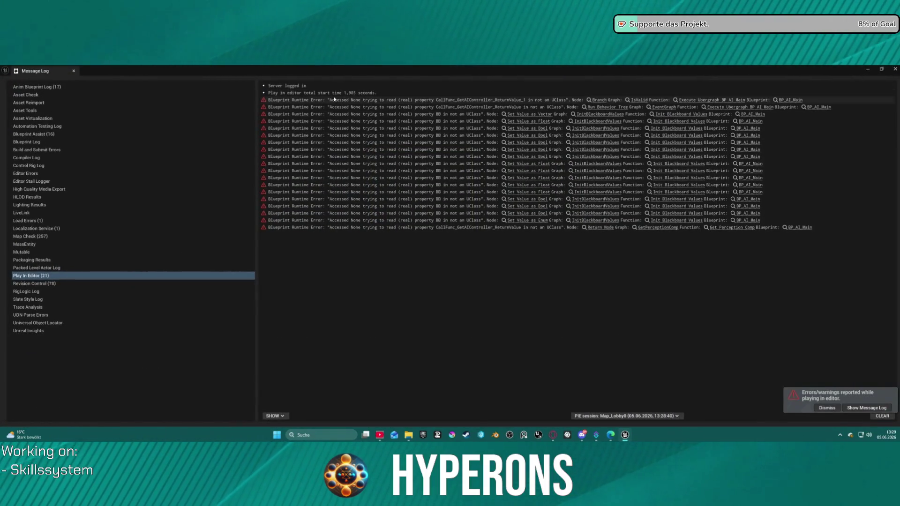
pyautogui.click(75, 72)
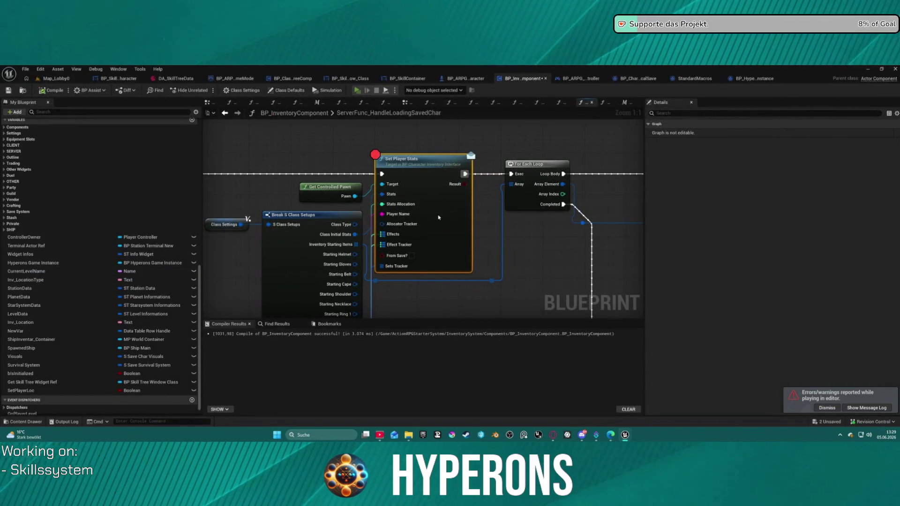
pyautogui.hotkey('alt', 'p')
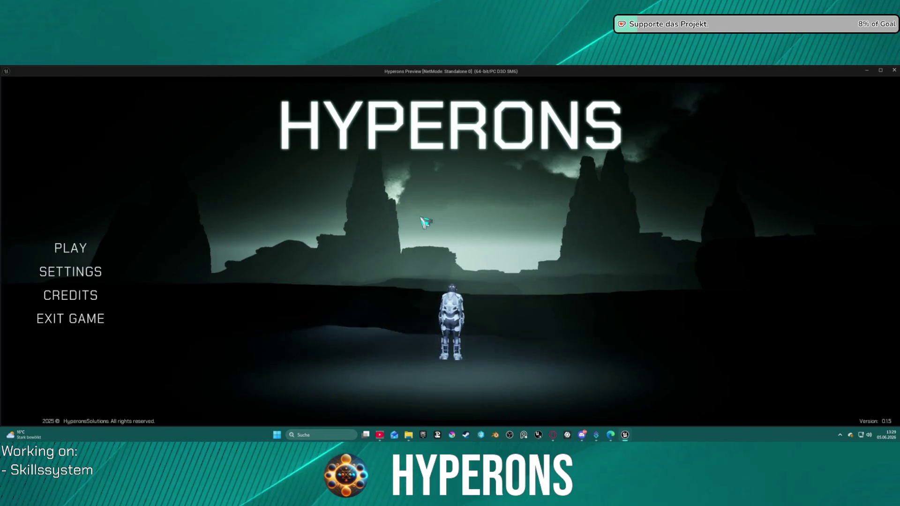
# Select tetrt, confirm its saved location Inv 1, start the game, then stop the preview.
pyautogui.click(79, 257)
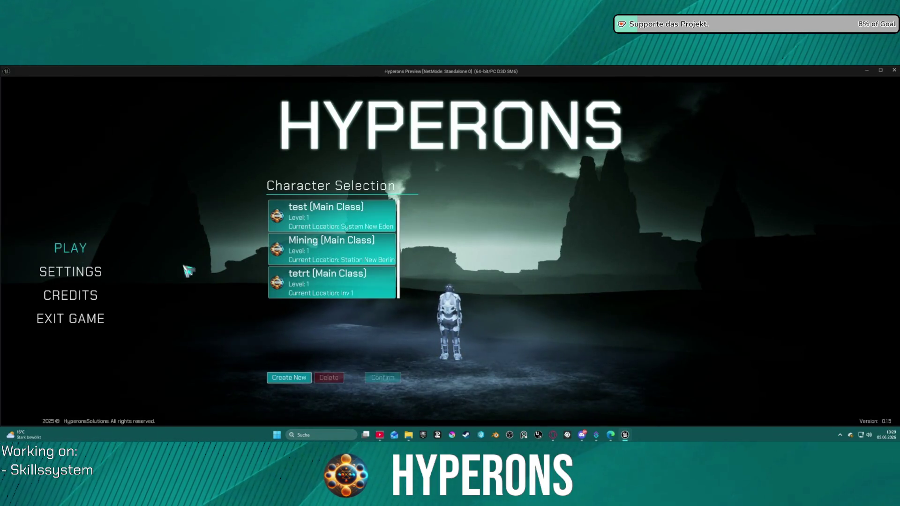
pyautogui.click(364, 293)
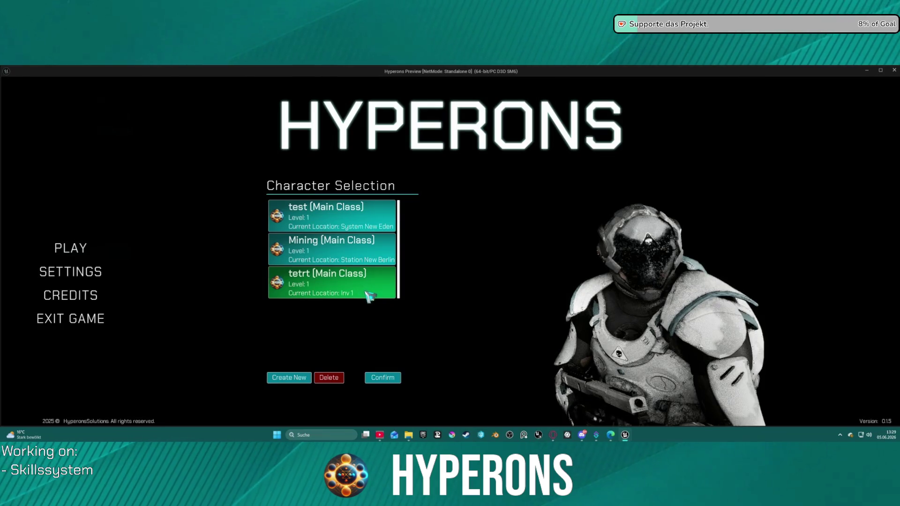
pyautogui.click(384, 379)
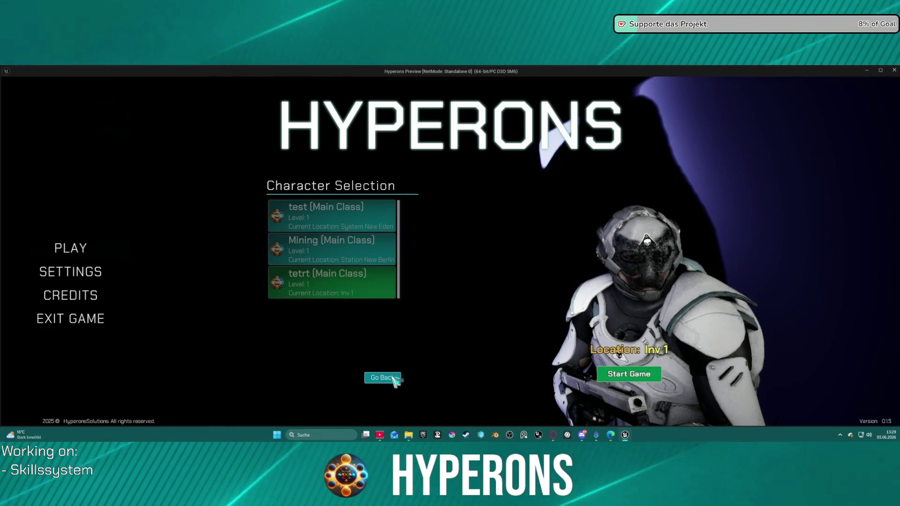
pyautogui.click(652, 377)
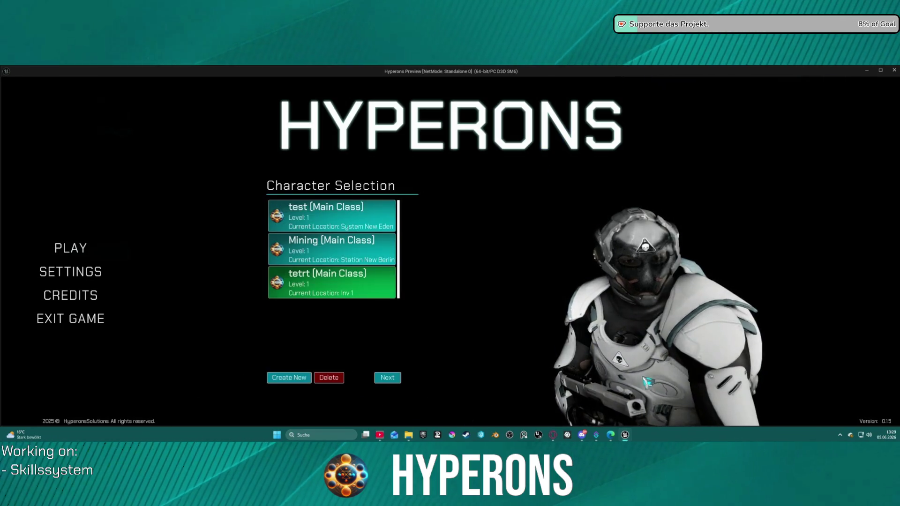
pyautogui.click(385, 376)
pyautogui.click(617, 375)
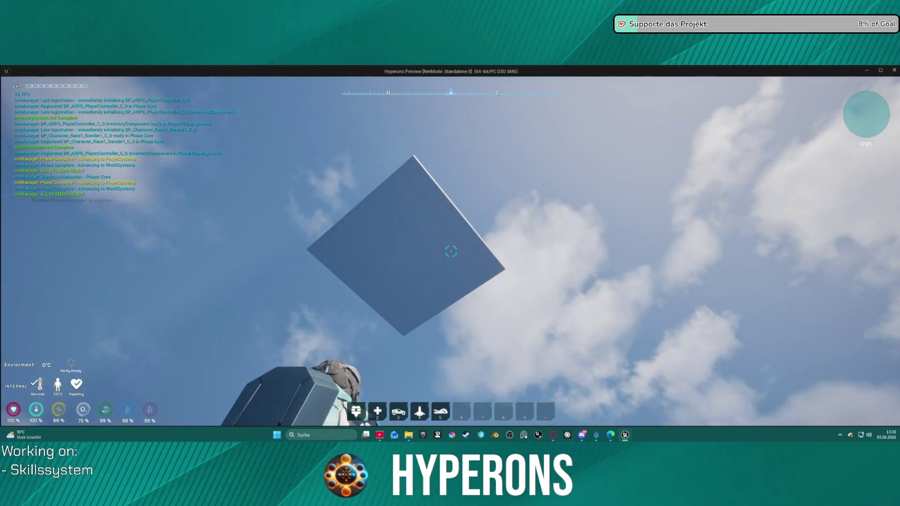
pyautogui.press('Escape')
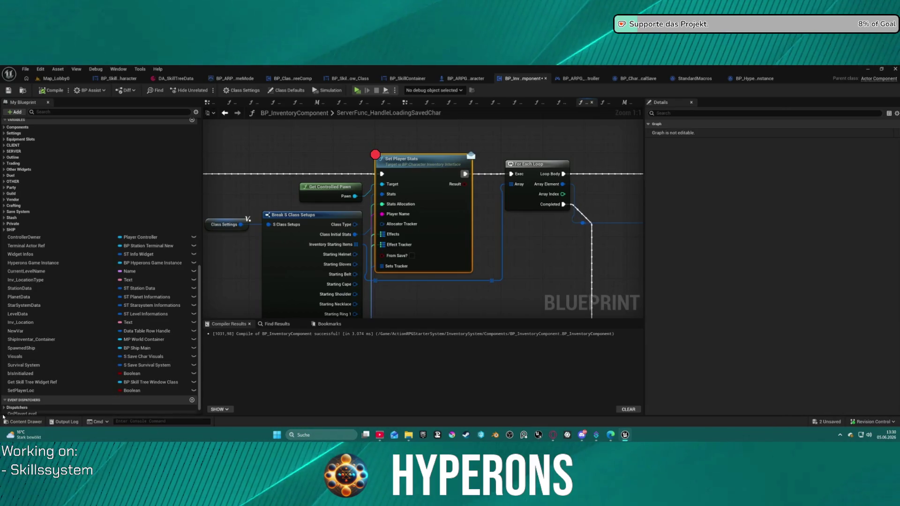
# Browse the Equipment, Materials and InventorySystem content folders, then close the asset drawer.
pyautogui.click(32, 424)
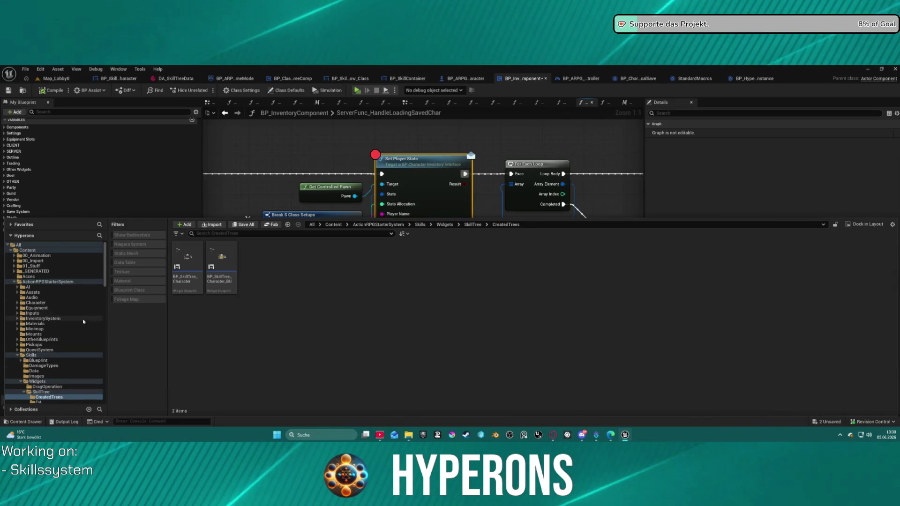
pyautogui.click(38, 308)
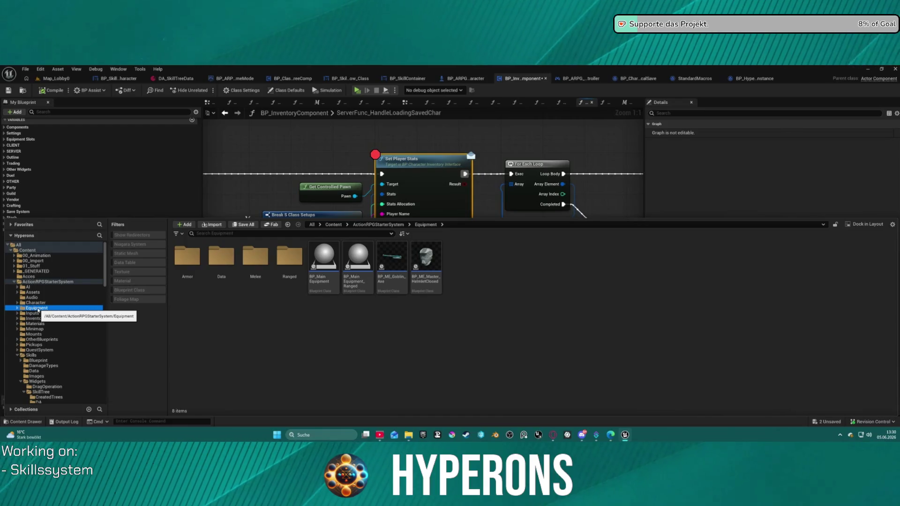
pyautogui.click(35, 324)
pyautogui.click(42, 318)
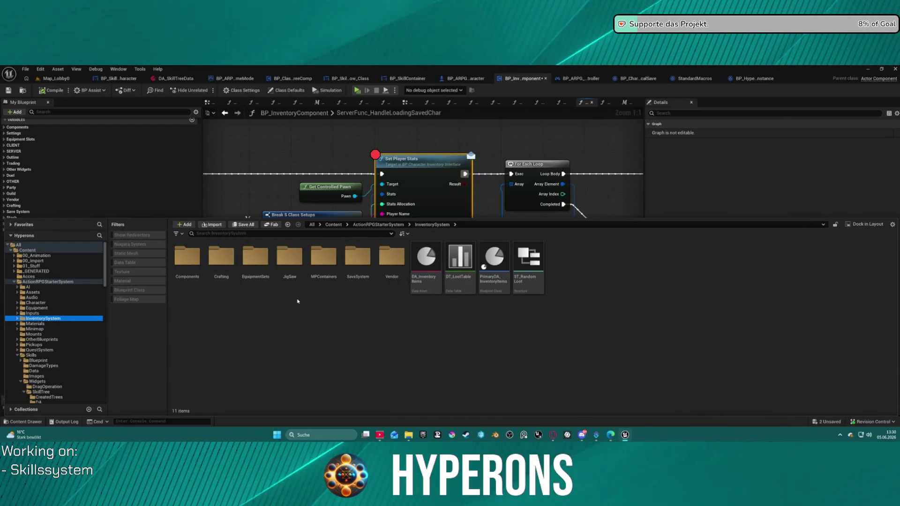
pyautogui.click(523, 83)
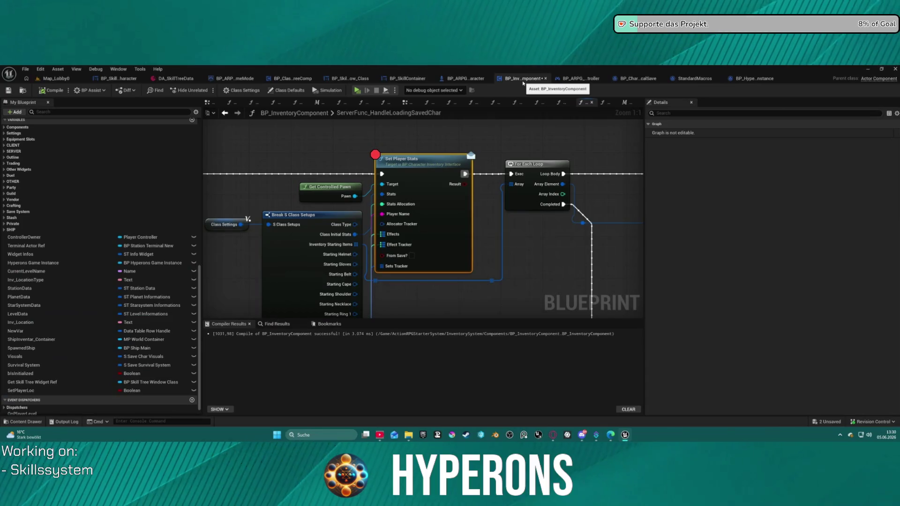
# In BP_ARPG_PlayerController, find BP_InventoryComponent under Components and review its Revision Control options.
pyautogui.click(581, 78)
pyautogui.hotkey('ctrl', 'space')
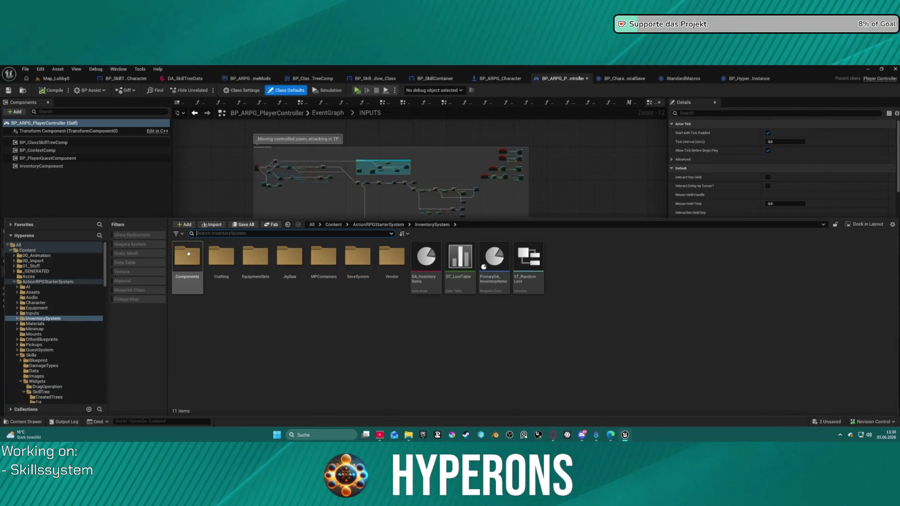
pyautogui.doubleClick(186, 257)
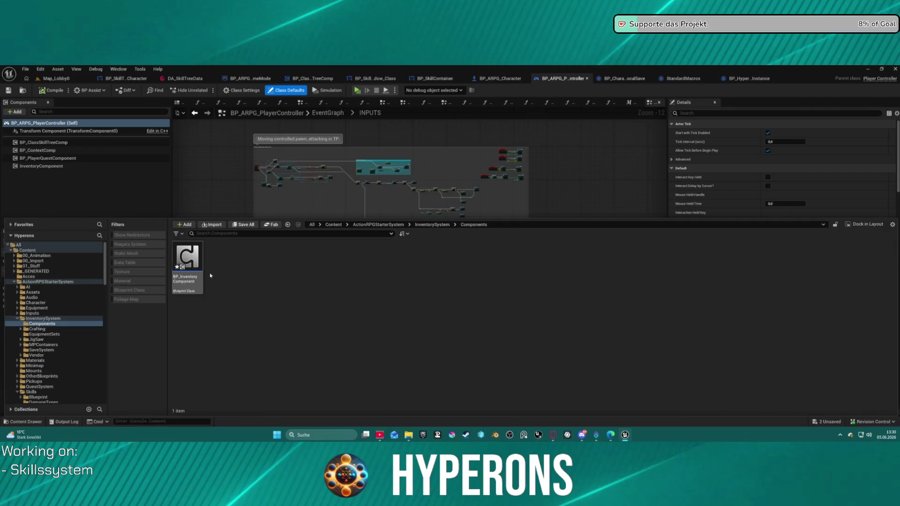
pyautogui.rightClick(182, 256)
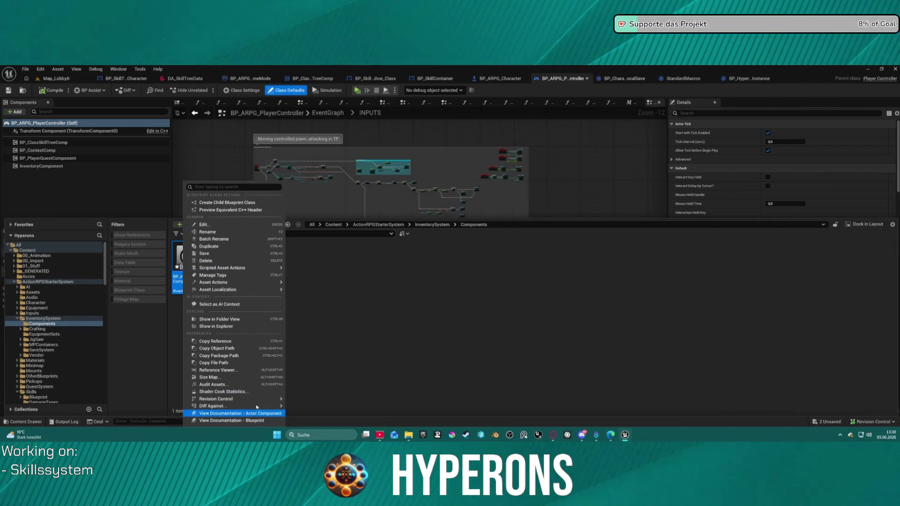
pyautogui.moveTo(269, 398)
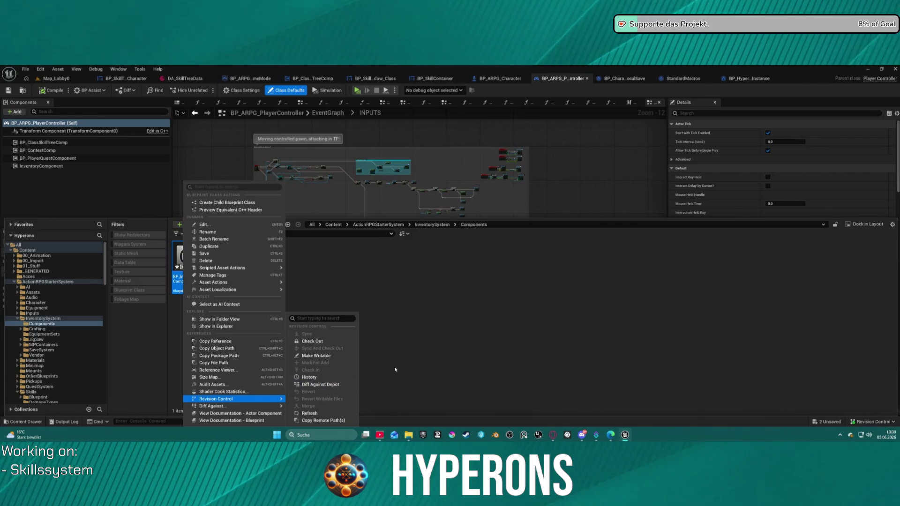
pyautogui.click(593, 167)
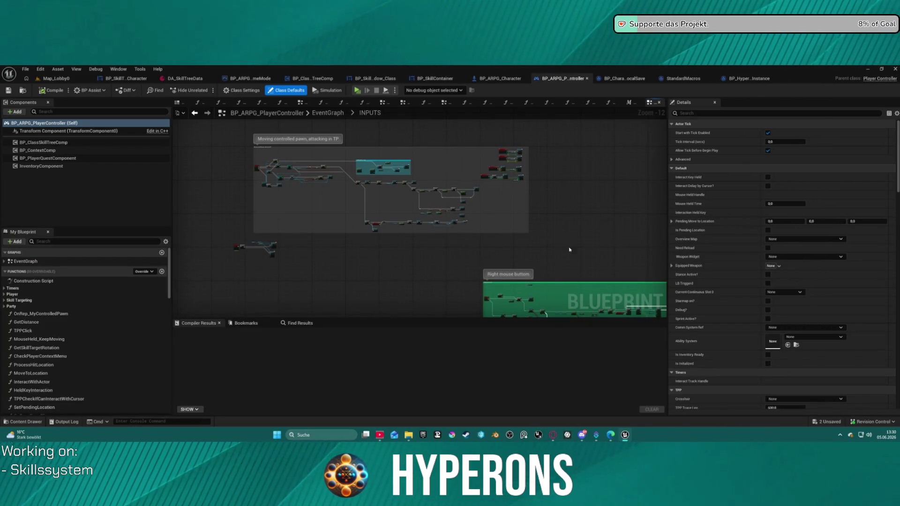
# Quit Unreal without saving the two modified assets and view P4V's empty default pending changelist.
pyautogui.hotkey('ctrl', 'shift', 's')
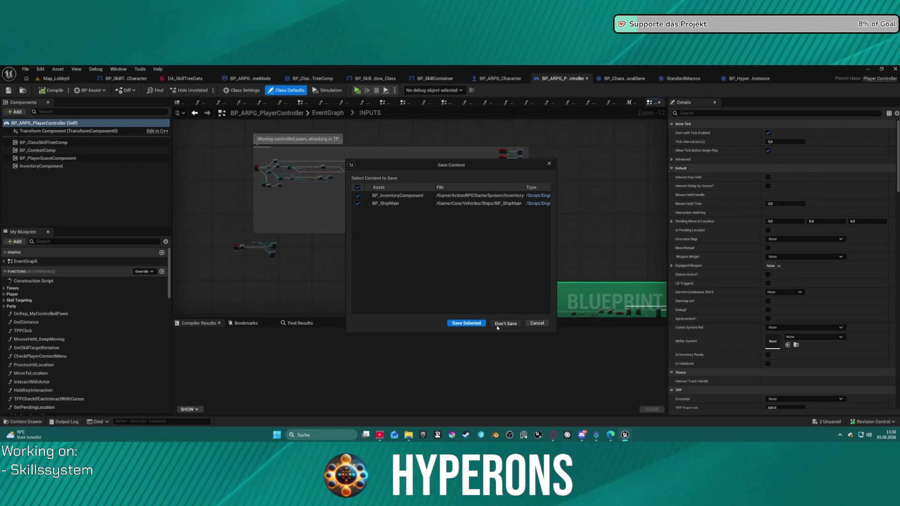
pyautogui.click(497, 325)
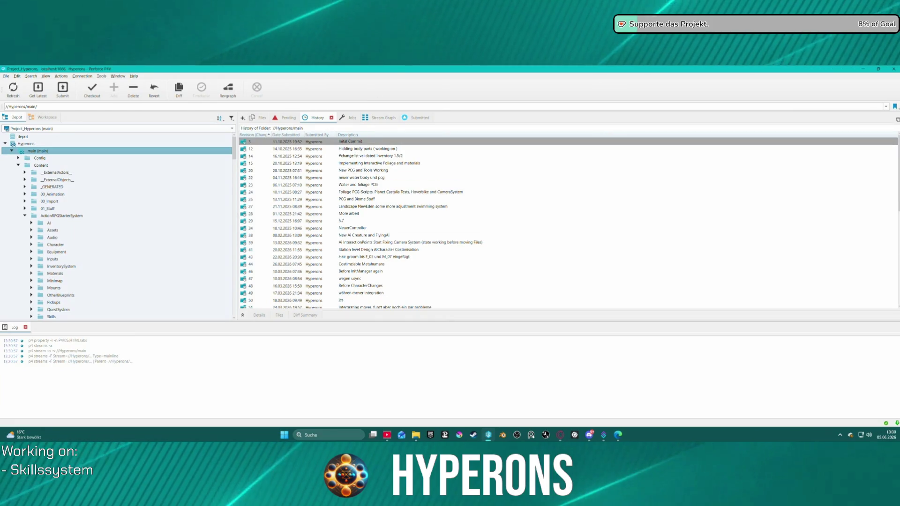
pyautogui.click(286, 120)
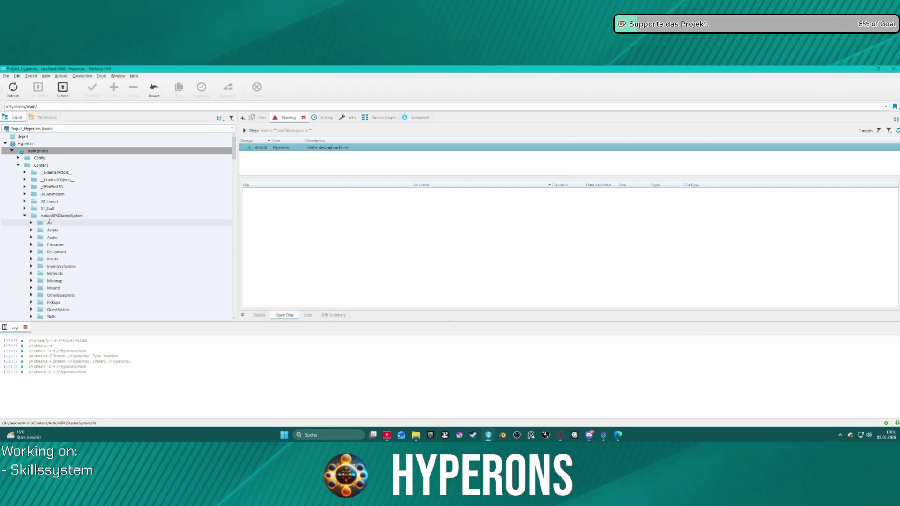
pyautogui.rightClick(51, 265)
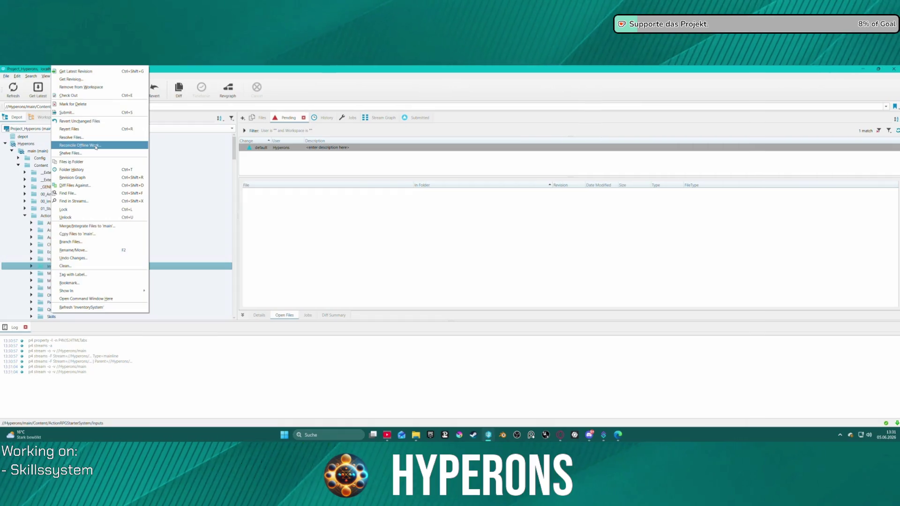
# Reconcile offline work on InventorySystem into the default changelist, acknowledging no files need reconciling.
pyautogui.click(95, 146)
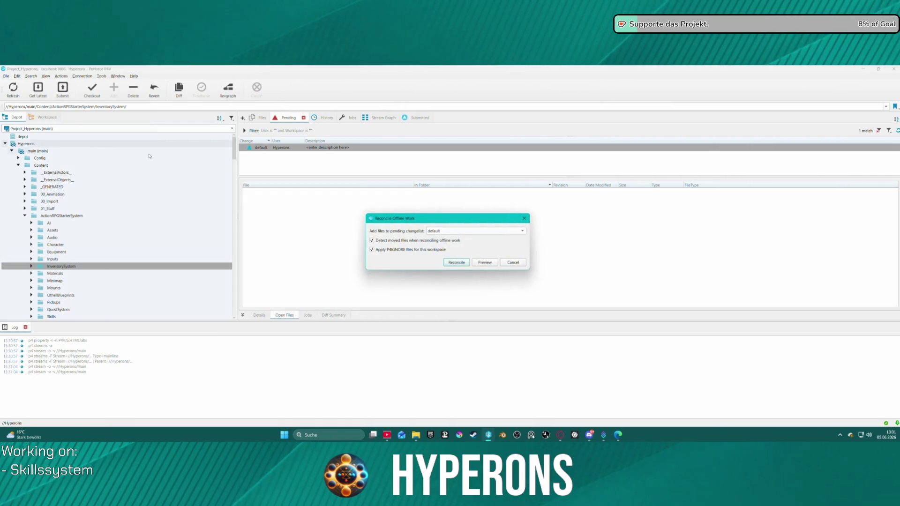
pyautogui.click(459, 263)
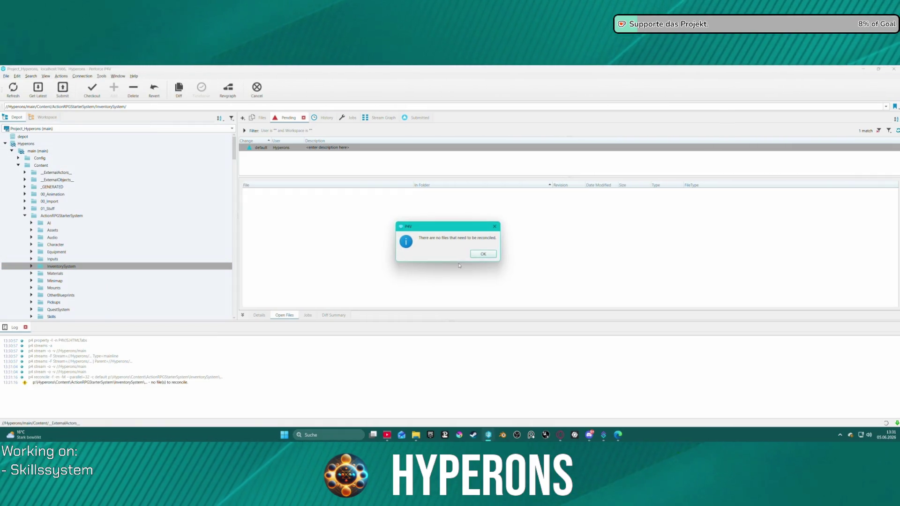
pyautogui.click(480, 254)
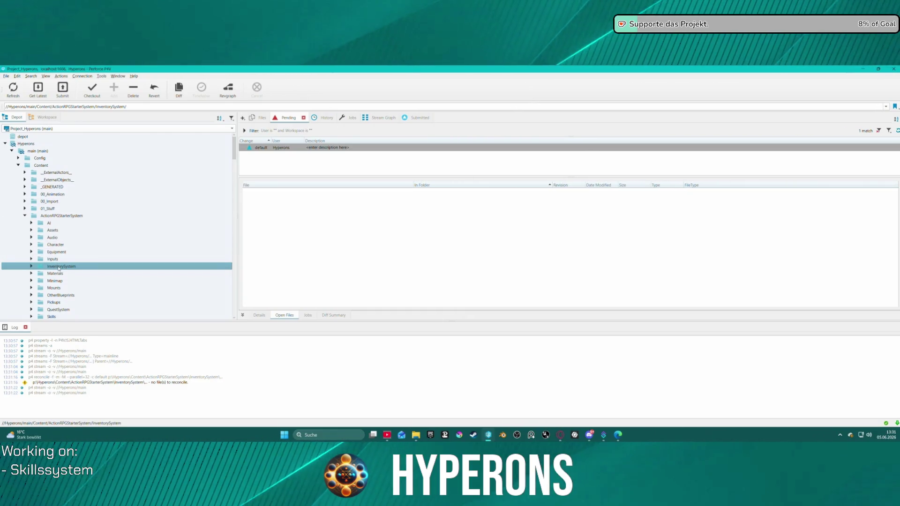
pyautogui.click(91, 89)
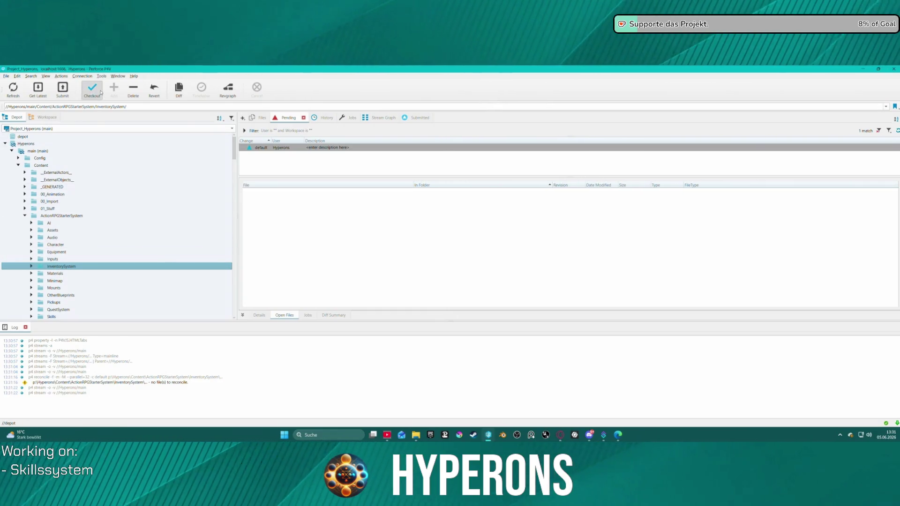
# Review the 131 InventorySystem files opened for edit in the log, then close P4V.
pyautogui.scroll(-15, 300, 279)
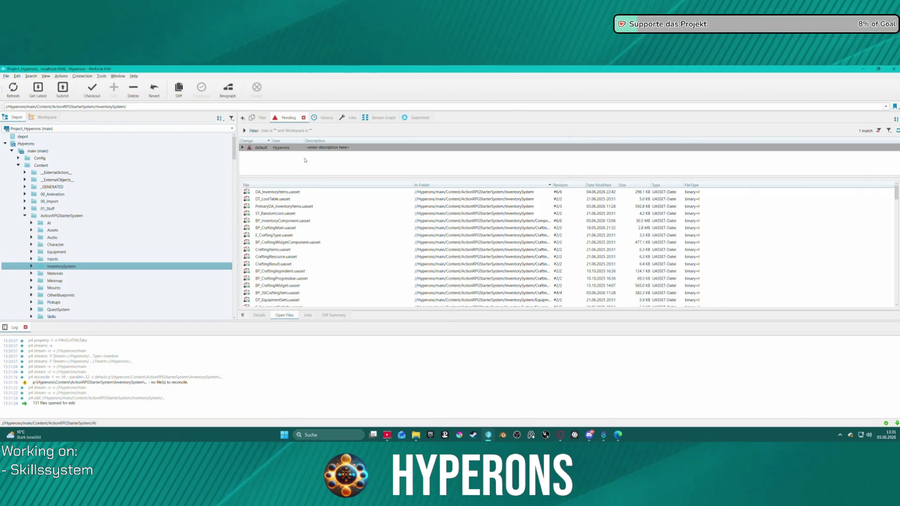
pyautogui.scroll(-10, 317, 282)
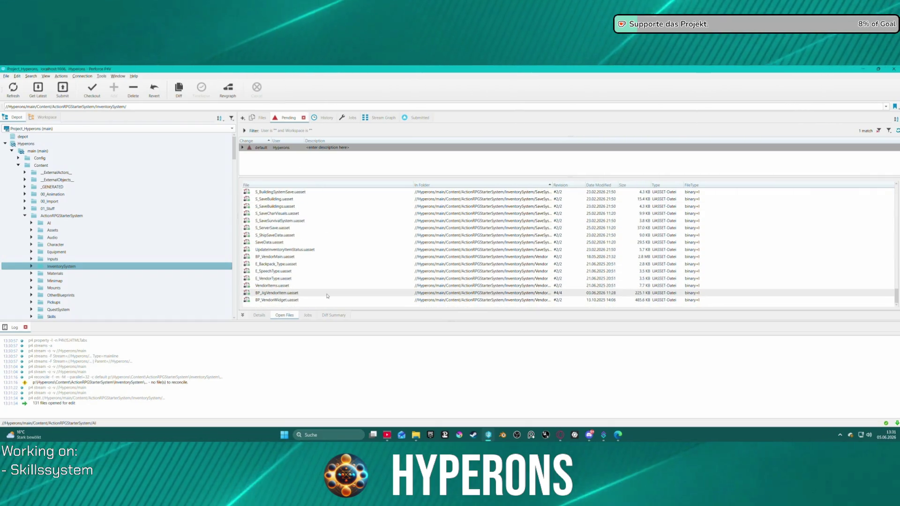
pyautogui.scroll(20, 303, 242)
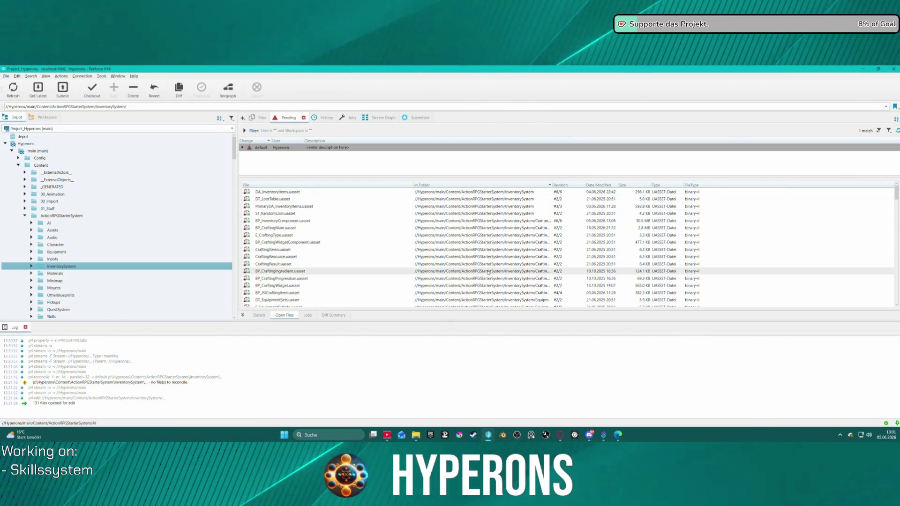
pyautogui.click(539, 382)
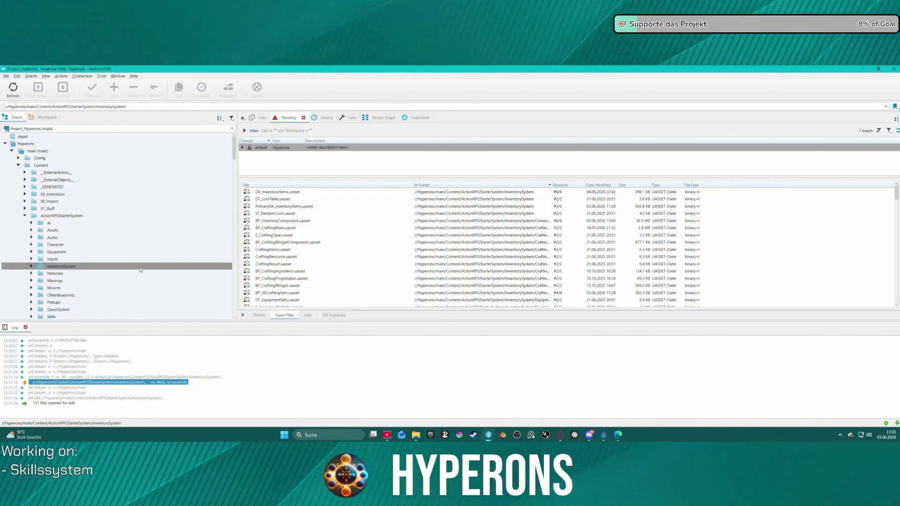
pyautogui.scroll(-20, 361, 286)
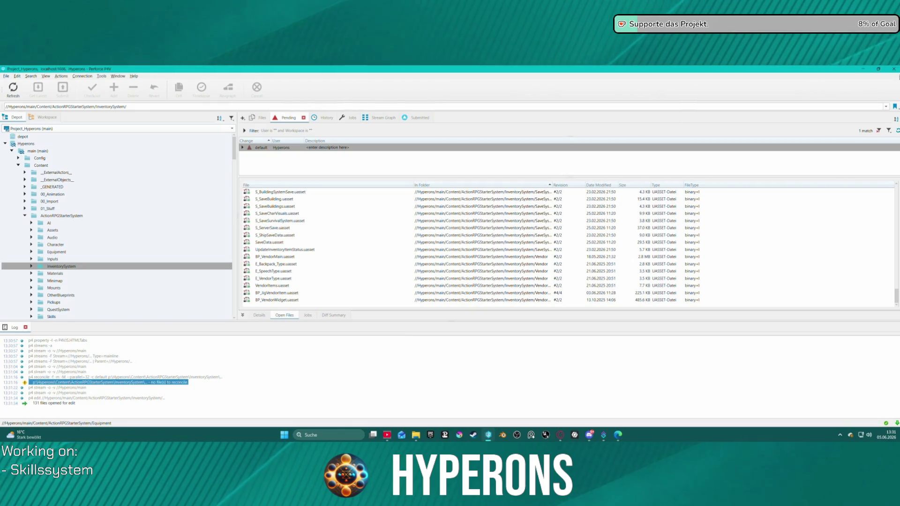
pyautogui.click(894, 70)
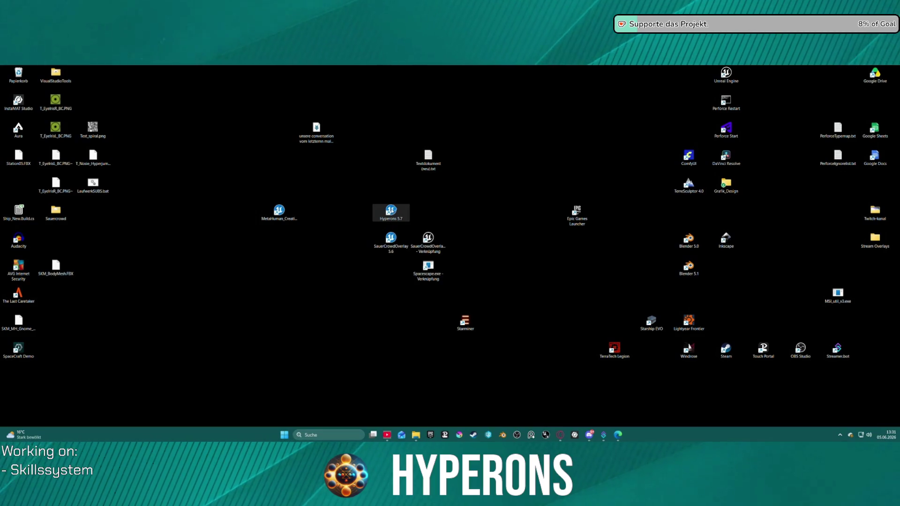
# Relaunch the Hyperons 5.7 project and open BP_InventoryComponent from the Components folder.
pyautogui.doubleClick(391, 211)
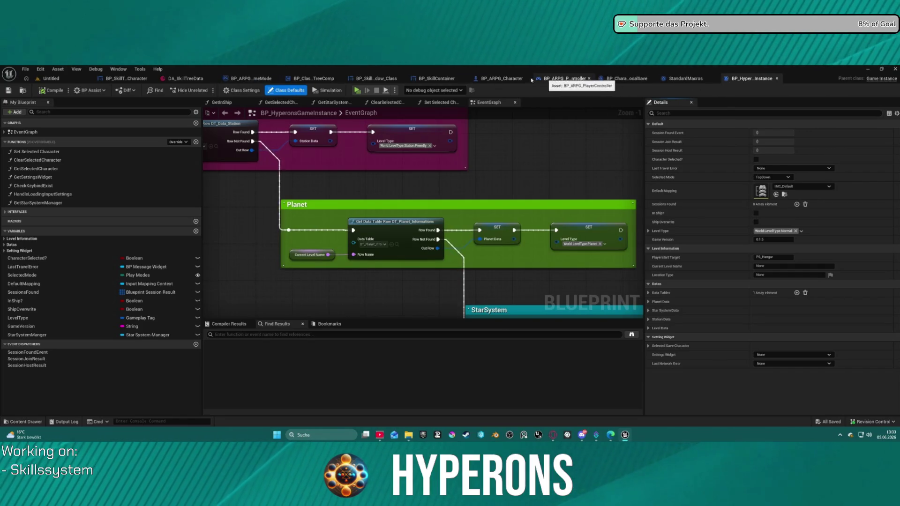
pyautogui.hotkey('ctrl', 'space')
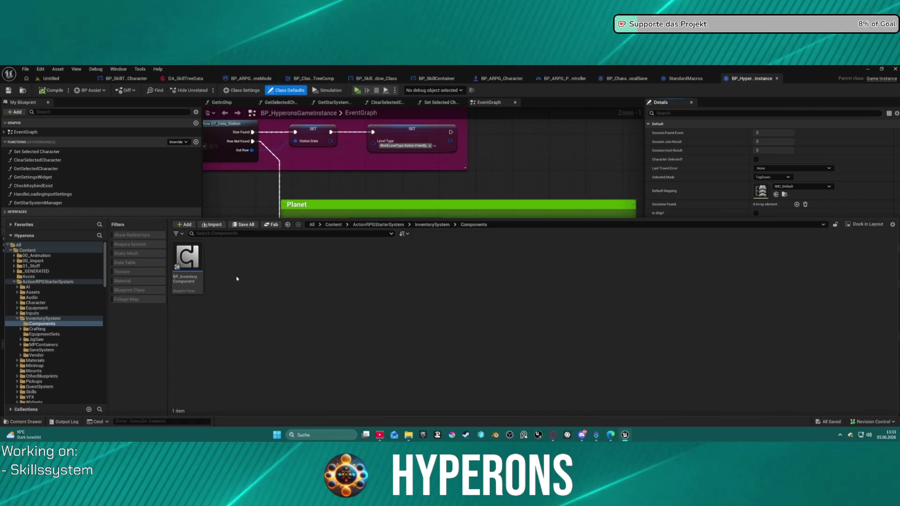
pyautogui.doubleClick(188, 265)
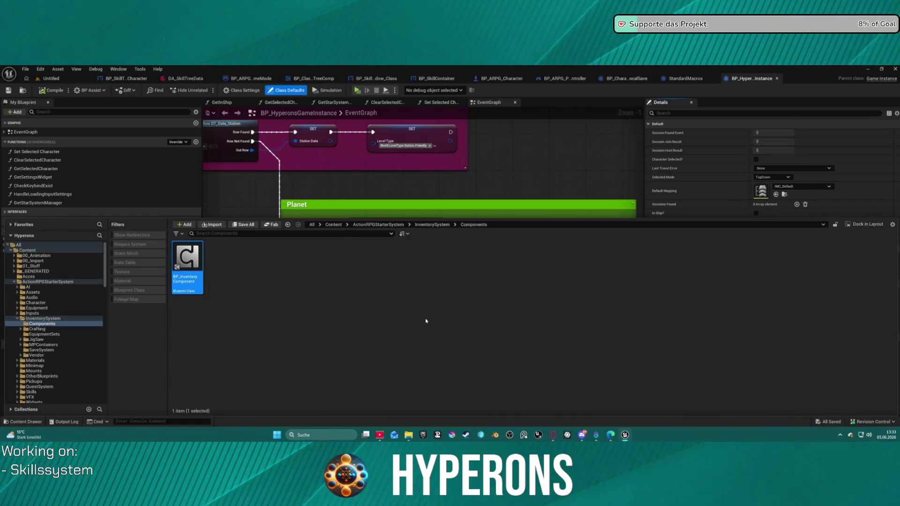
# Review the Branch node and the GetServerEquipmentSlotInfoBySlot and SetInfoBySlotInfo graphs, then return to Save game.
pyautogui.scroll(5, 442, 251)
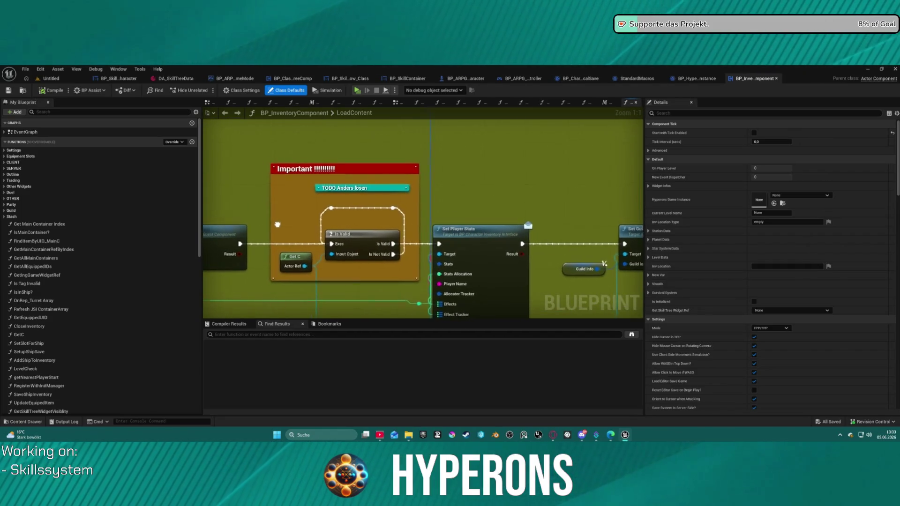
pyautogui.scroll(-6, 274, 224)
pyautogui.scroll(4, 359, 200)
pyautogui.moveTo(359, 200)
pyautogui.mouseDown()
pyautogui.moveTo(434, 188)
pyautogui.moveTo(444, 164)
pyautogui.moveTo(563, 148)
pyautogui.moveTo(616, 166)
pyautogui.moveTo(281, 157)
pyautogui.moveTo(354, 146)
pyautogui.mouseUp()
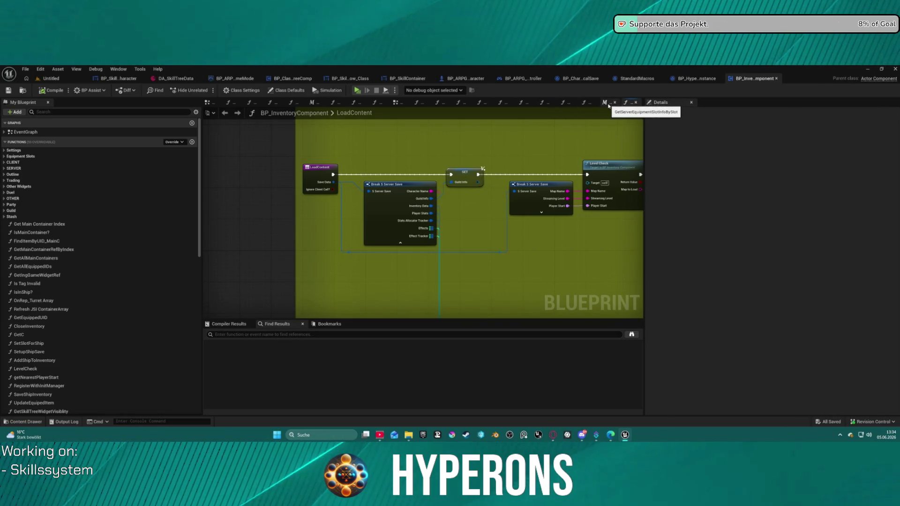
pyautogui.click(607, 103)
pyautogui.click(588, 102)
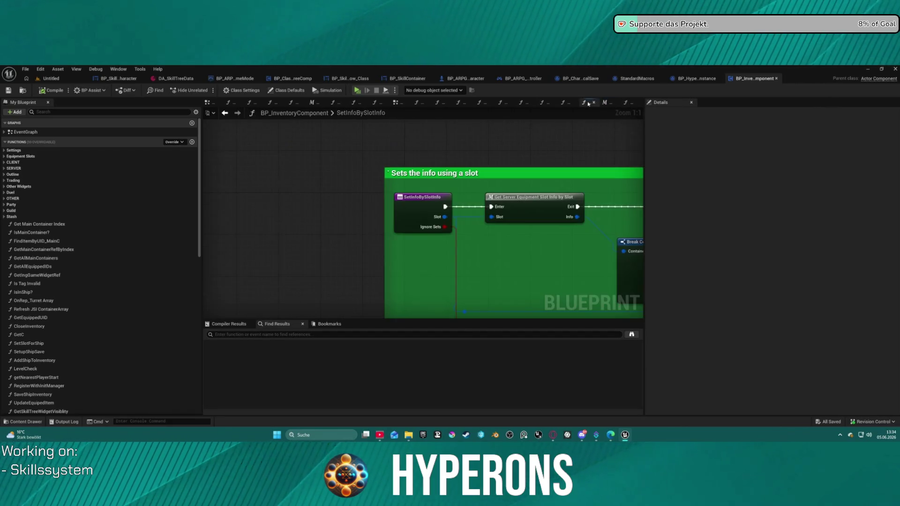
pyautogui.click(399, 102)
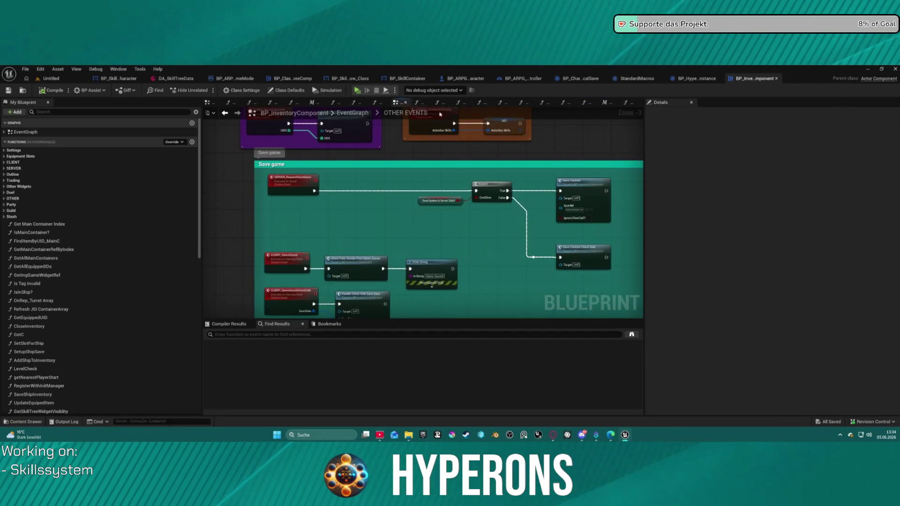
# Inspect the GameSaved and LoadGame events and LoadContent graph, then list File > Recent Levels.
pyautogui.scroll(-6, 550, 208)
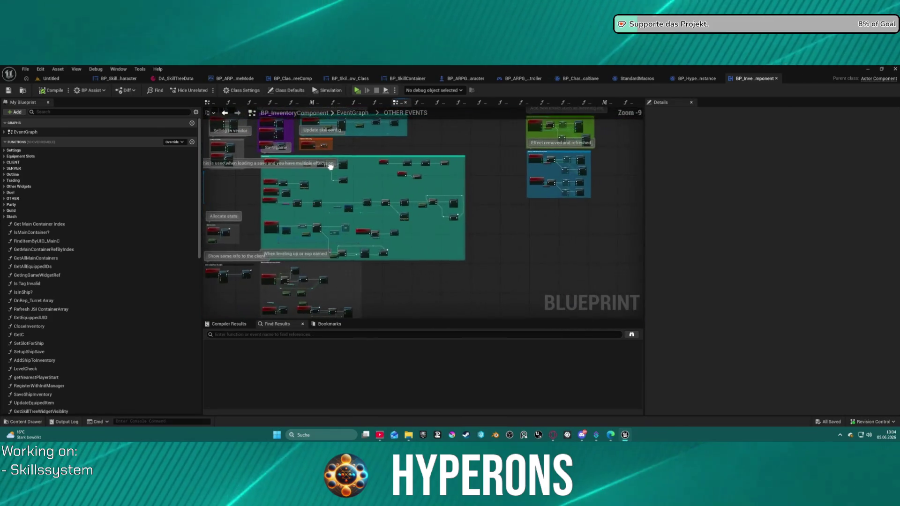
pyautogui.scroll(6, 454, 237)
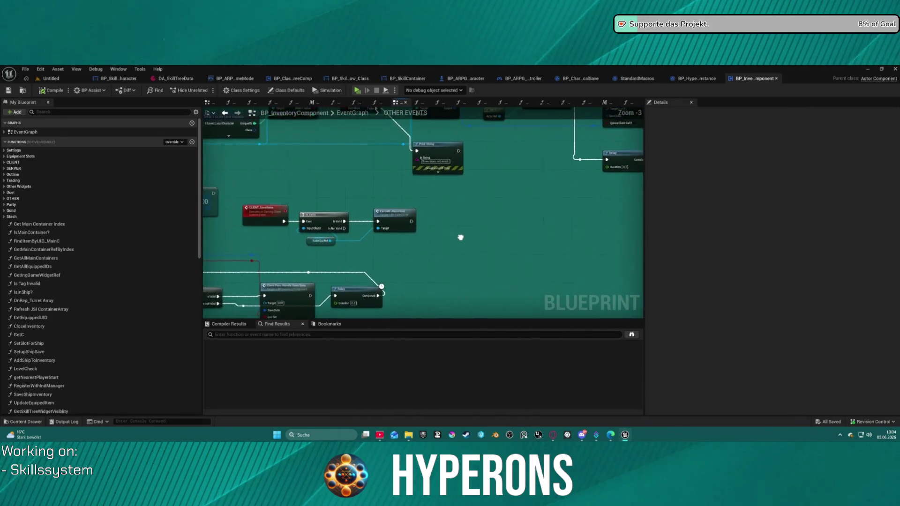
pyautogui.moveTo(465, 238)
pyautogui.mouseDown()
pyautogui.moveTo(526, 257)
pyautogui.moveTo(566, 308)
pyautogui.mouseUp()
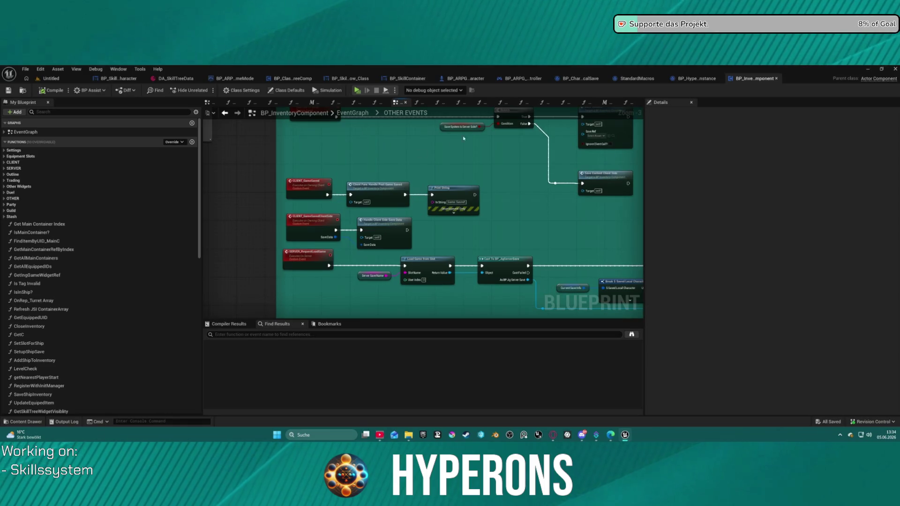
pyautogui.click(629, 105)
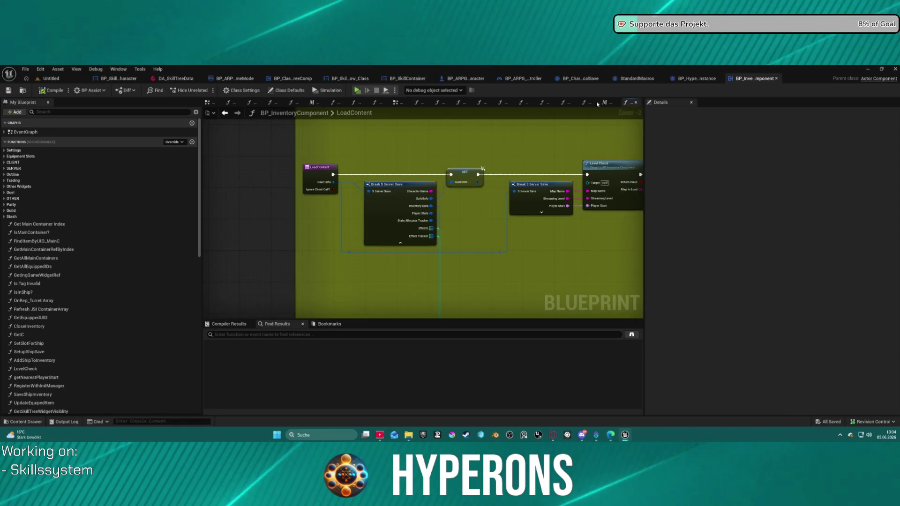
pyautogui.click(601, 102)
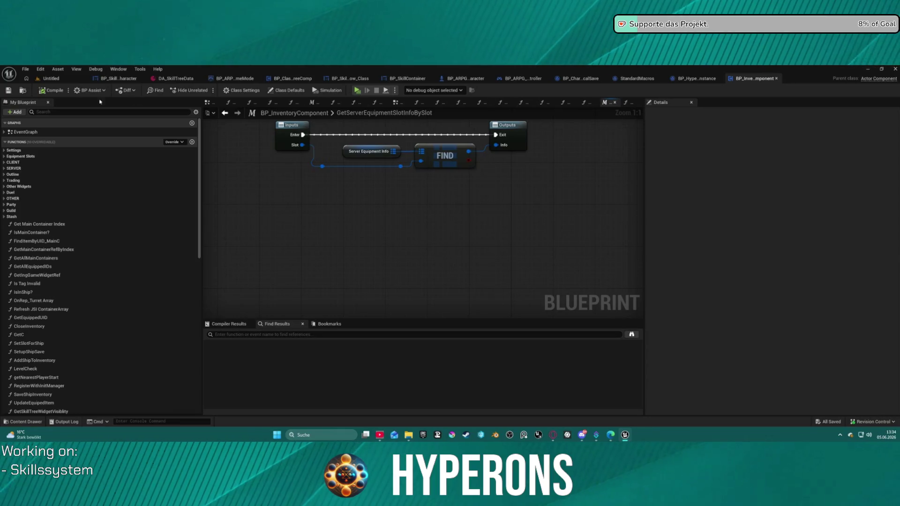
pyautogui.click(47, 78)
pyautogui.click(25, 69)
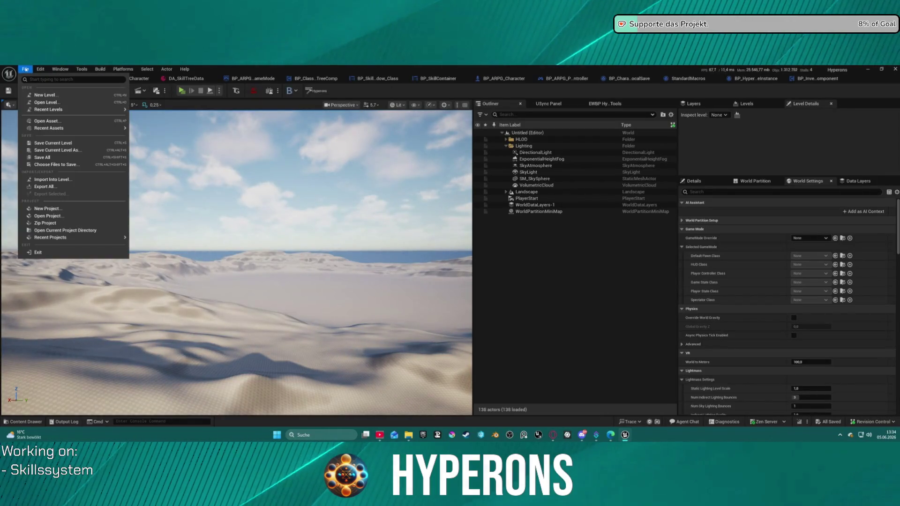
# Load Map_Lobby0 and play it, accepting the blueprint compilation errors.
pyautogui.moveTo(63, 112)
pyautogui.click(175, 126)
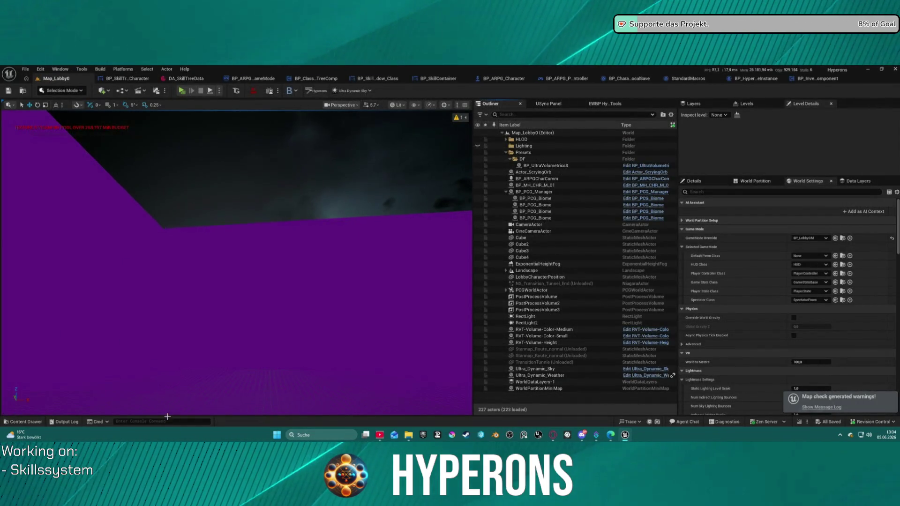
pyautogui.click(165, 190)
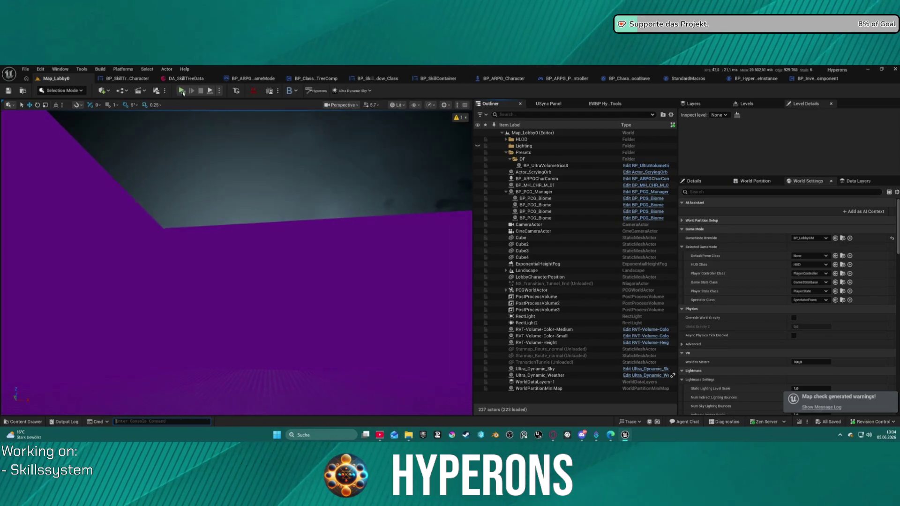
pyautogui.click(183, 92)
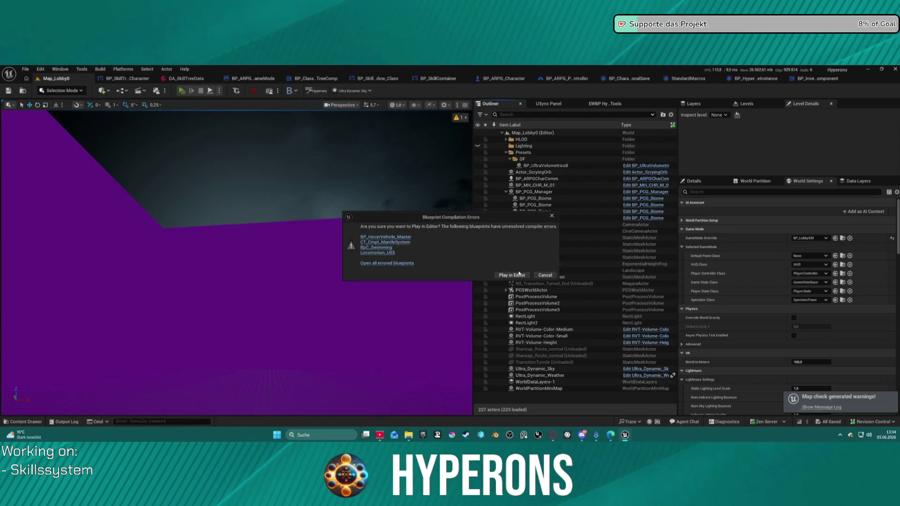
pyautogui.click(519, 275)
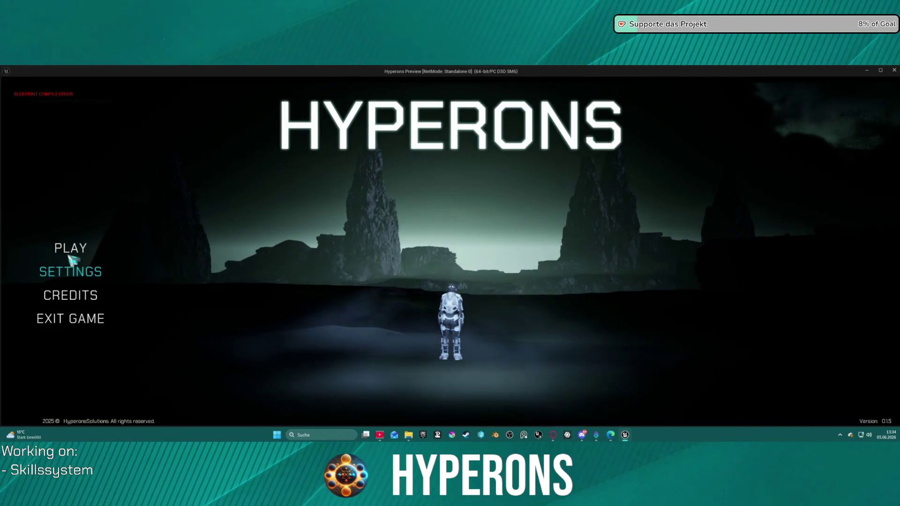
# Delete the tetrt character, create a new character named dasd, and start a new game with it.
pyautogui.click(70, 248)
pyautogui.click(365, 292)
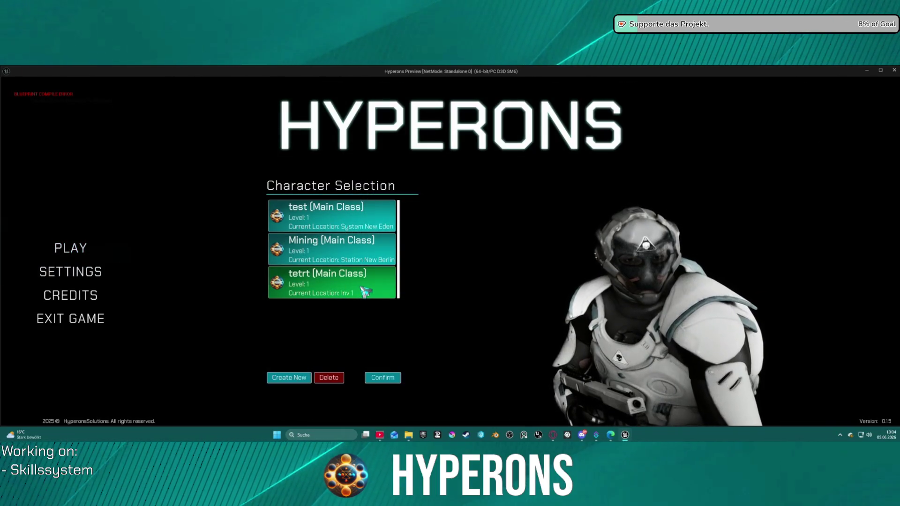
pyautogui.click(334, 377)
pyautogui.click(304, 378)
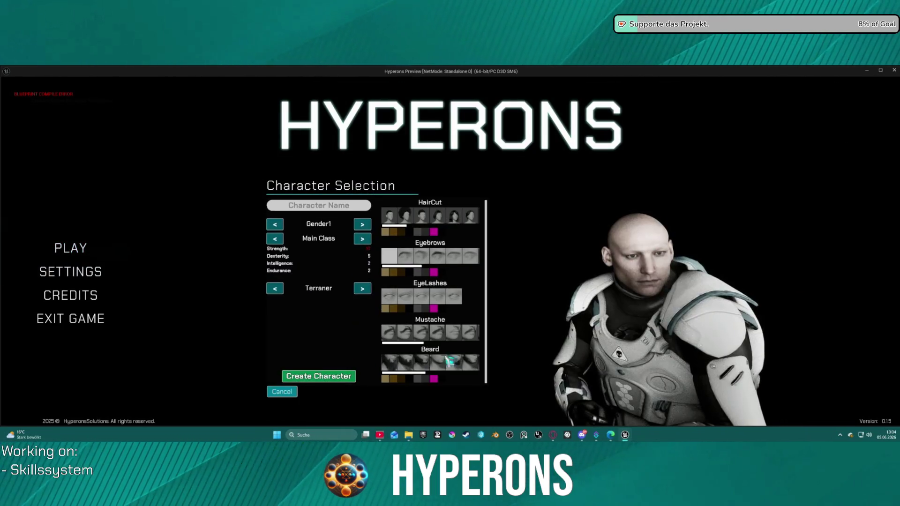
pyautogui.write('dasd')
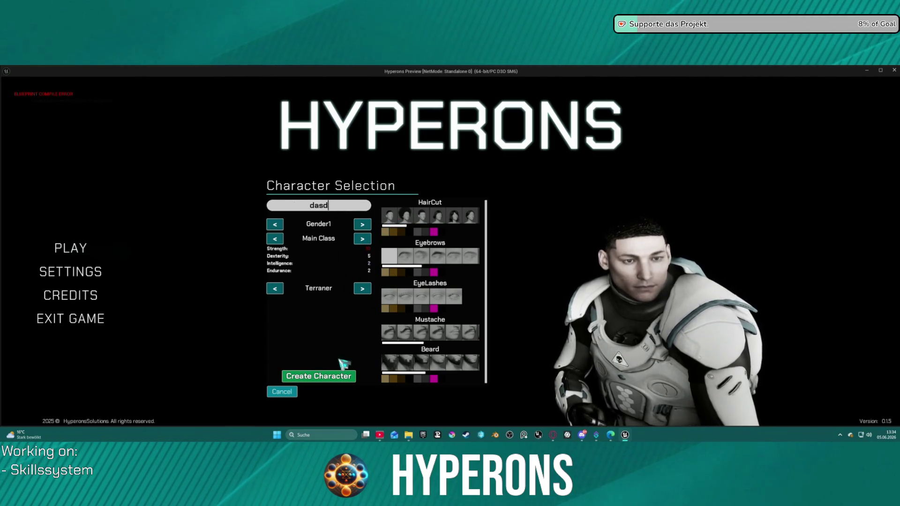
pyautogui.click(319, 376)
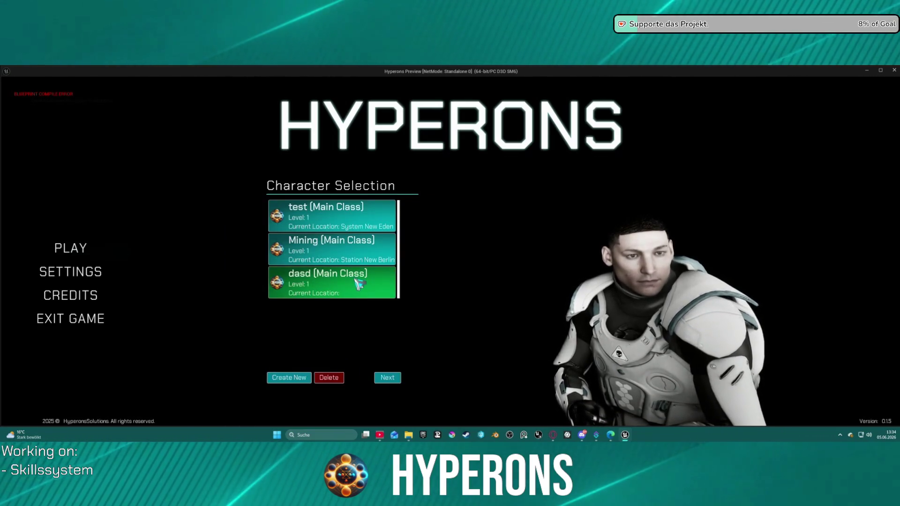
pyautogui.click(360, 281)
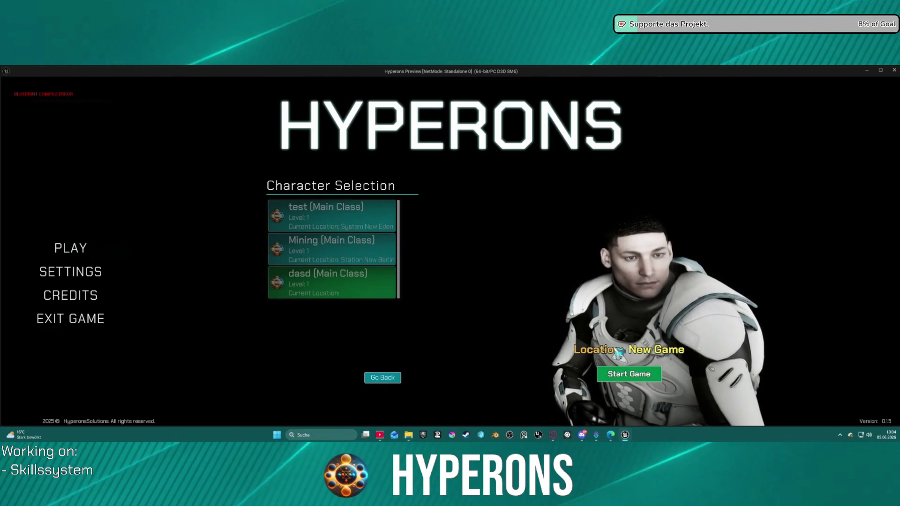
pyautogui.click(631, 375)
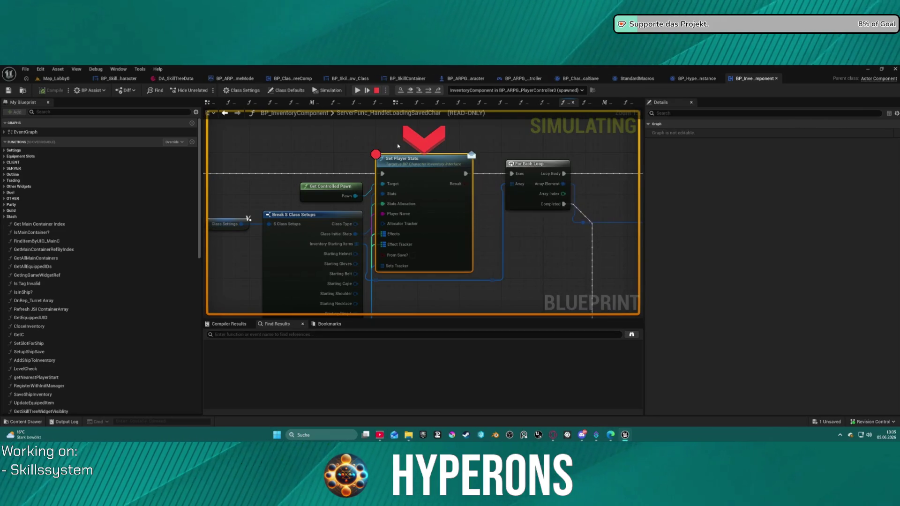
# Remove the breakpoint from Set Player Stats and resume the game.
pyautogui.rightClick(411, 183)
pyautogui.click(434, 244)
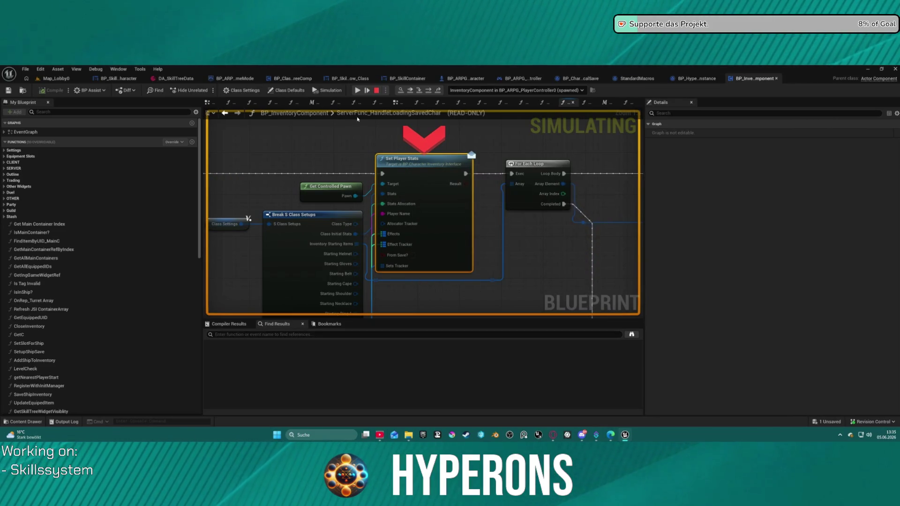
pyautogui.click(357, 90)
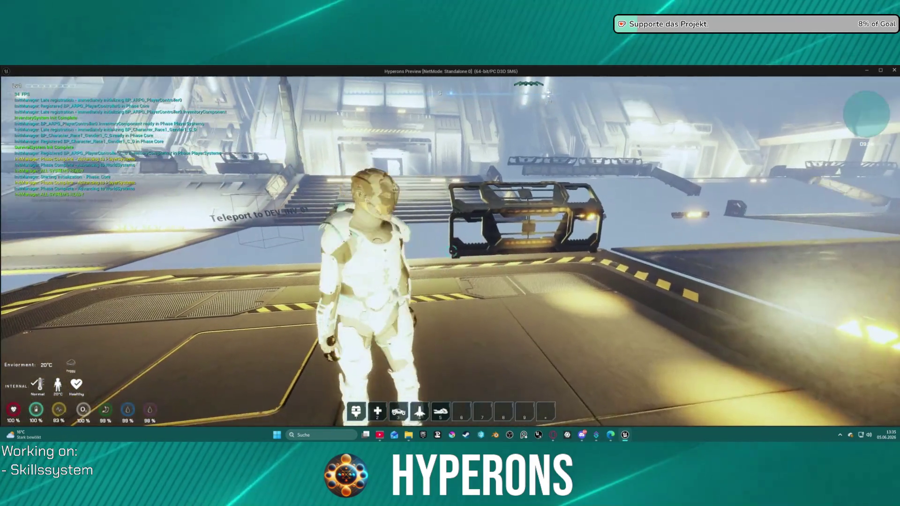
# Run and jump the character through the hangar until saved, then stop the session with Esc.
pyautogui.press('w')
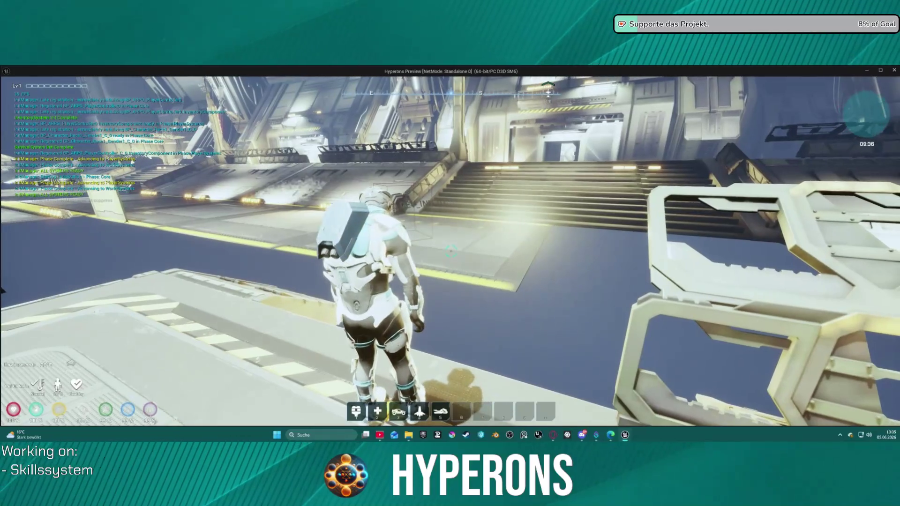
pyautogui.press('space')
pyautogui.press('w')
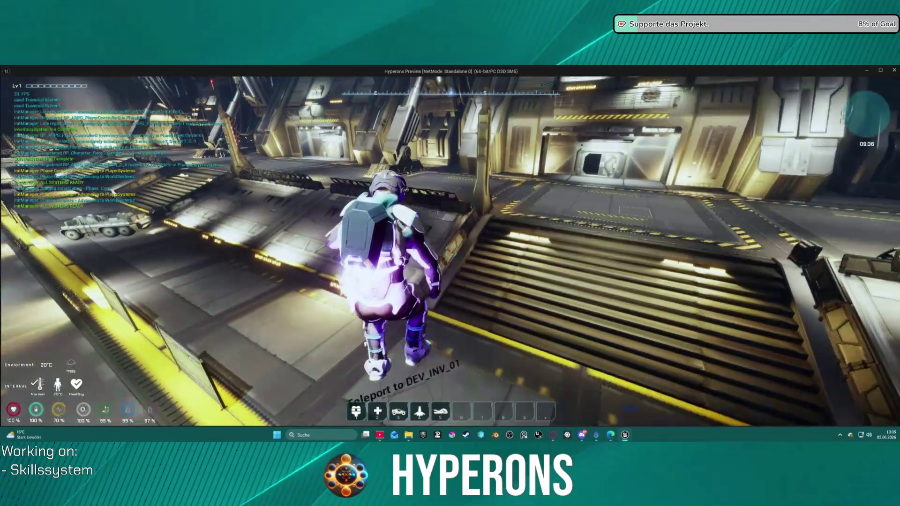
pyautogui.press('w')
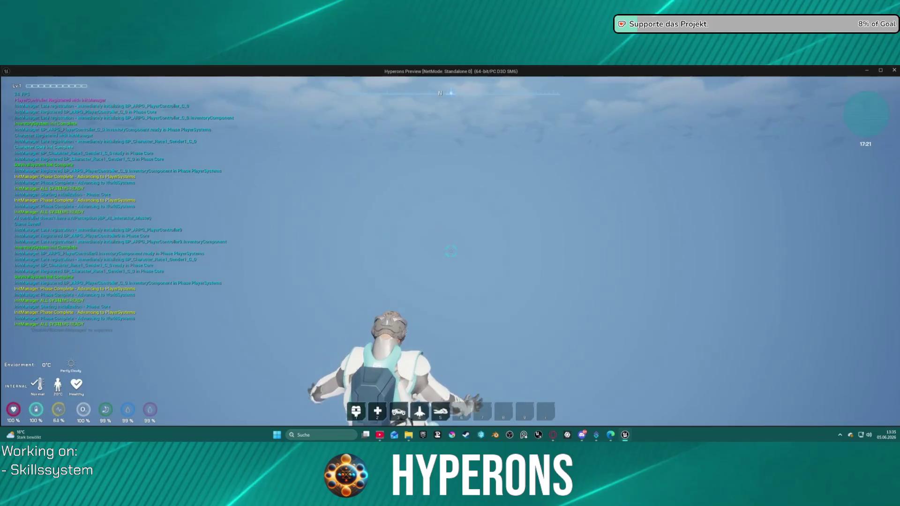
pyautogui.press('Escape')
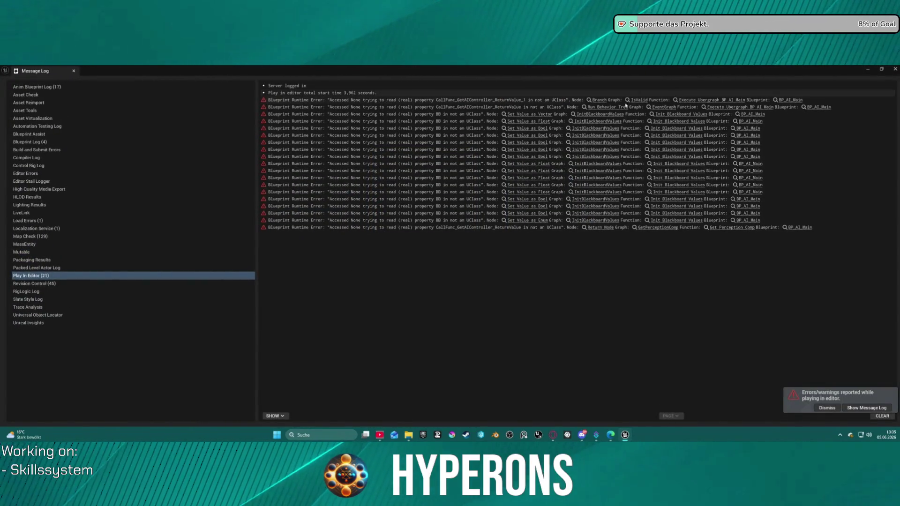
# Close the Message Log and inspect the LoadContent function graph.
pyautogui.click(894, 69)
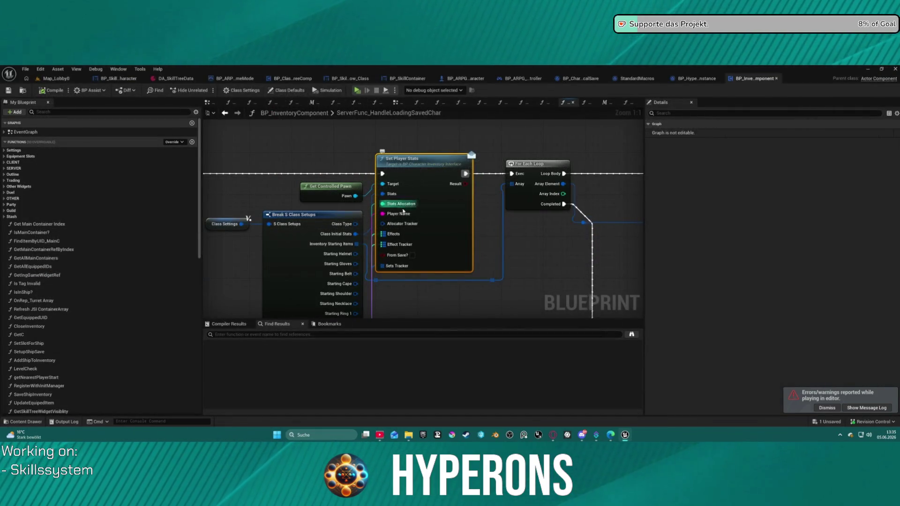
pyautogui.scroll(-3, 480, 252)
pyautogui.scroll(-4, 481, 252)
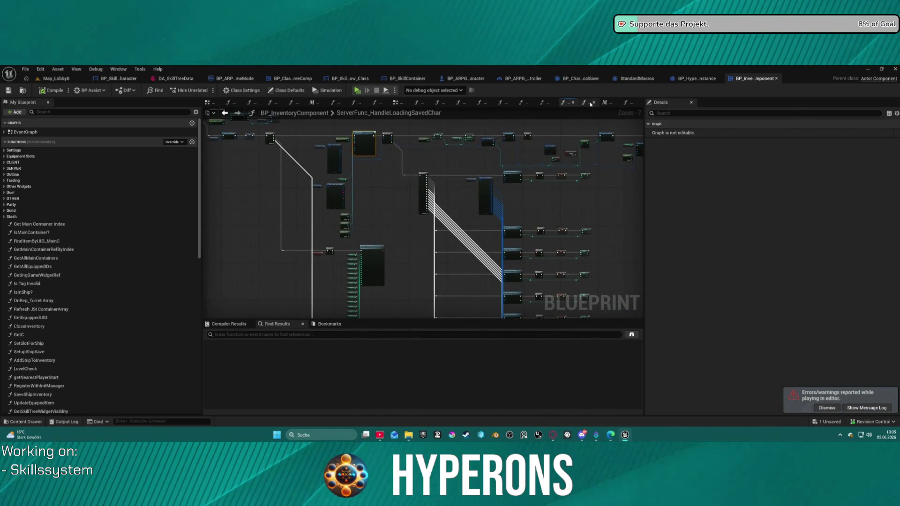
pyautogui.click(627, 102)
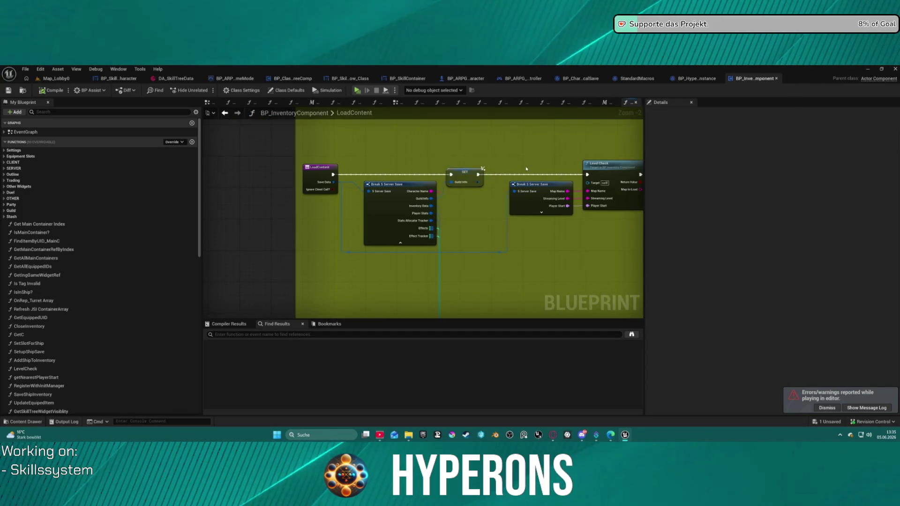
pyautogui.scroll(-4, 526, 168)
pyautogui.moveTo(454, 156)
pyautogui.mouseDown()
pyautogui.moveTo(244, 164)
pyautogui.moveTo(260, 167)
pyautogui.moveTo(351, 132)
pyautogui.moveTo(381, 172)
pyautogui.moveTo(613, 164)
pyautogui.mouseUp()
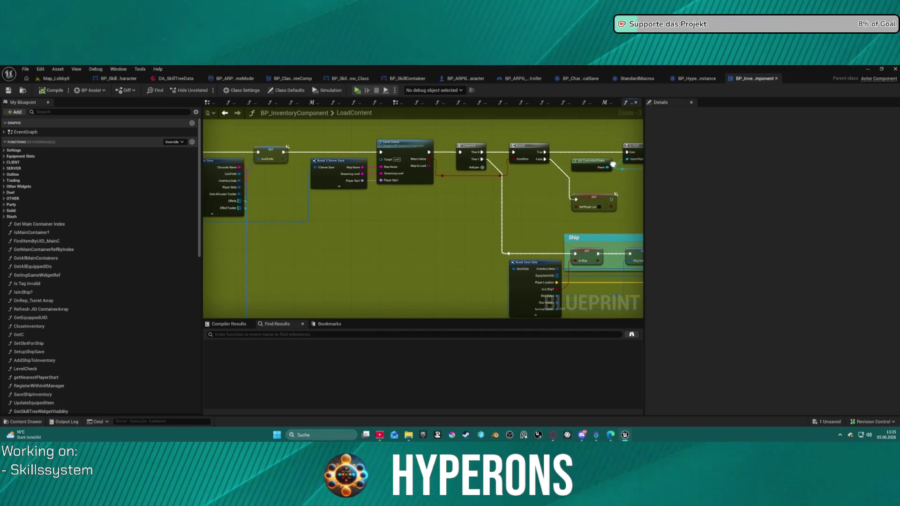
# Cycle through the component's function graphs, ending on ServerFunc_HandleLoadingSavedChar.
pyautogui.click(51, 79)
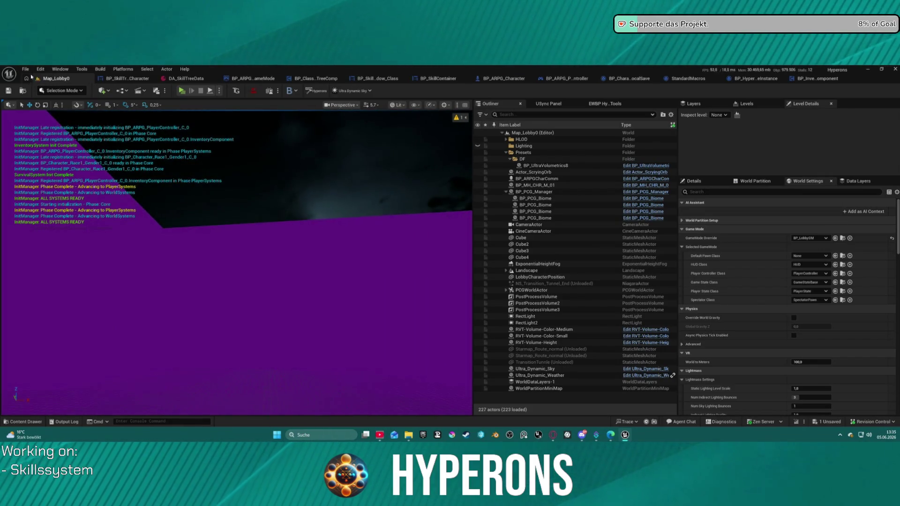
pyautogui.click(811, 78)
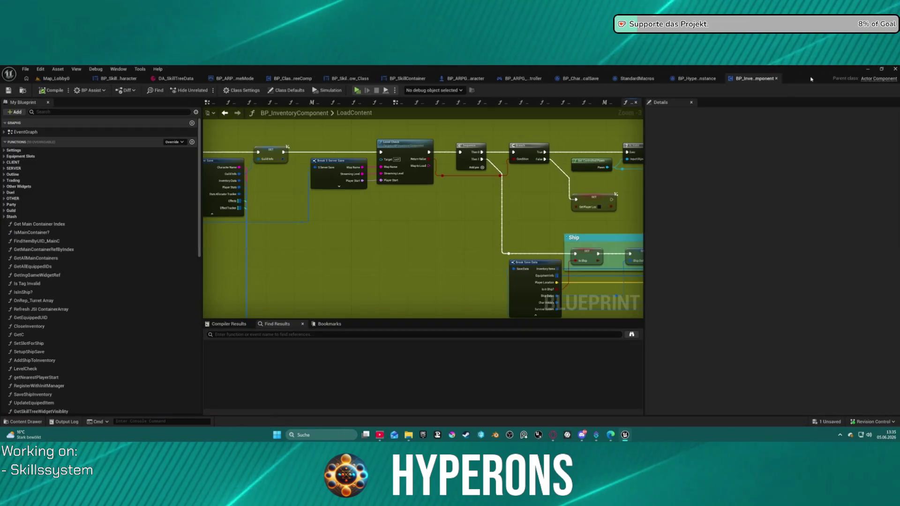
pyautogui.scroll(-5, 520, 172)
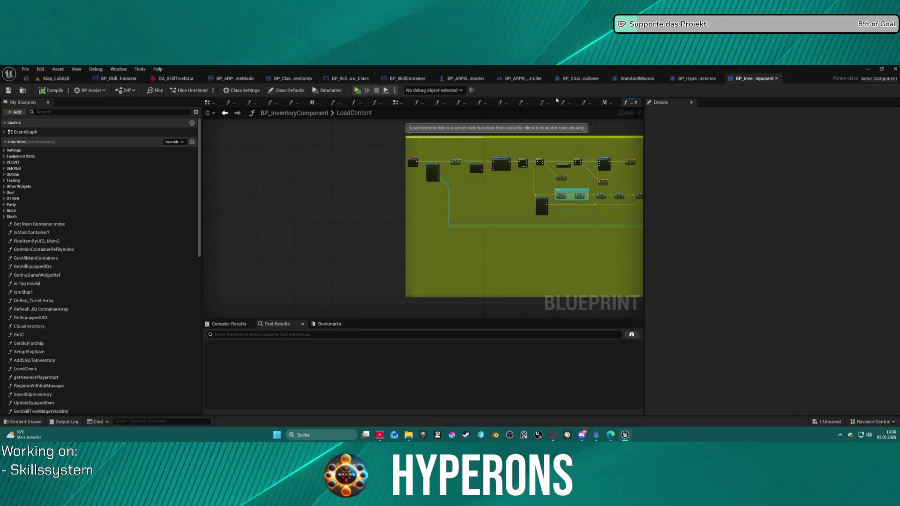
pyautogui.click(586, 107)
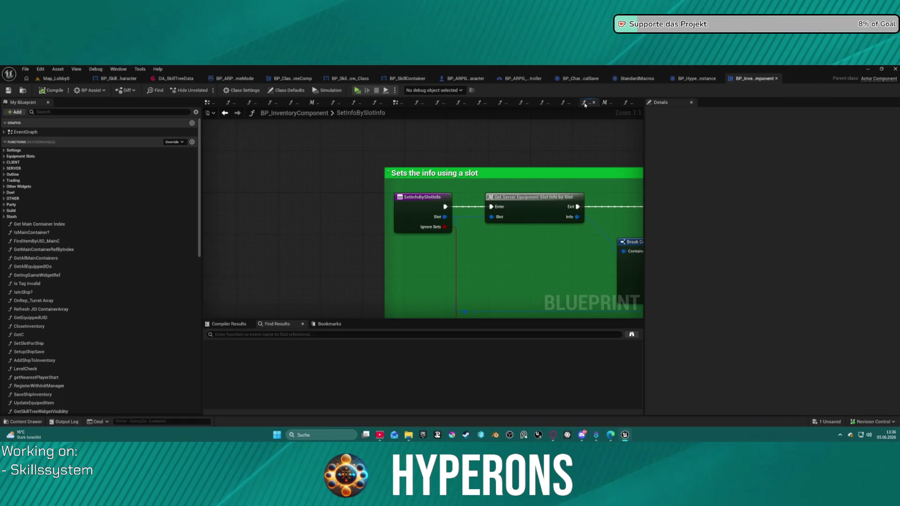
pyautogui.click(604, 102)
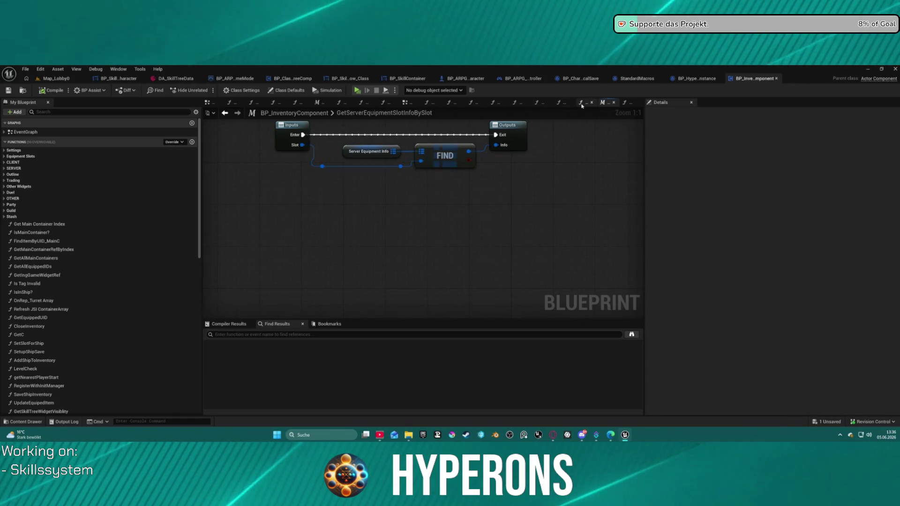
pyautogui.click(580, 103)
pyautogui.click(563, 104)
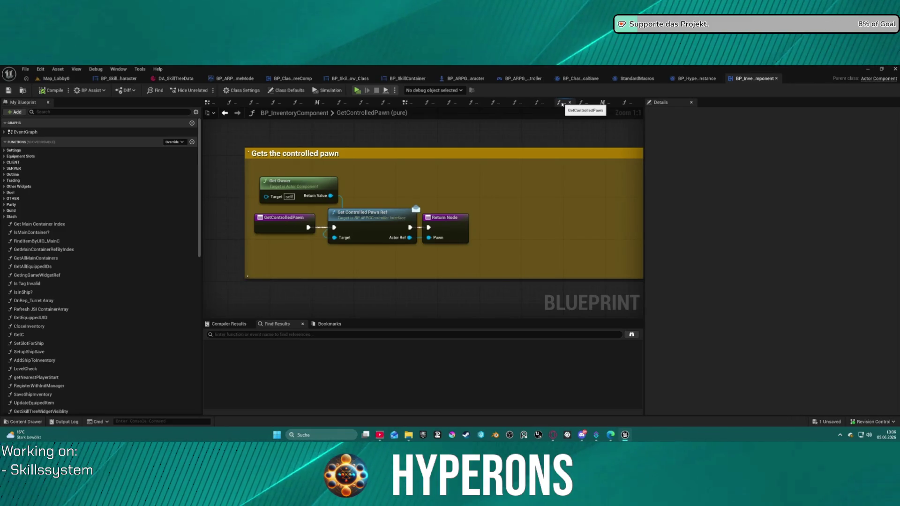
pyautogui.click(581, 103)
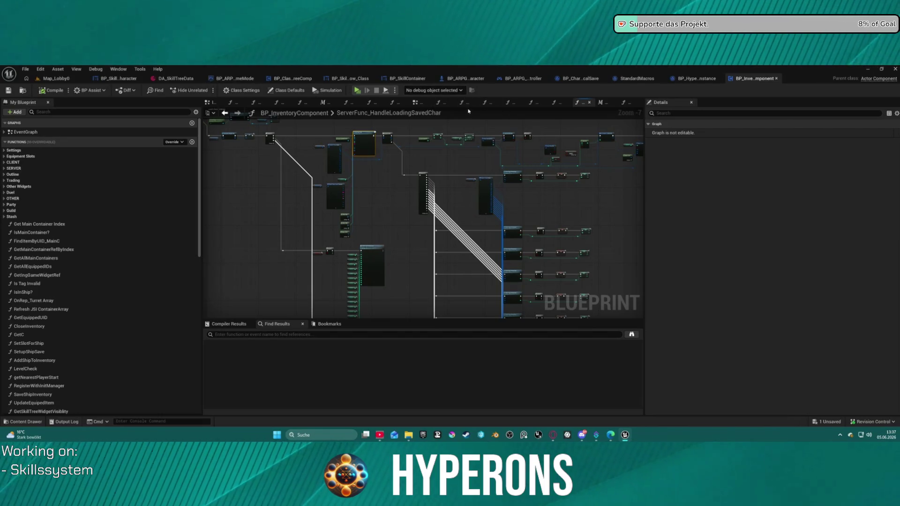
# Browse the ClientFunc_HandlePostGameSaved, UpdateEquipedItem, FindItemByUID_MainC and ClientFunc_HandleOnSlotDoubleClick graphs.
pyautogui.click(553, 106)
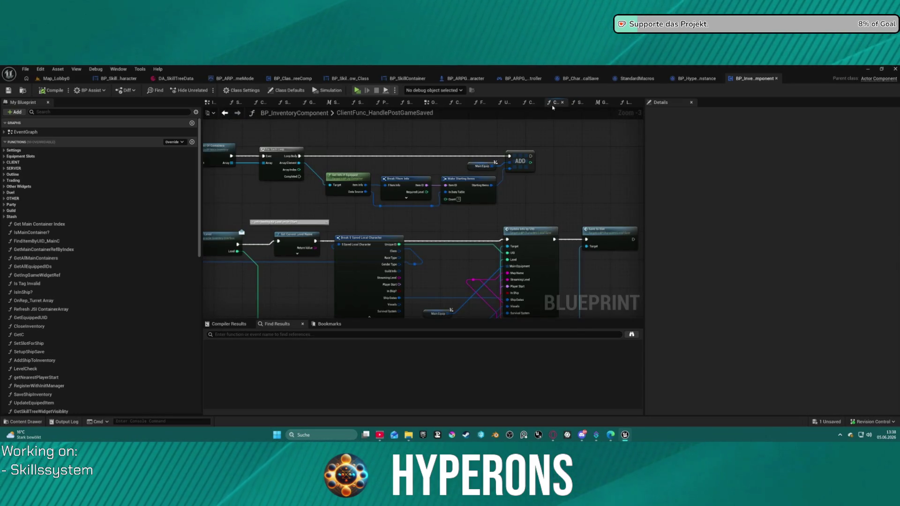
pyautogui.scroll(-3, 509, 155)
pyautogui.scroll(4, 508, 156)
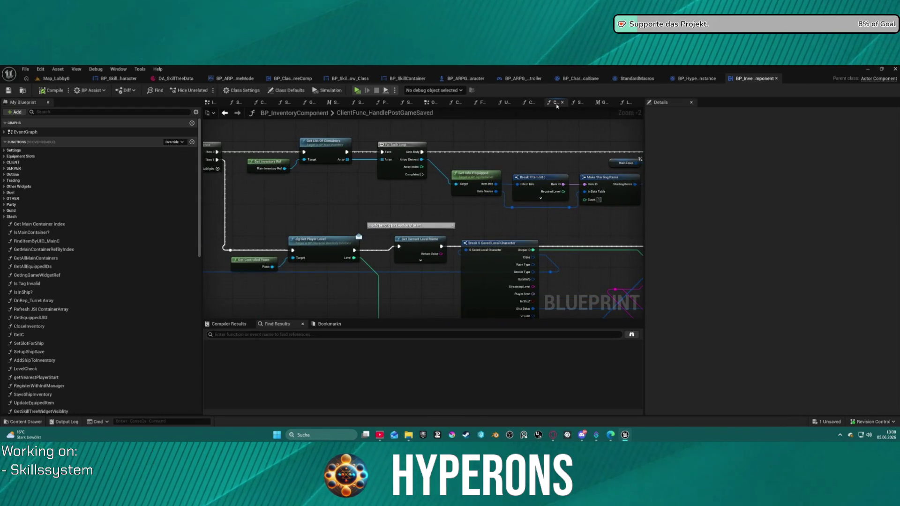
pyautogui.hotkey('alt', 'Left')
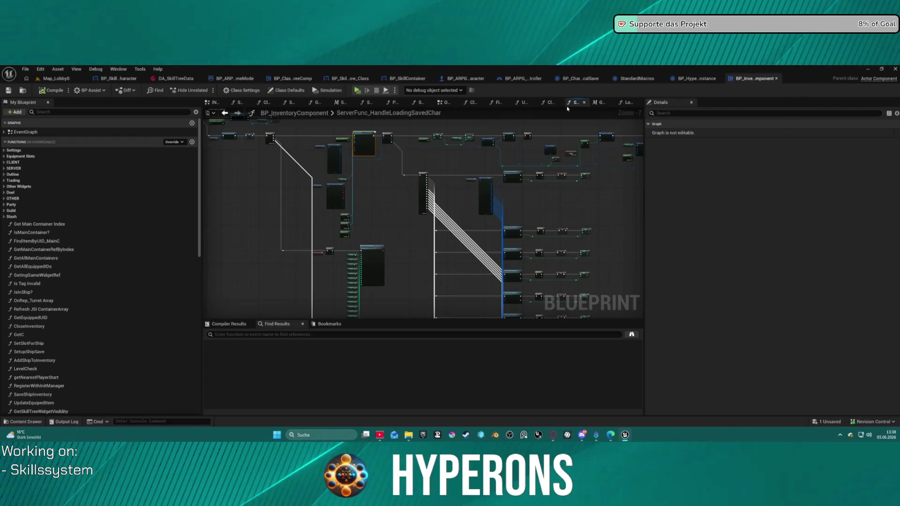
pyautogui.hotkey('alt', 'Right')
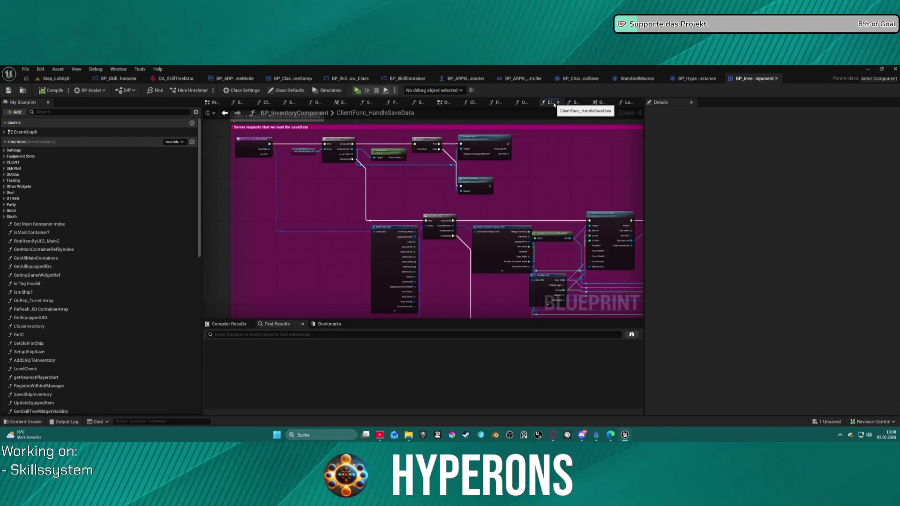
pyautogui.hotkey('alt', 'Left')
pyautogui.click(547, 102)
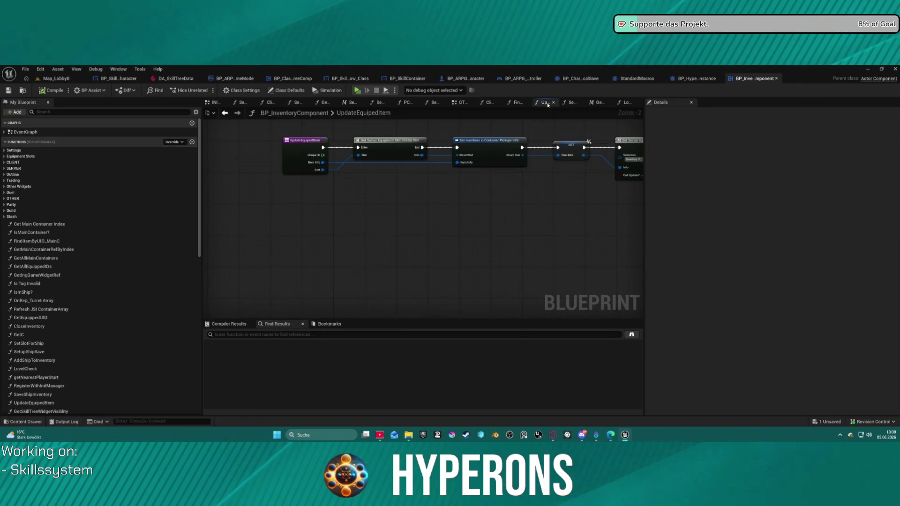
pyautogui.hotkey('alt', 'Left')
pyautogui.click(537, 103)
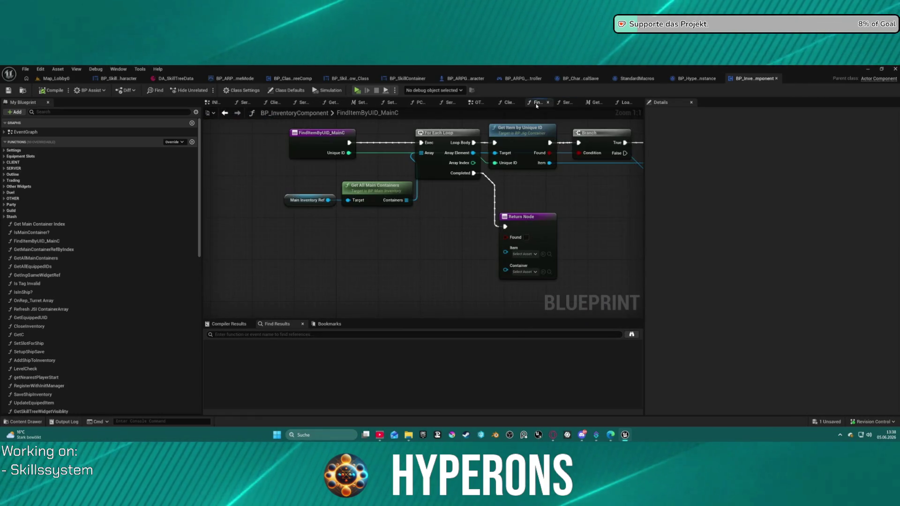
pyautogui.hotkey('alt', 'Left')
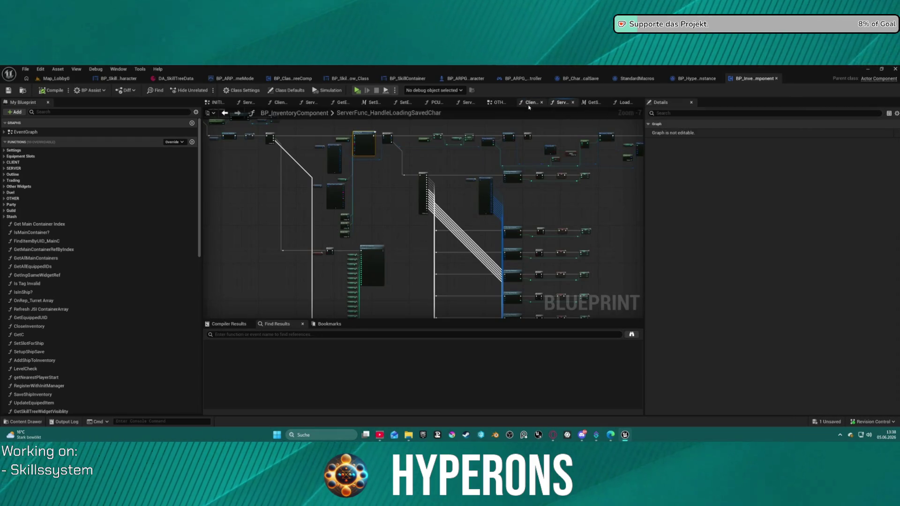
pyautogui.click(530, 106)
pyautogui.scroll(-6, 393, 161)
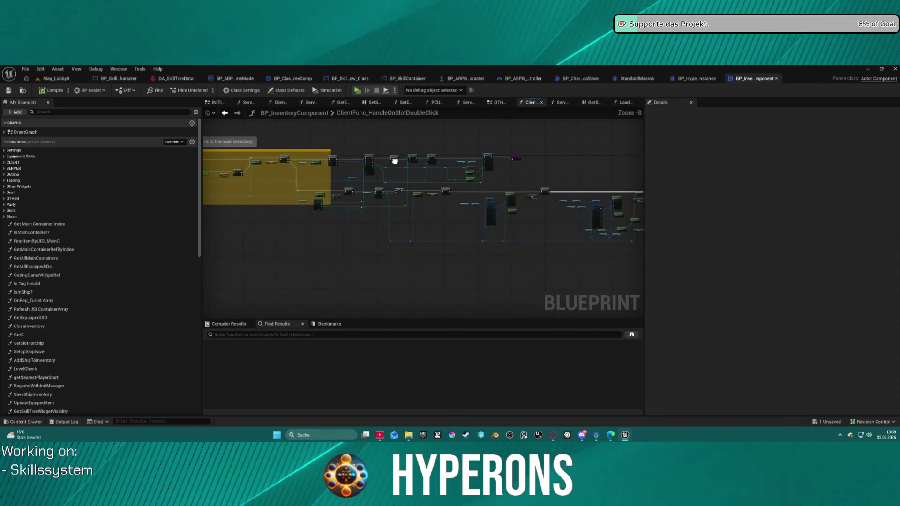
# Close the ClientFunc_HandleOnSlotDoubleClick, ServerLocallyController, SetEquipmentInfoBySlot and SetServerEquipmentSlotInfo tabs.
pyautogui.middleClick(528, 104)
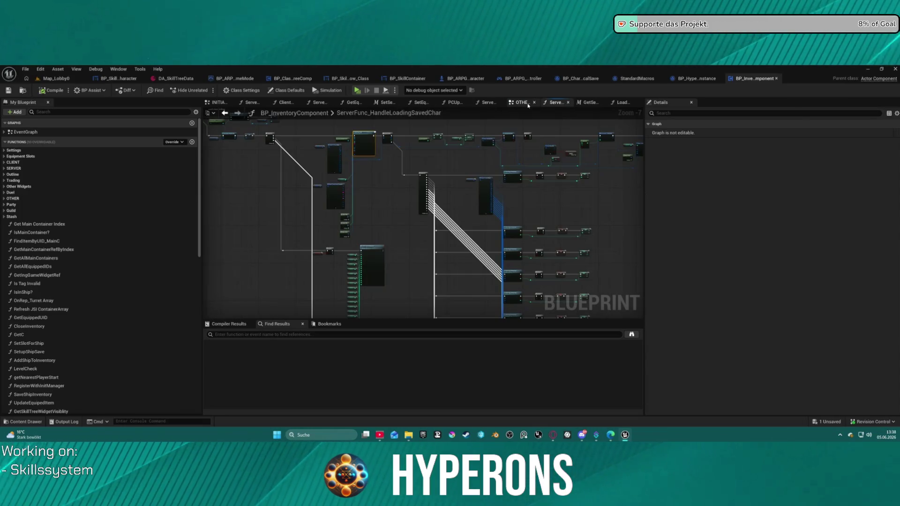
pyautogui.click(492, 105)
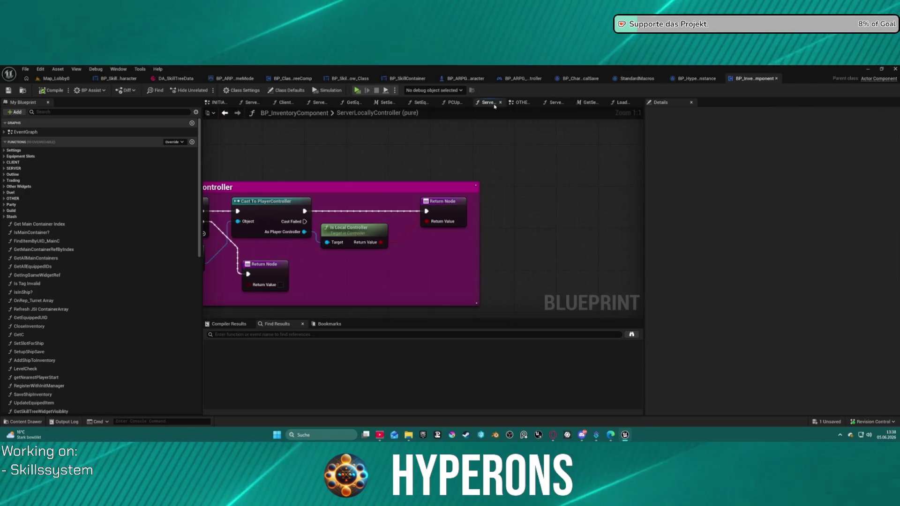
pyautogui.middleClick(494, 107)
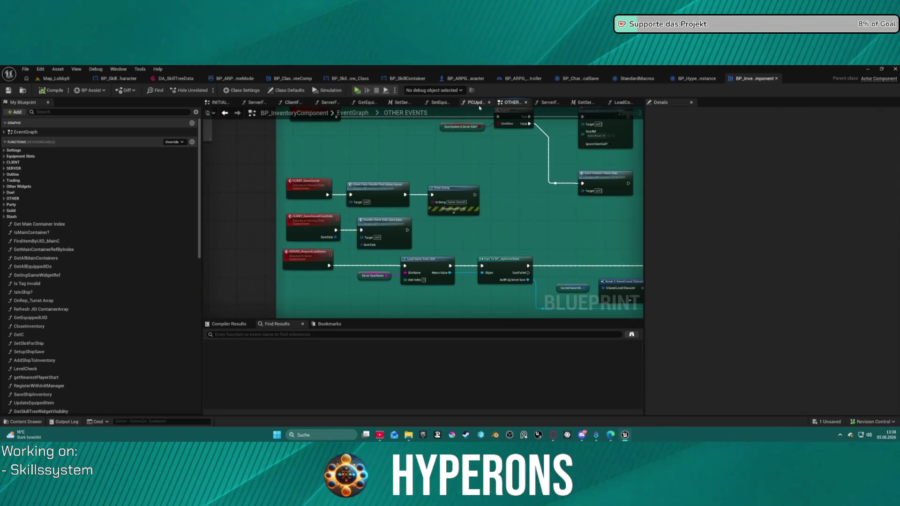
pyautogui.click(462, 104)
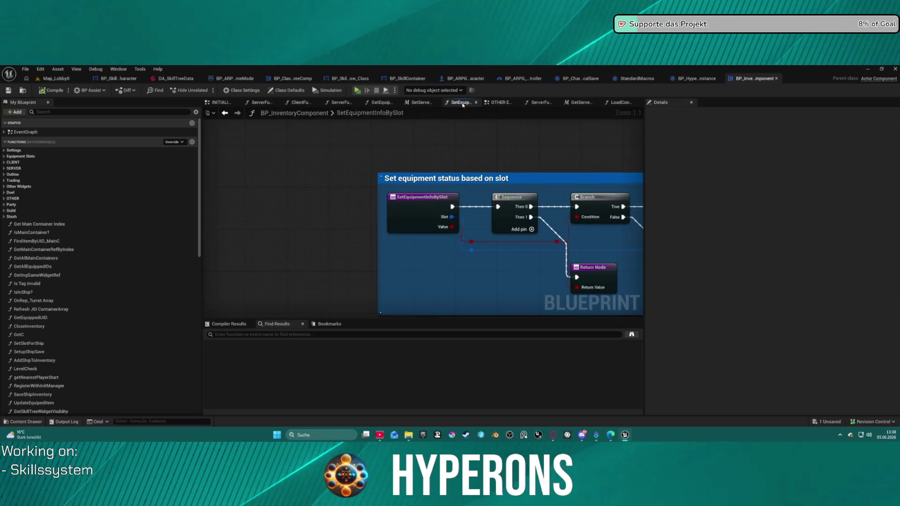
pyautogui.middleClick(462, 106)
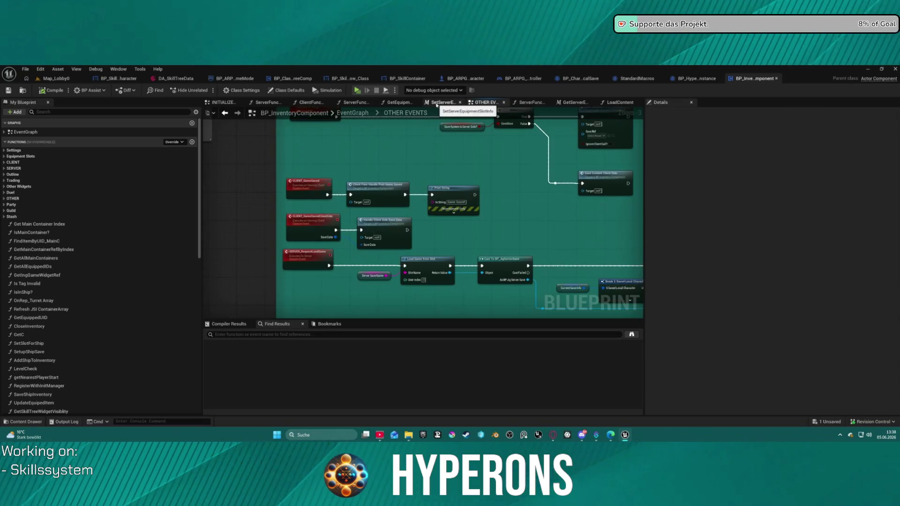
pyautogui.click(436, 105)
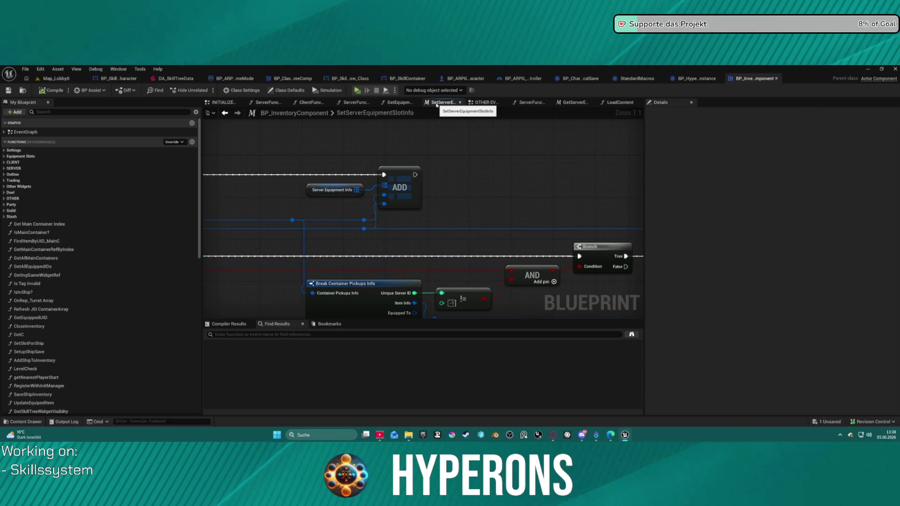
pyautogui.middleClick(436, 105)
# Close the equip/unequip and GetEquipmentInfoBySlot graph tabs, then show the INITIALIZE STARTING ITEMS section.
pyautogui.click(422, 103)
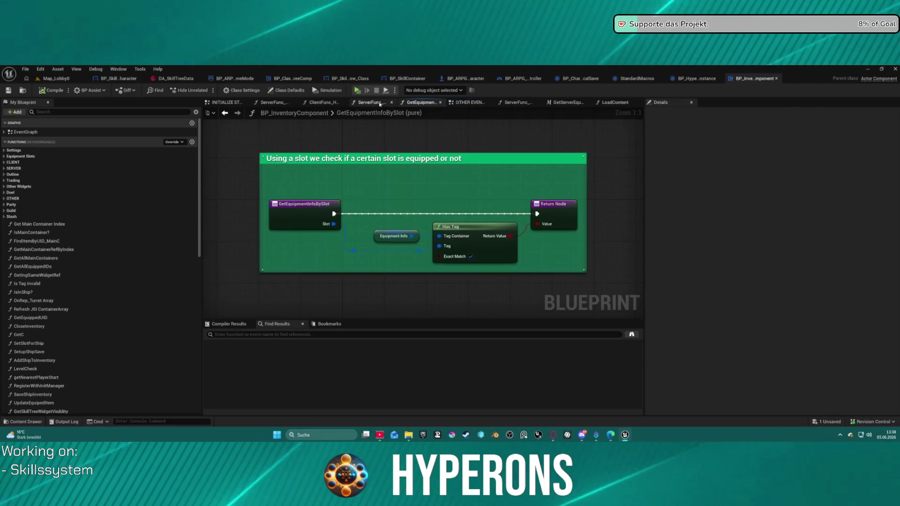
pyautogui.click(370, 102)
pyautogui.scroll(-2, 406, 158)
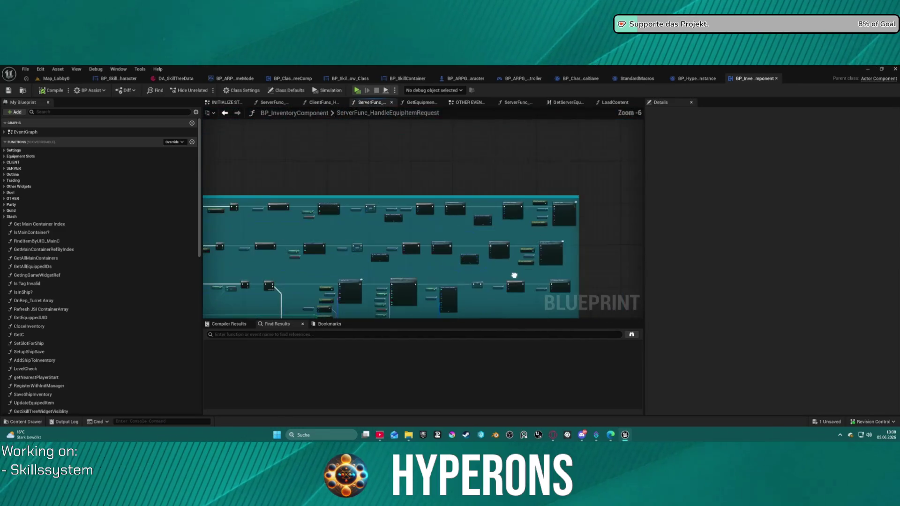
pyautogui.middleClick(369, 104)
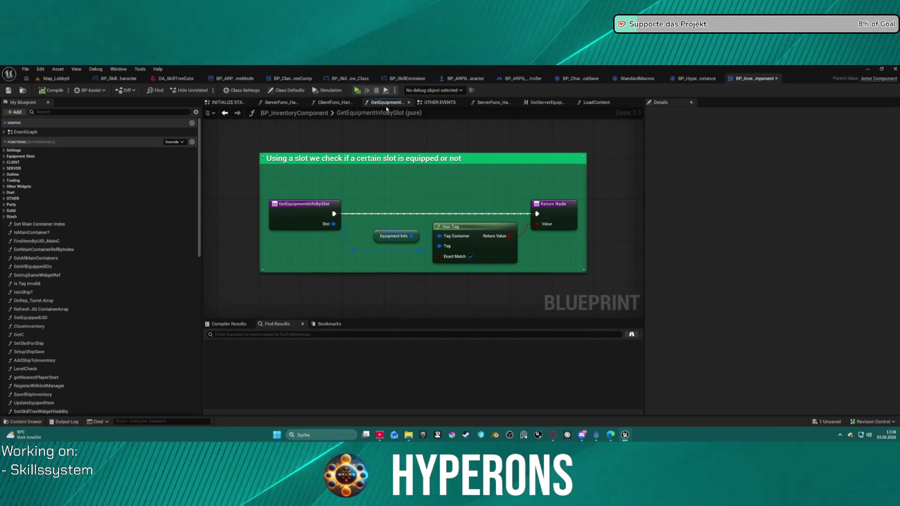
pyautogui.middleClick(377, 104)
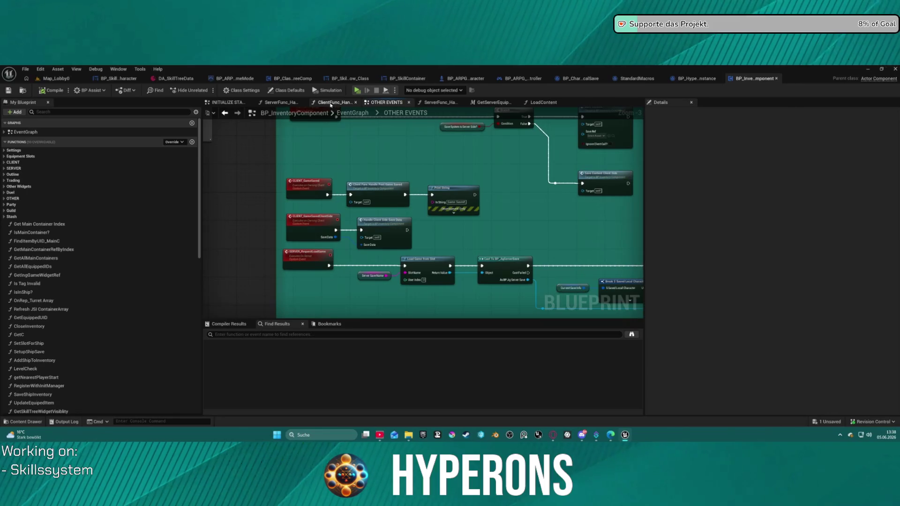
pyautogui.rightClick(331, 105)
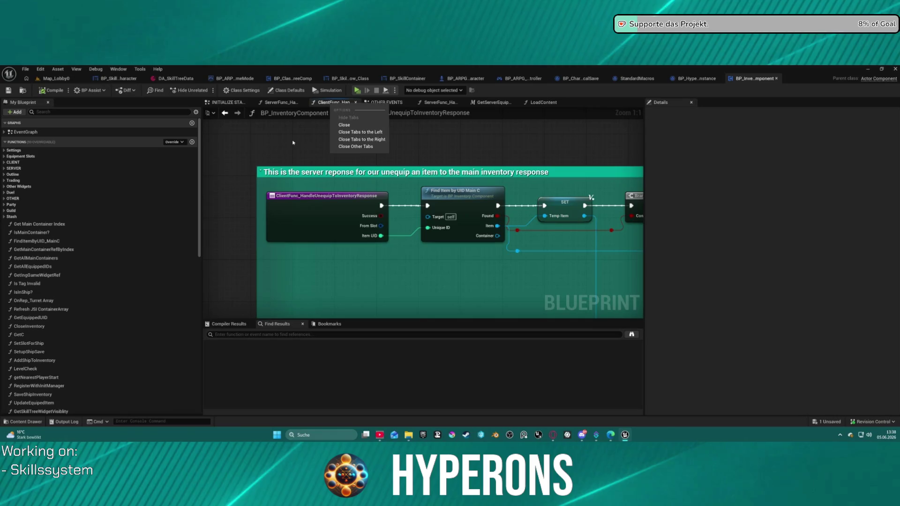
pyautogui.click(344, 124)
pyautogui.click(276, 104)
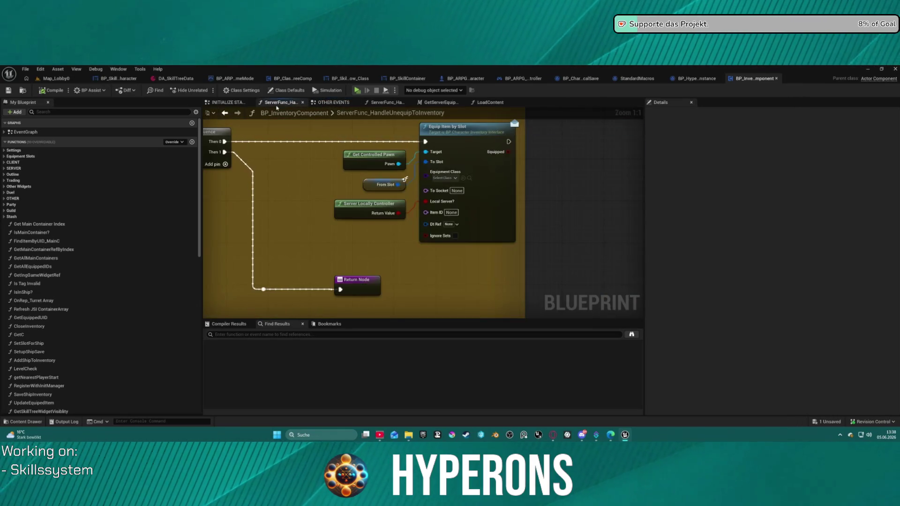
pyautogui.middleClick(279, 104)
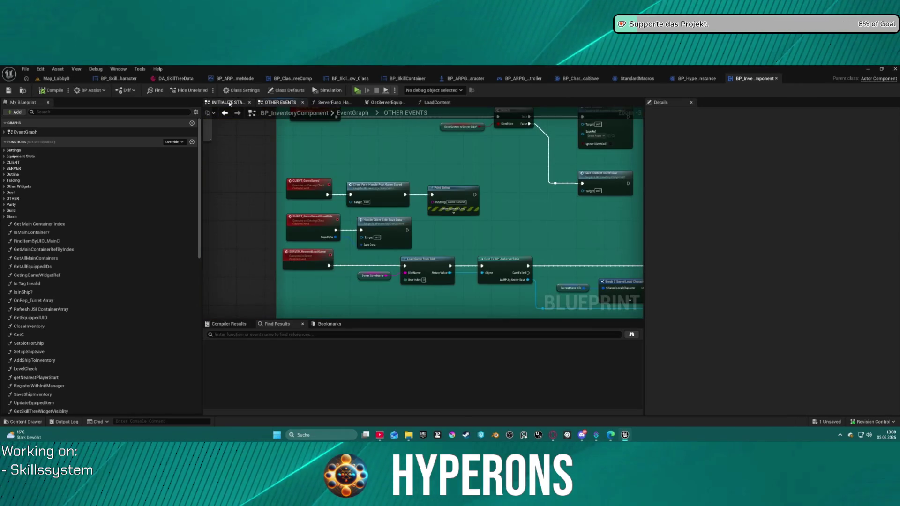
pyautogui.click(229, 104)
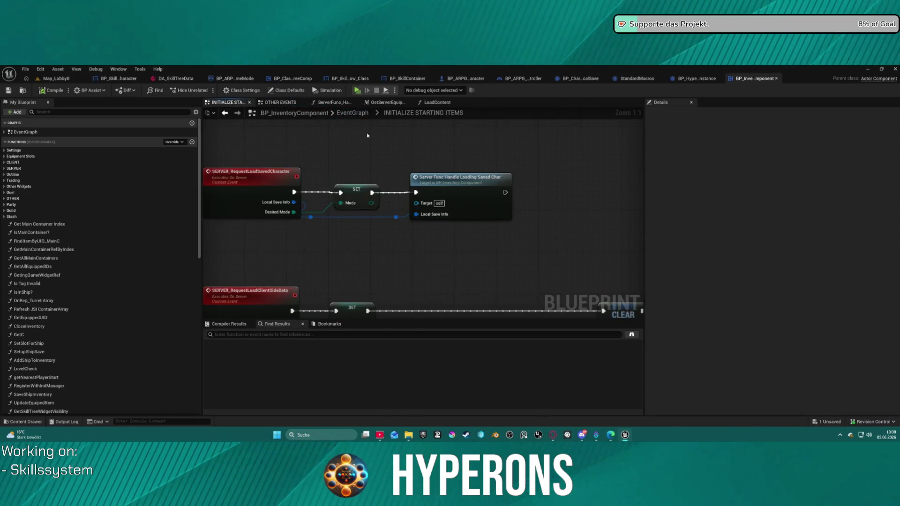
# Jump from the load request call to the SERVER_RequestLoadSavedCharacter event, then open BP_ARPG_GameMode.
pyautogui.scroll(-2, 293, 137)
pyautogui.scroll(-3, 293, 136)
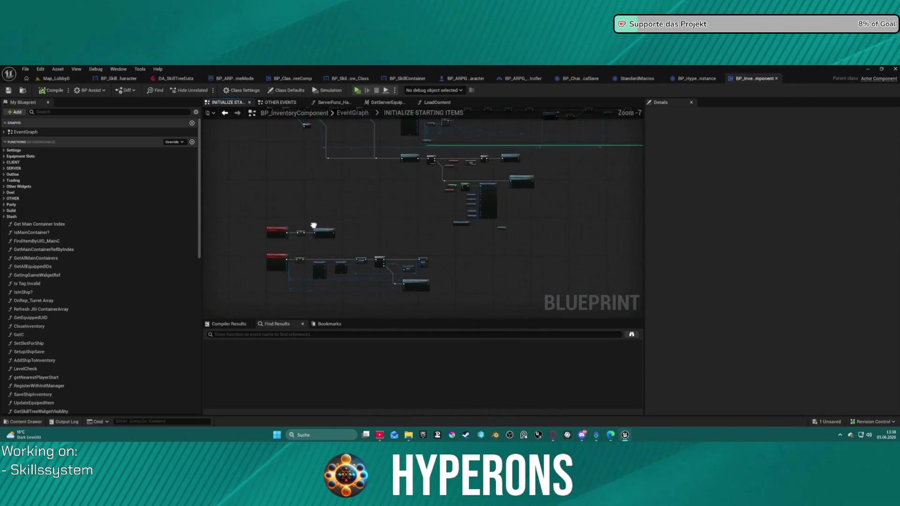
pyautogui.scroll(7, 436, 248)
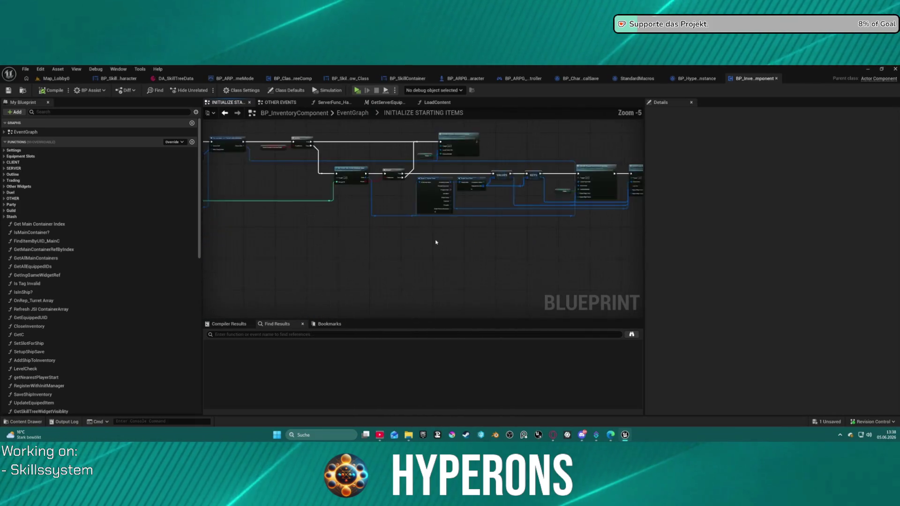
pyautogui.moveTo(436, 248); pyautogui.dragTo(717, 278)
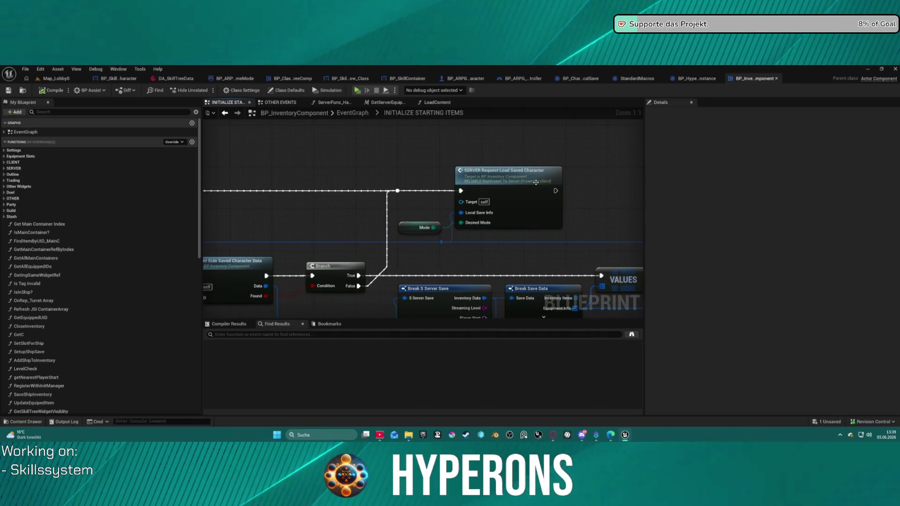
pyautogui.doubleClick(534, 188)
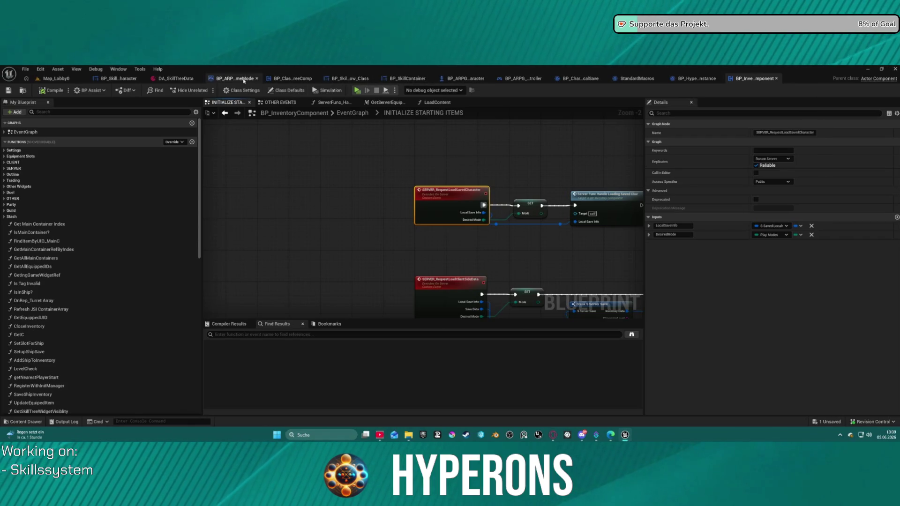
pyautogui.click(244, 79)
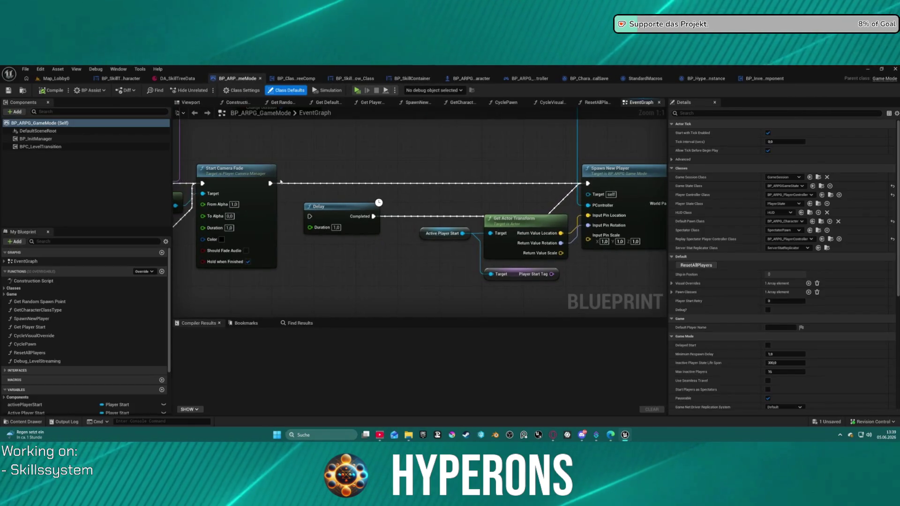
# Wire Start Camera Fade into the Delay node, start the game with dasd, and close the infinite-loop error log.
pyautogui.moveTo(270, 183); pyautogui.dragTo(310, 216)
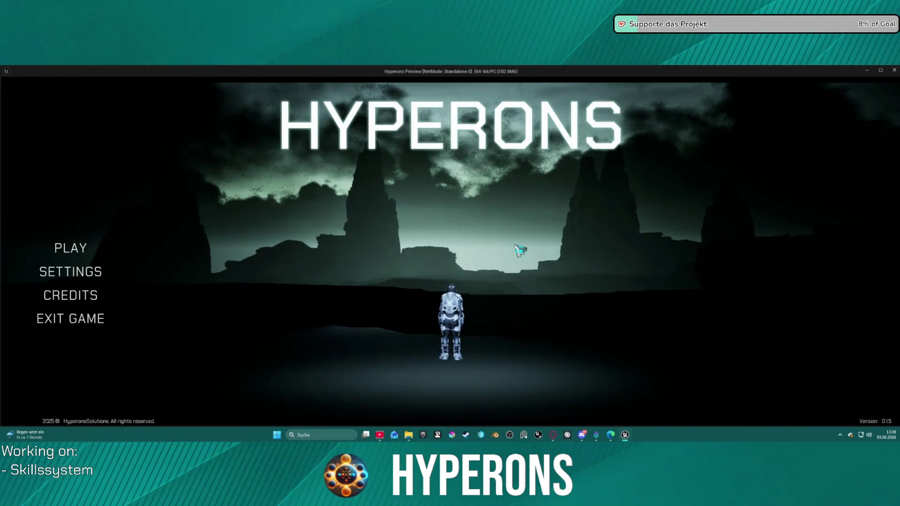
pyautogui.click(109, 253)
pyautogui.click(353, 284)
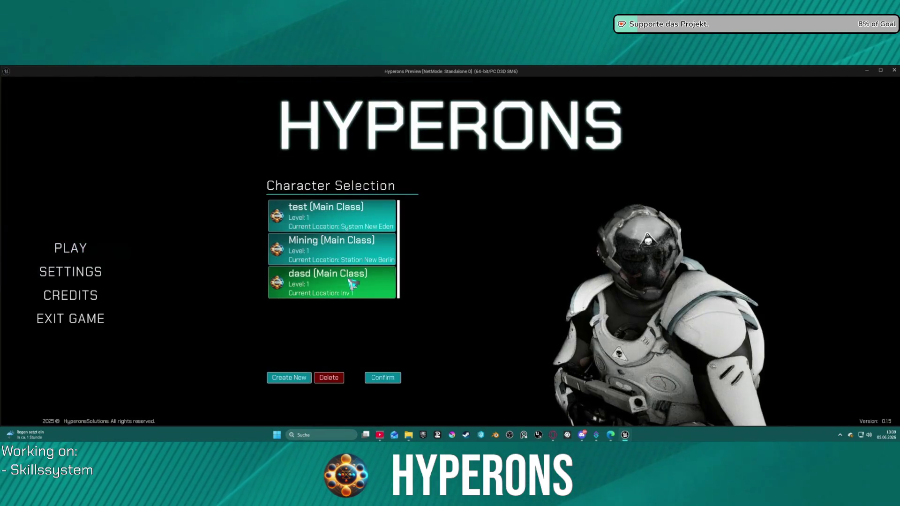
pyautogui.click(383, 377)
pyautogui.click(650, 374)
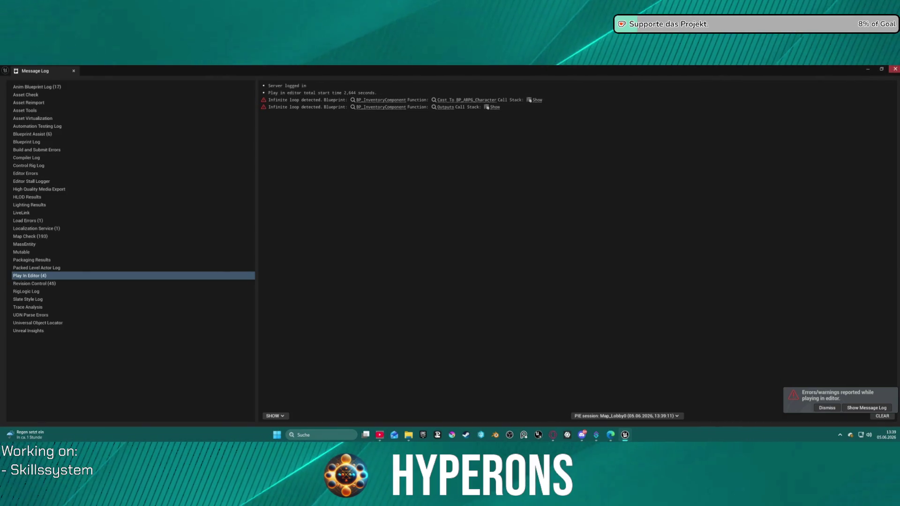
pyautogui.click(895, 69)
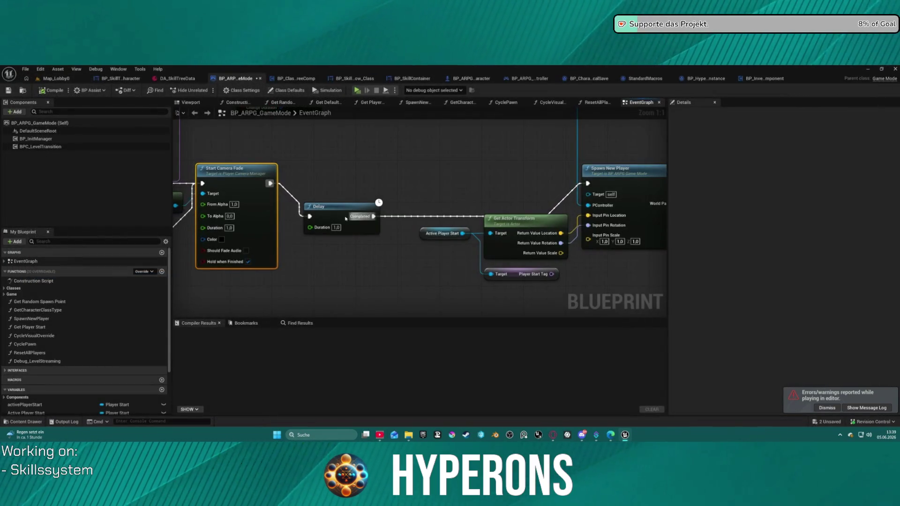
# Add Delay Until Next Tick after Start Camera Fade and relaunch standalone to Character Selection.
pyautogui.moveTo(270, 183)
pyautogui.mouseDown()
pyautogui.moveTo(594, 173)
pyautogui.moveTo(591, 184)
pyautogui.mouseUp()
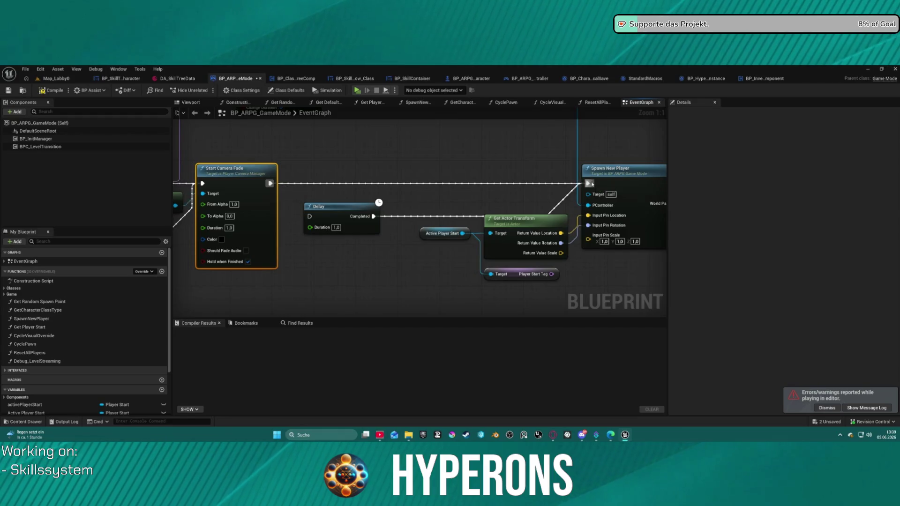
pyautogui.moveTo(270, 183); pyautogui.dragTo(329, 188)
pyautogui.write('next t')
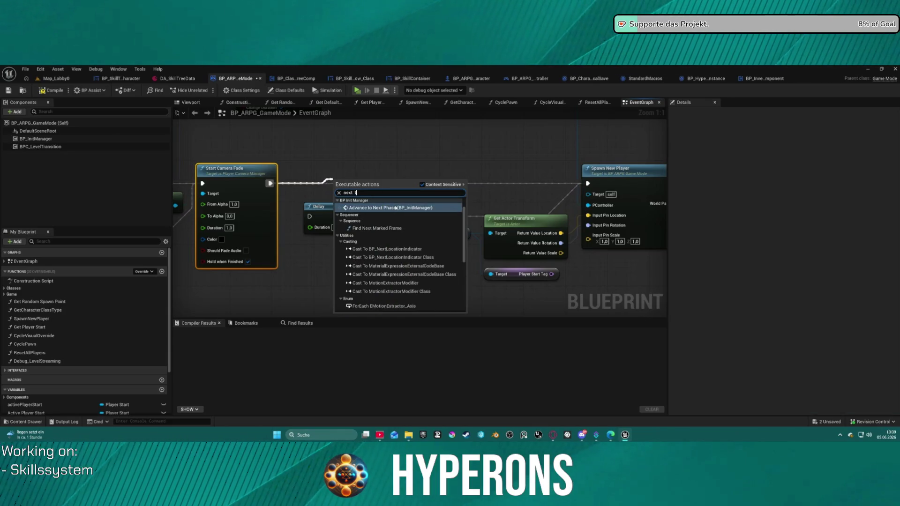
pyautogui.scroll(-3, 396, 208)
pyautogui.click(375, 253)
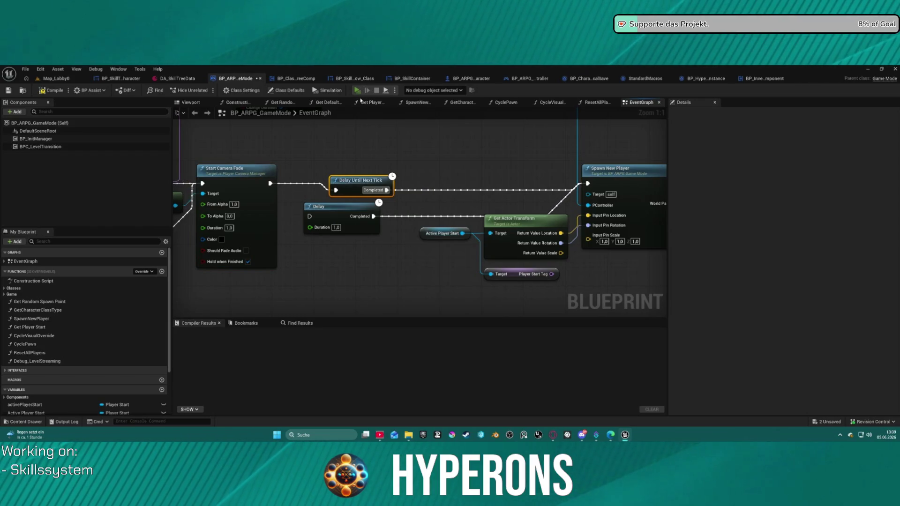
pyautogui.click(357, 90)
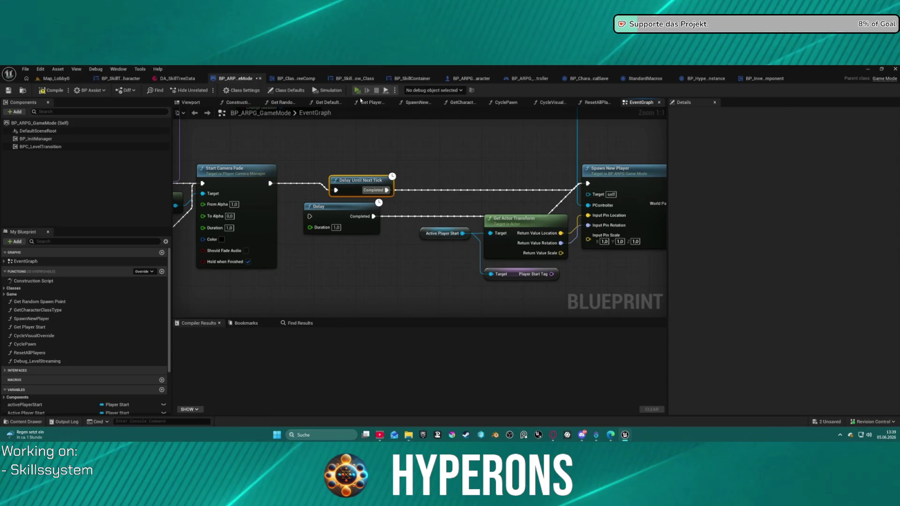
pyautogui.click(83, 256)
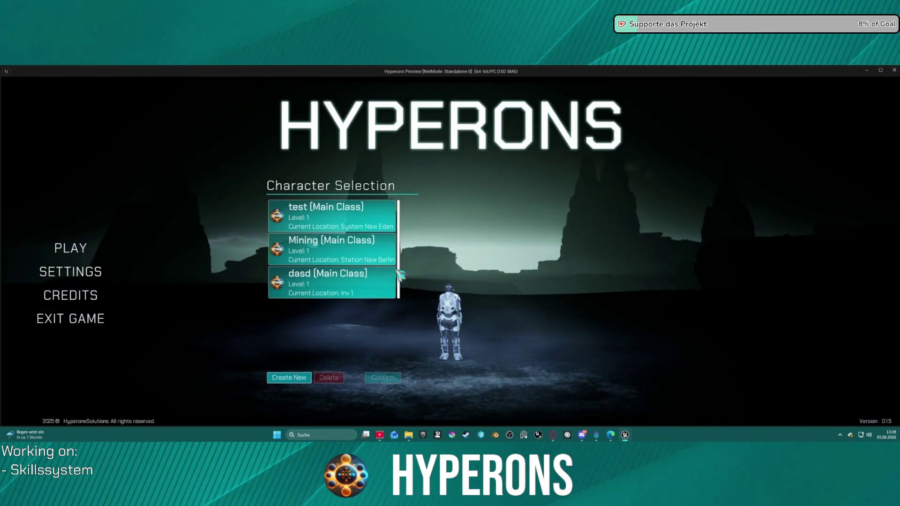
# Retest the game with the dasd character, then dismiss the Message Log after the infinite-loop failure.
pyautogui.click(370, 288)
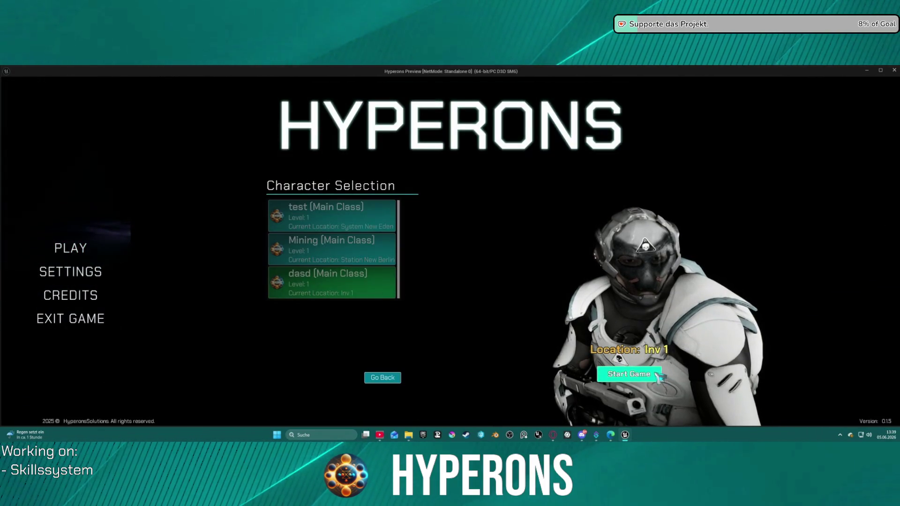
pyautogui.click(657, 377)
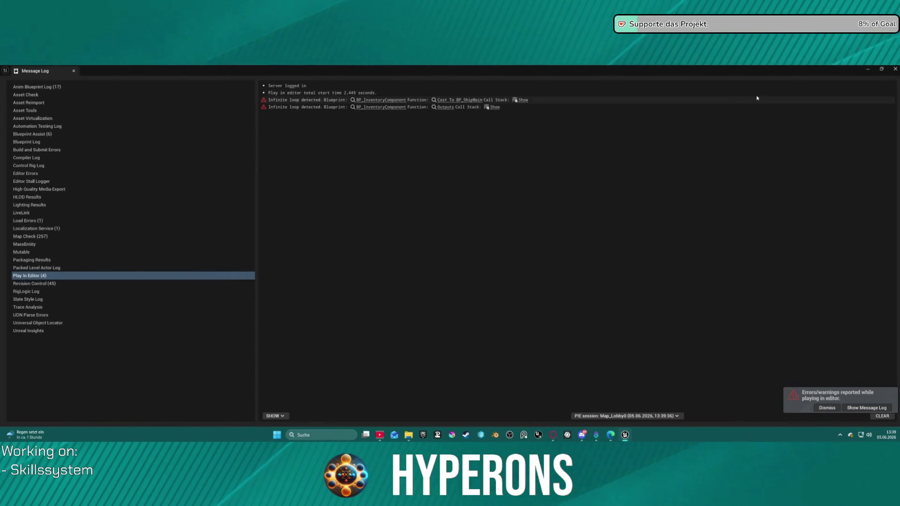
pyautogui.click(894, 69)
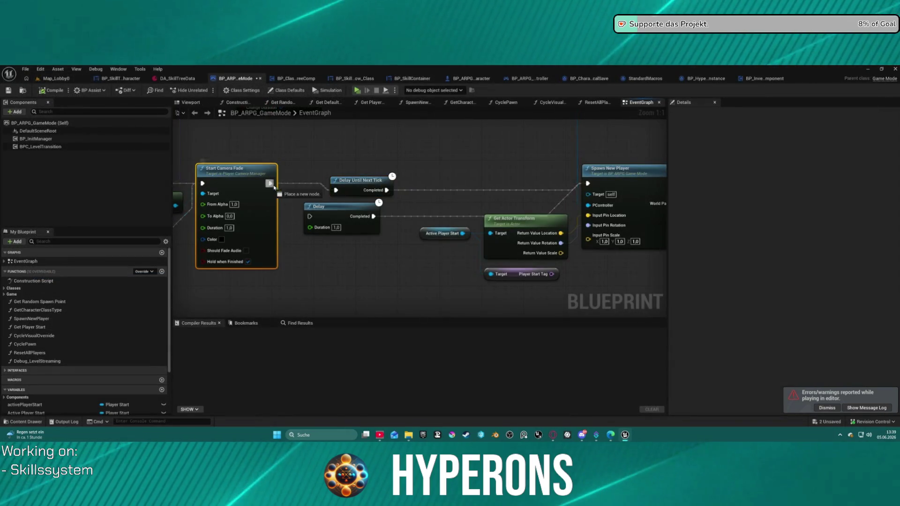
# Take Delay Until Next Tick off the fade-to-spawn wire, moving it below the Delay node.
pyautogui.moveTo(603, 181); pyautogui.dragTo(588, 184)
pyautogui.press('Escape')
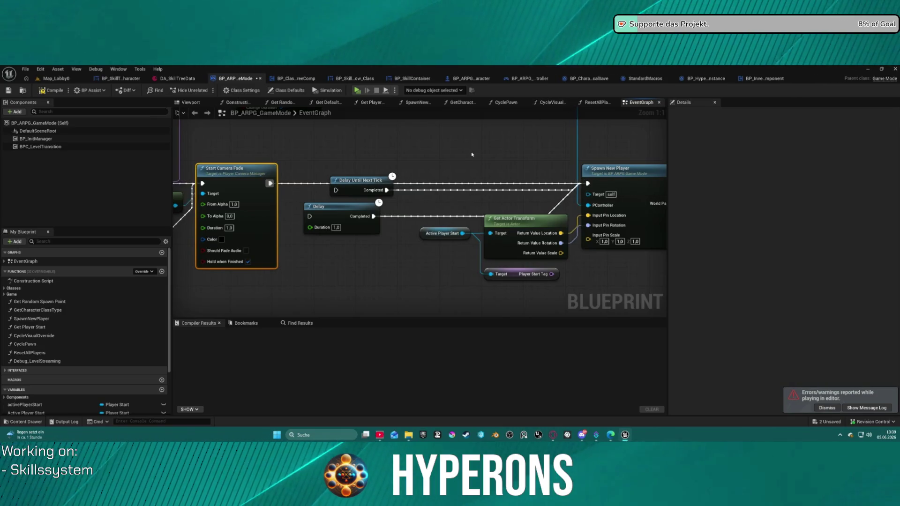
pyautogui.moveTo(343, 187)
pyautogui.mouseDown()
pyautogui.moveTo(354, 276)
pyautogui.moveTo(349, 272)
pyautogui.mouseUp()
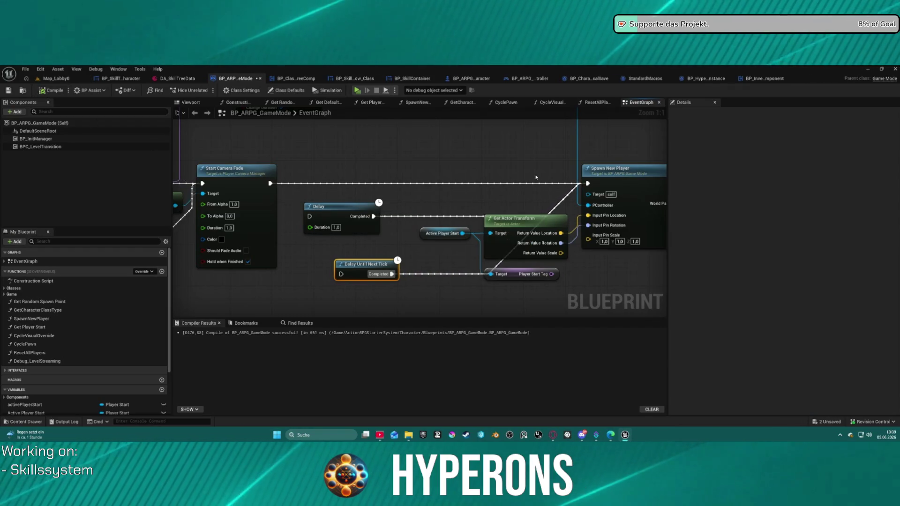
# Inspect the SpawnNewPlayer and ResetAllPlayers function graphs, then return to the Map_Lobby0 level editor.
pyautogui.doubleClick(635, 199)
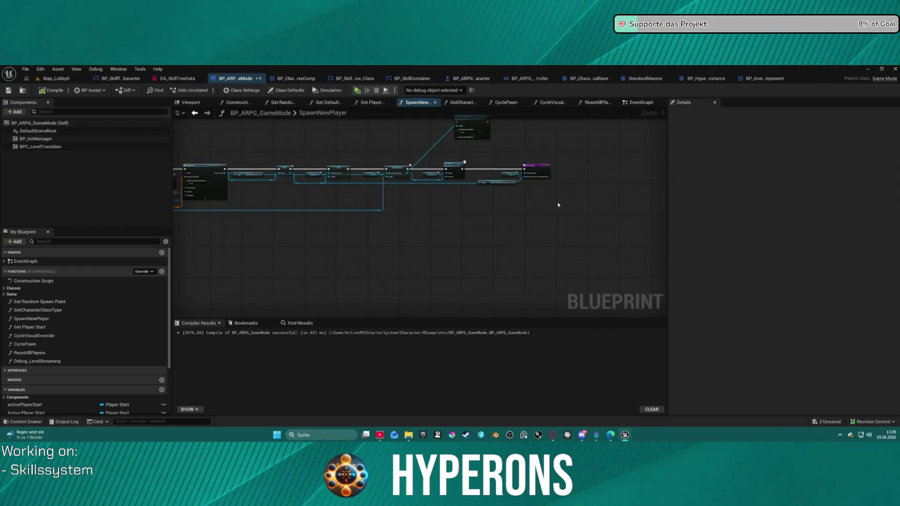
pyautogui.scroll(2, 589, 215)
pyautogui.scroll(-2, 394, 232)
pyautogui.scroll(4, 417, 178)
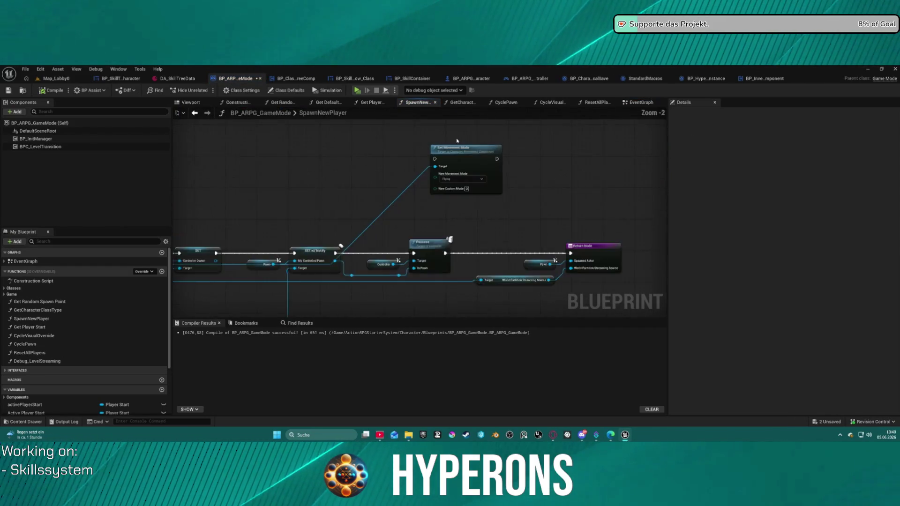
pyautogui.click(637, 103)
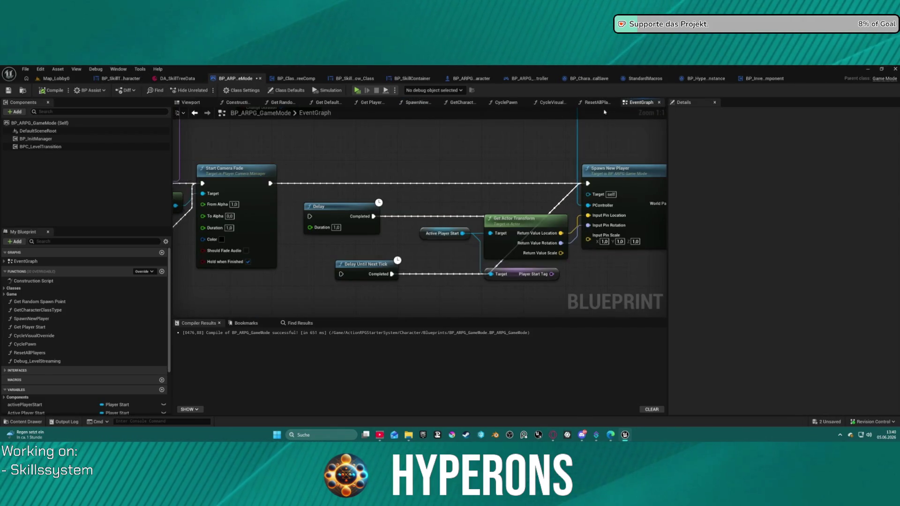
pyautogui.click(592, 103)
pyautogui.click(27, 77)
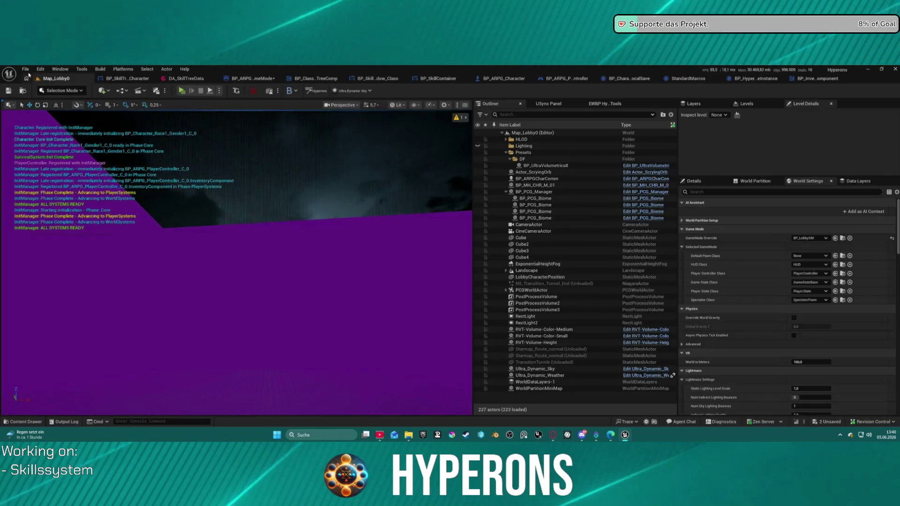
# Load the DEV_INV_01 level from File > Recent Levels.
pyautogui.click(25, 69)
pyautogui.moveTo(70, 116)
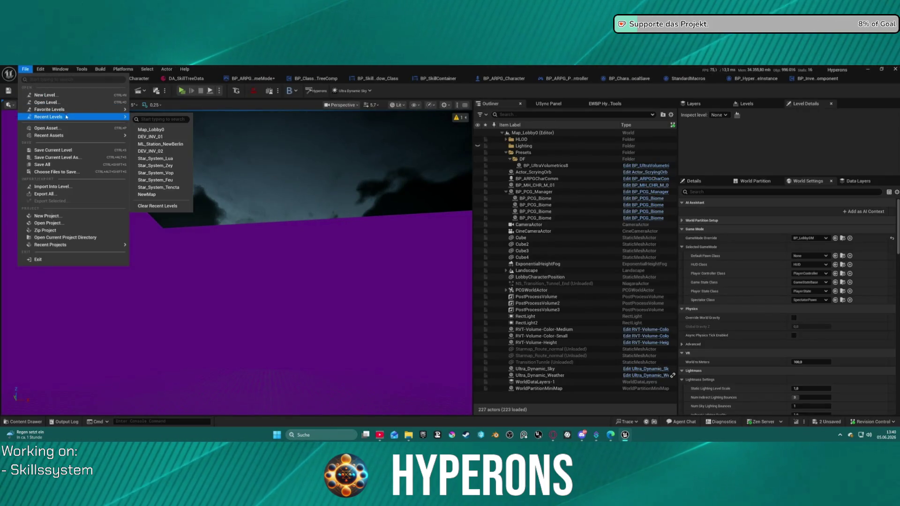
pyautogui.click(173, 138)
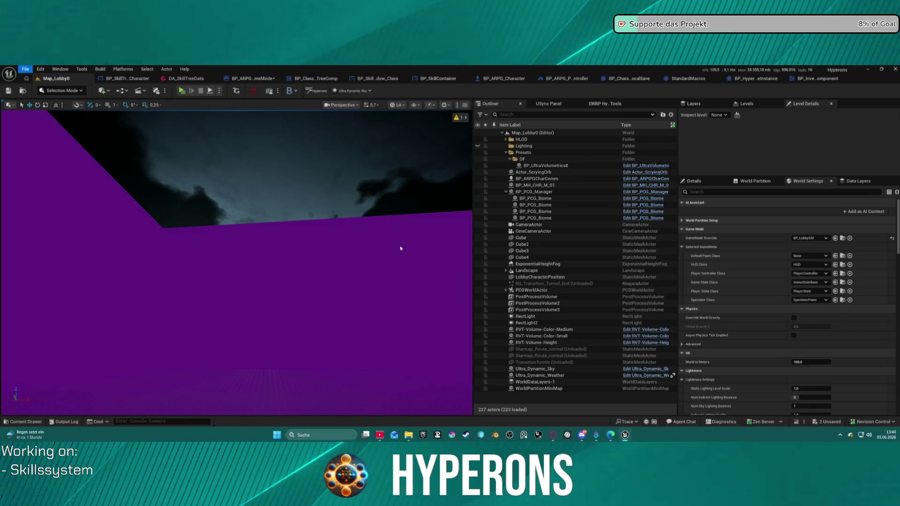
# Select the PlayerStart actor and review its Details, then go to BP_InventoryComponent's event graph.
pyautogui.scroll(-1, 342, 253)
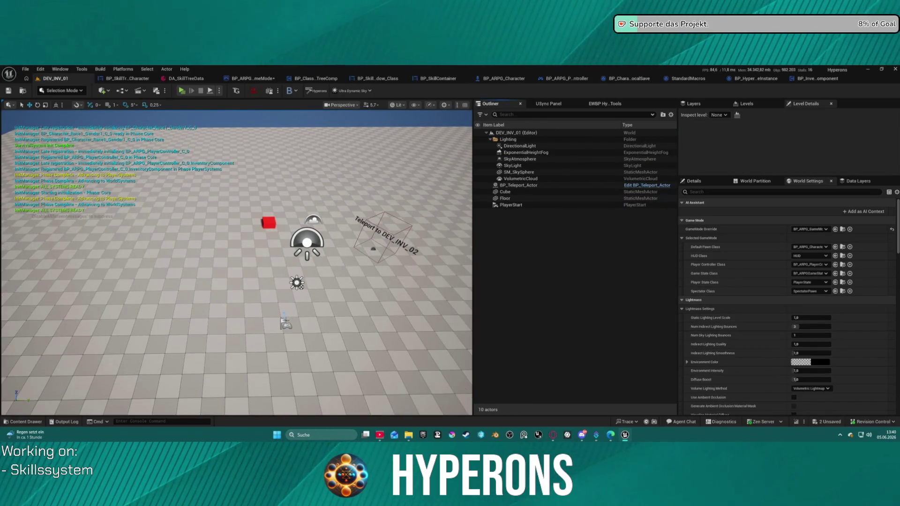
pyautogui.click(285, 322)
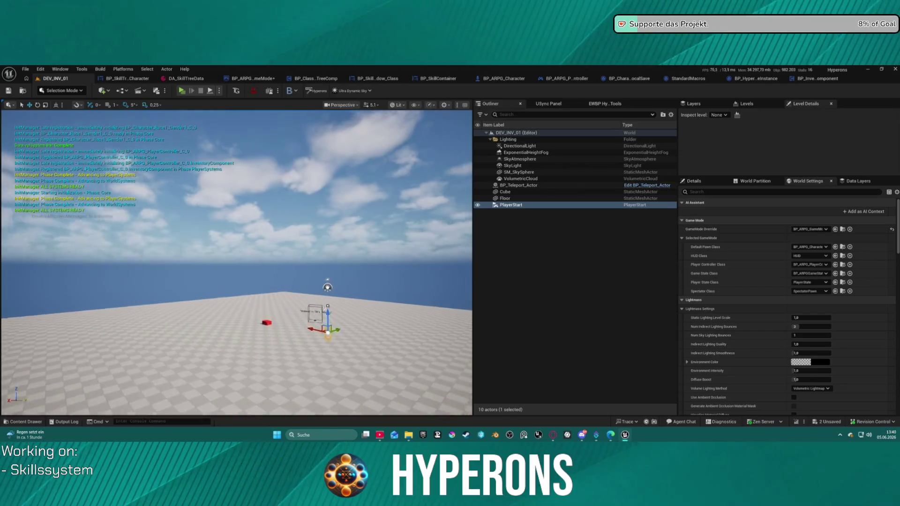
pyautogui.click(706, 183)
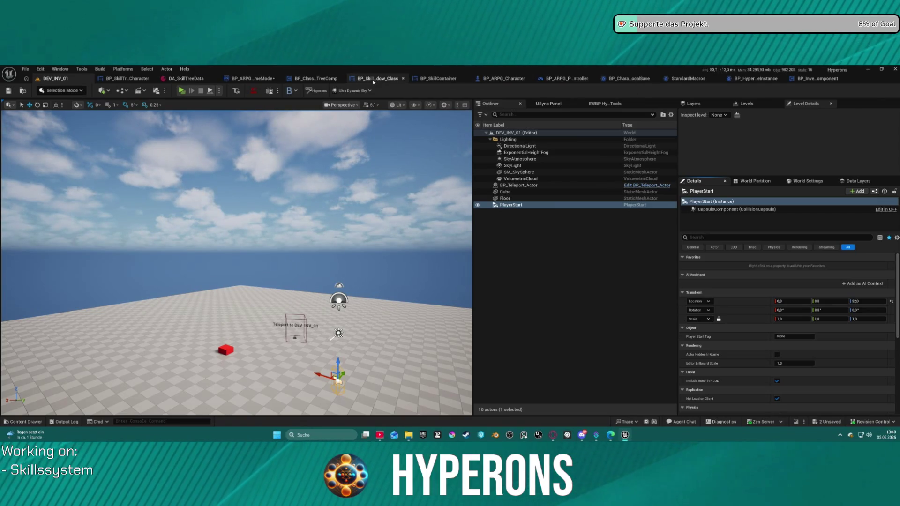
pyautogui.click(816, 81)
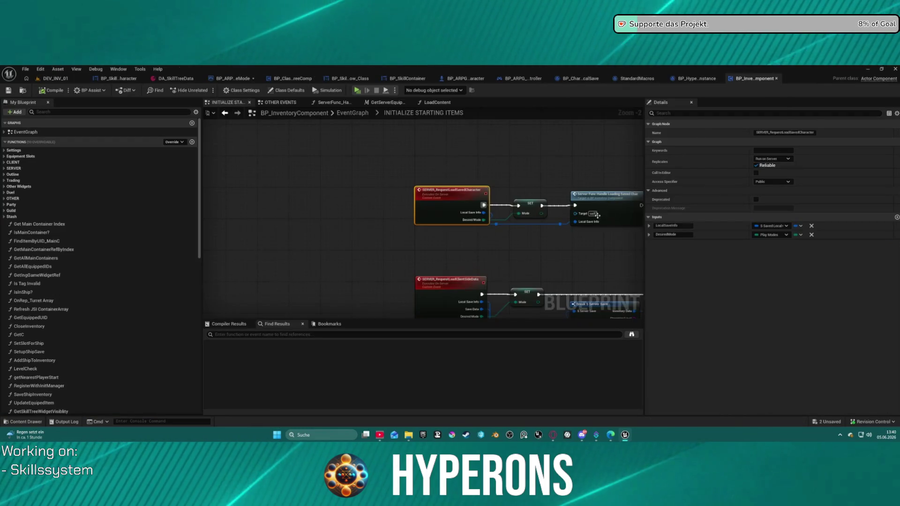
pyautogui.scroll(-9, 295, 172)
pyautogui.scroll(3, 440, 189)
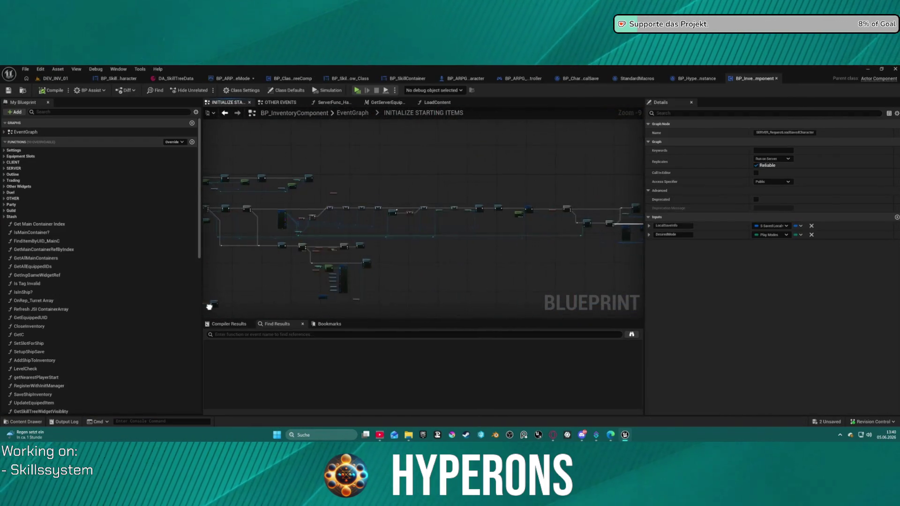
pyautogui.scroll(6, 441, 189)
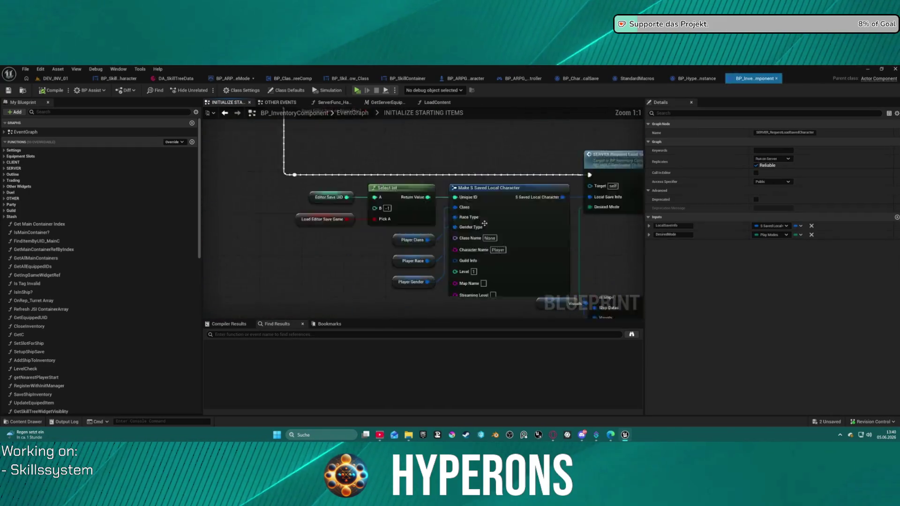